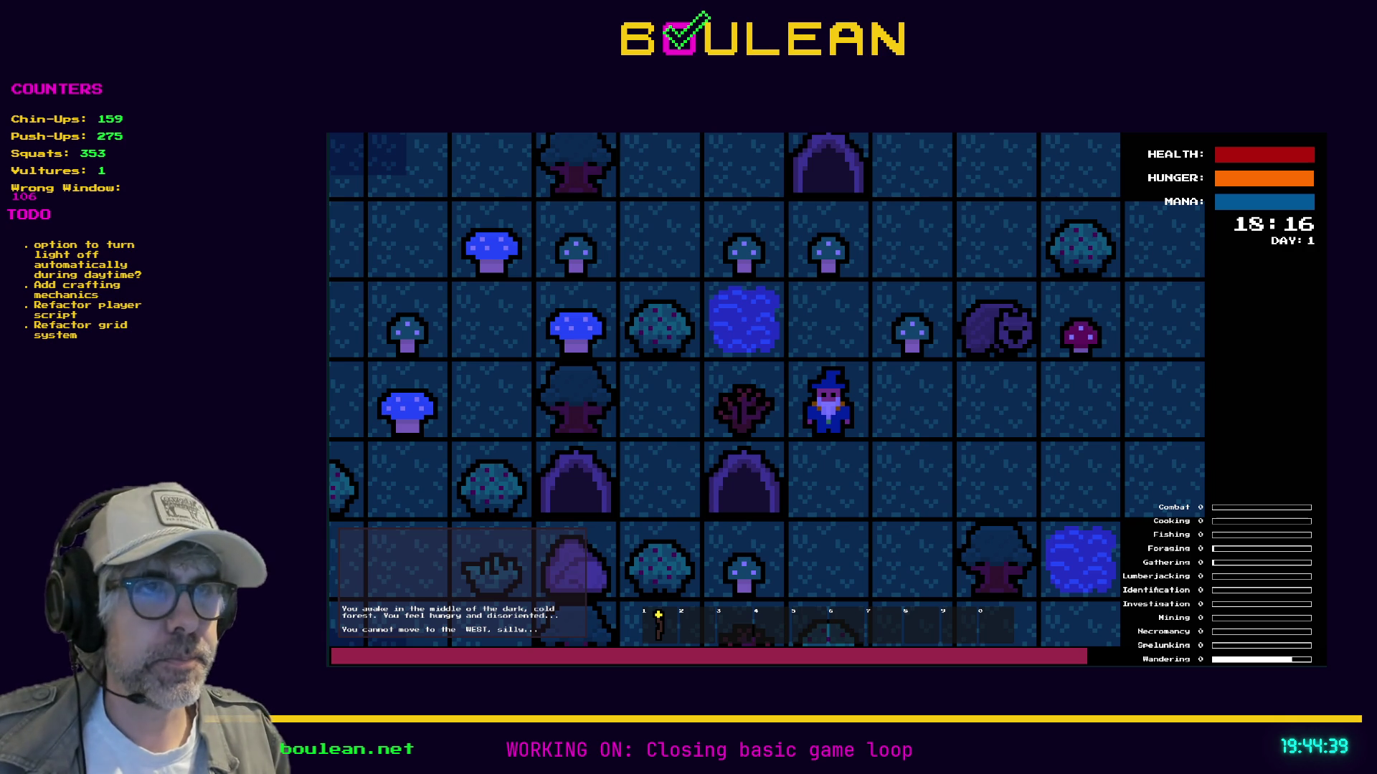
Light and put out the wizard's torch, zoom in on the wizard, then stop the game.
{"action": "key", "text": "1"}
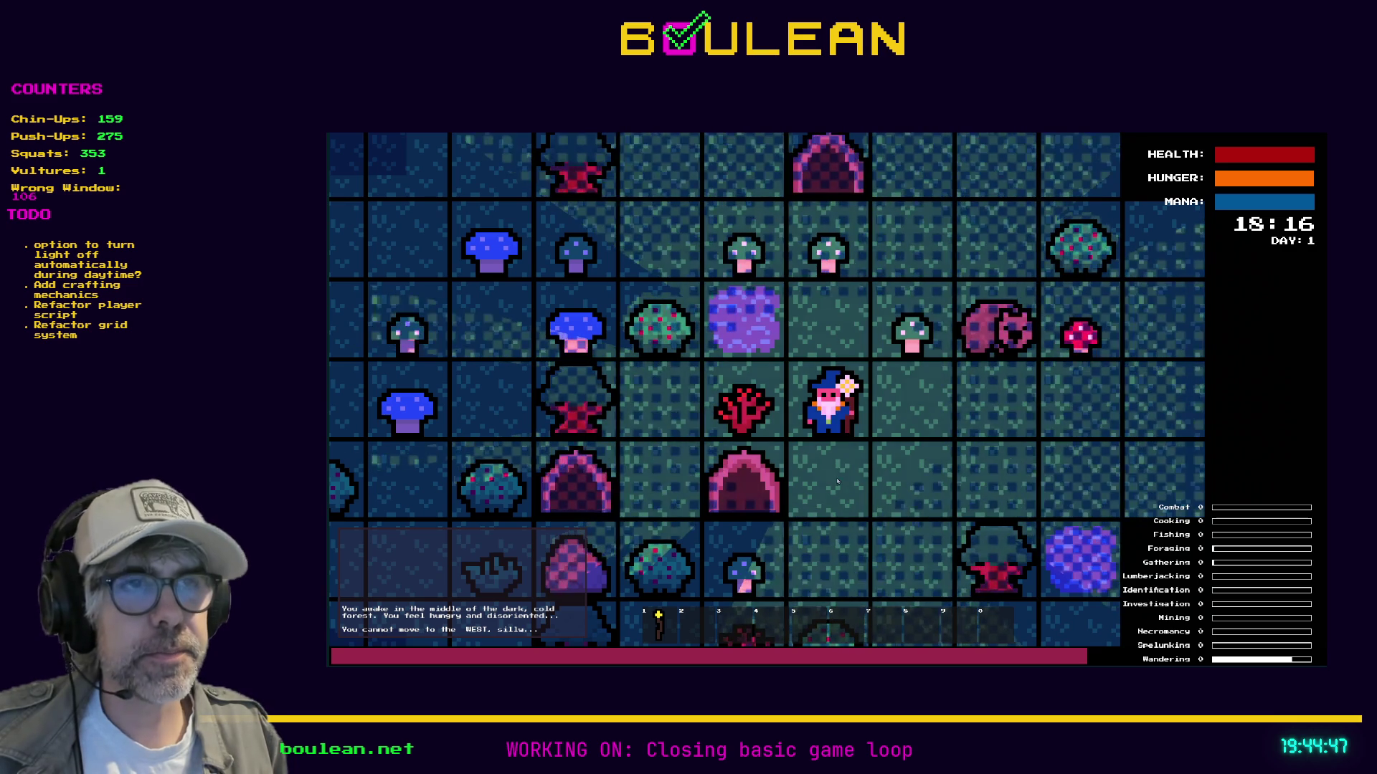
{"action": "key", "text": "l"}
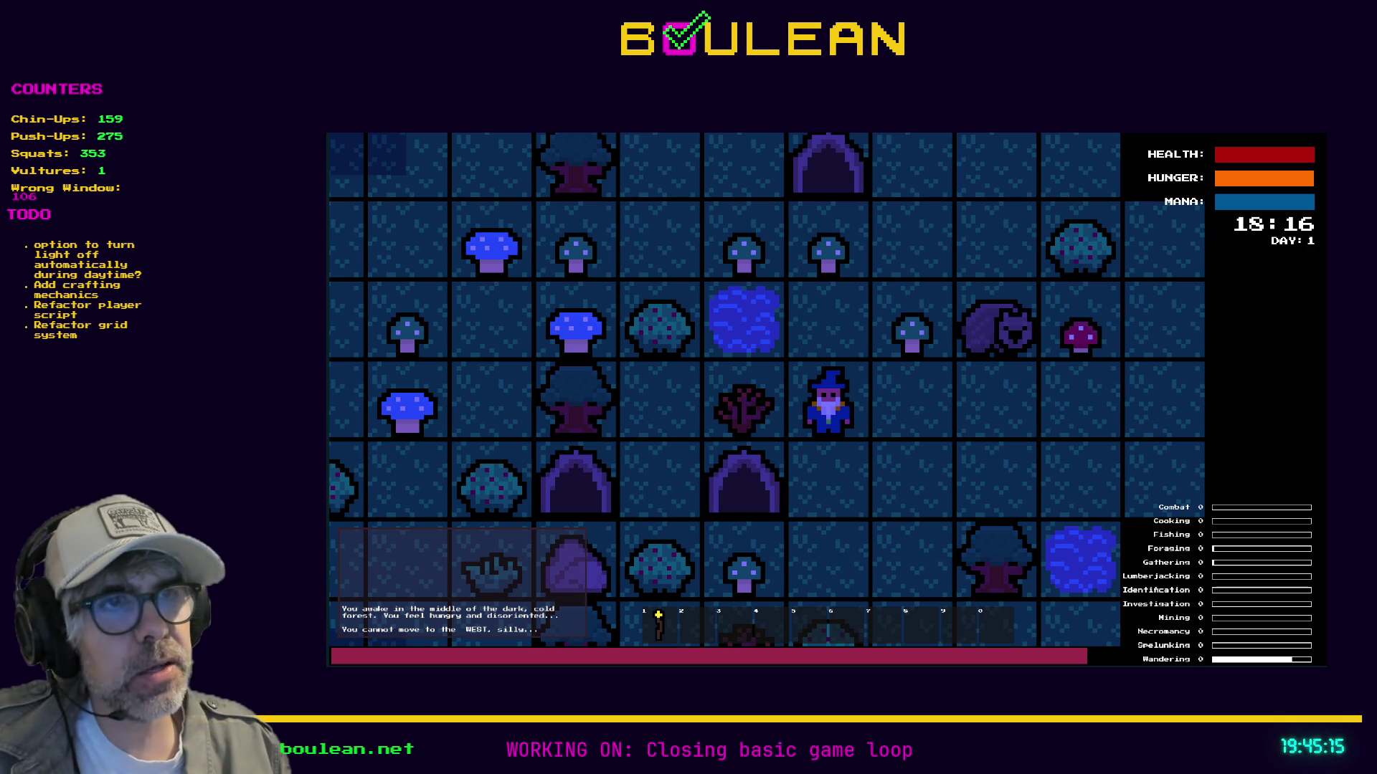
{"action": "scroll", "coordinate": [829, 402], "scroll_direction": "up", "scroll_amount": 1}
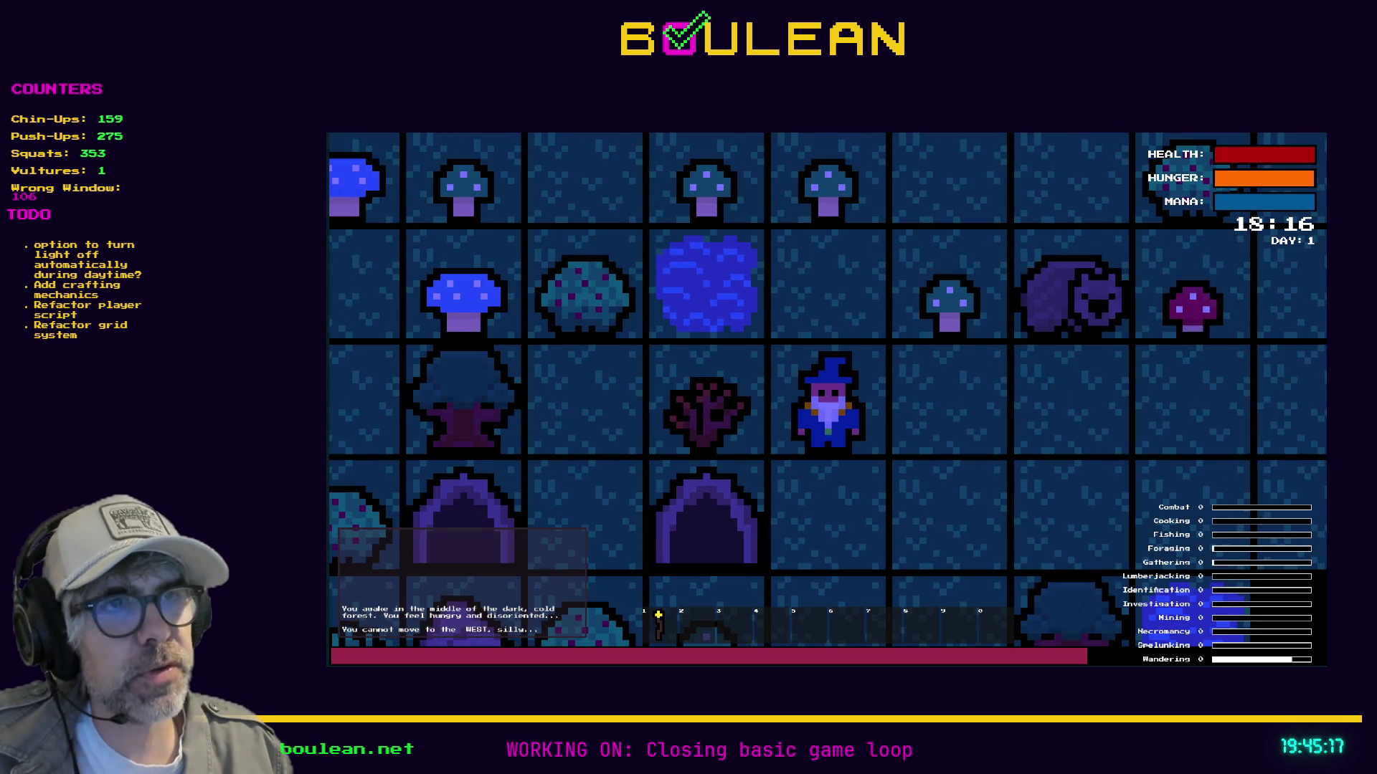
{"action": "scroll", "coordinate": [828, 402], "scroll_direction": "up", "scroll_amount": 1}
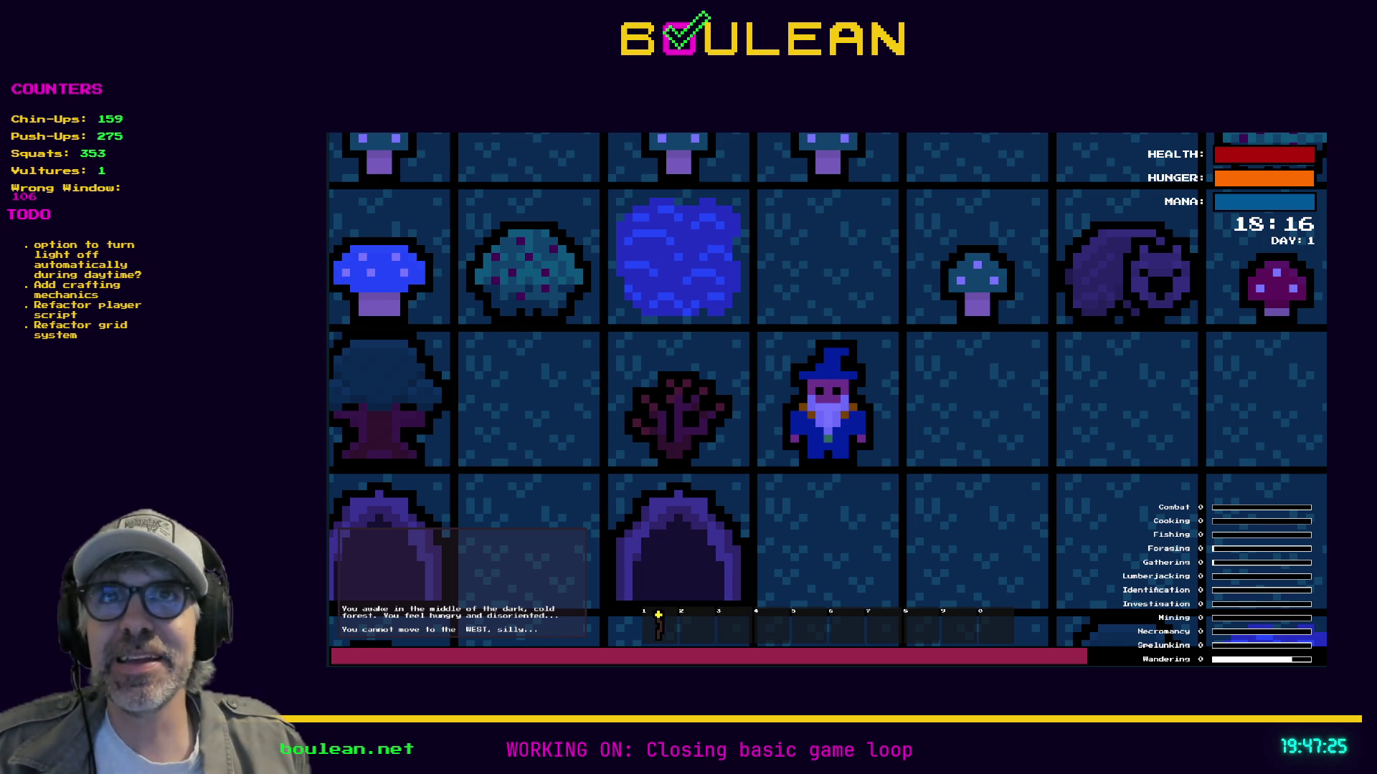
{"action": "key", "text": "F8"}
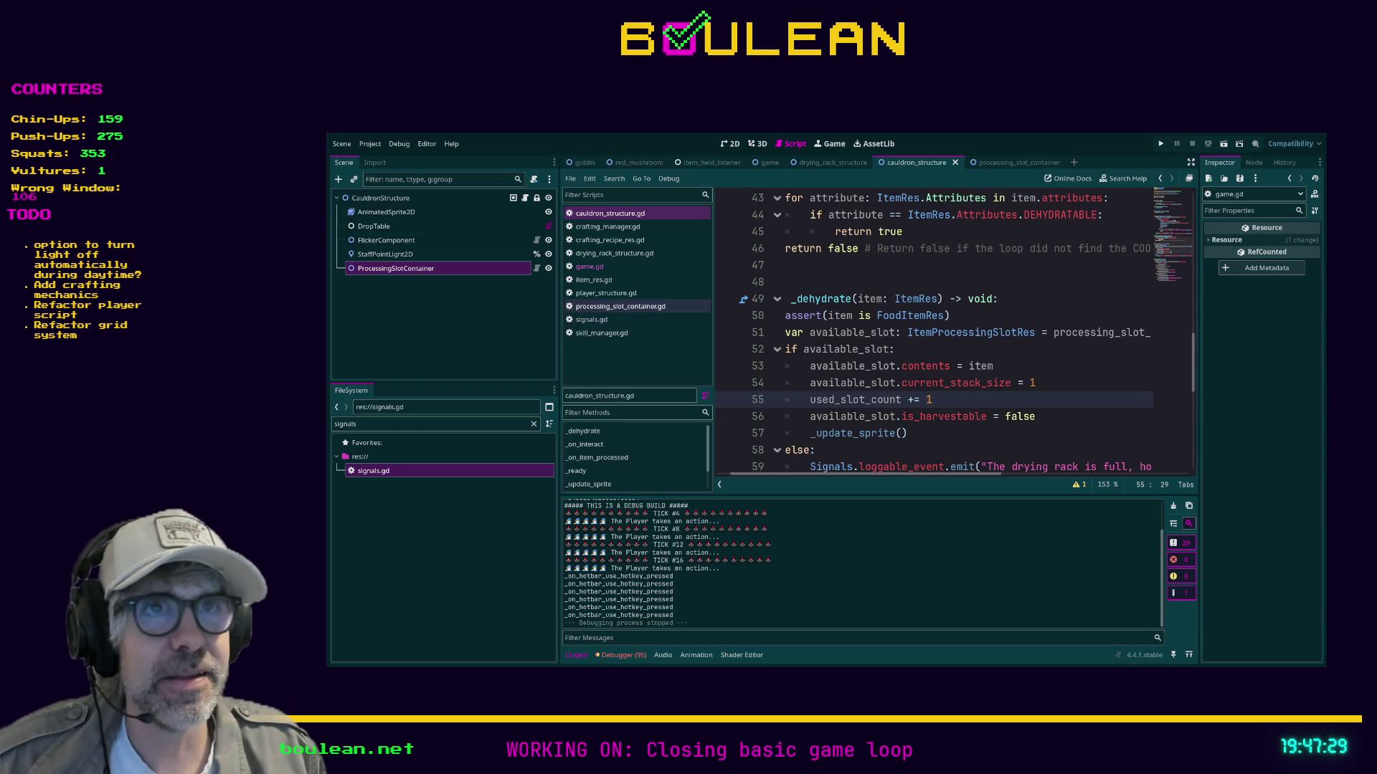
Delete the commented-out #_update_sprite() on line 31 of processing_slot_container.gd.
{"action": "left_click", "coordinate": [620, 306]}
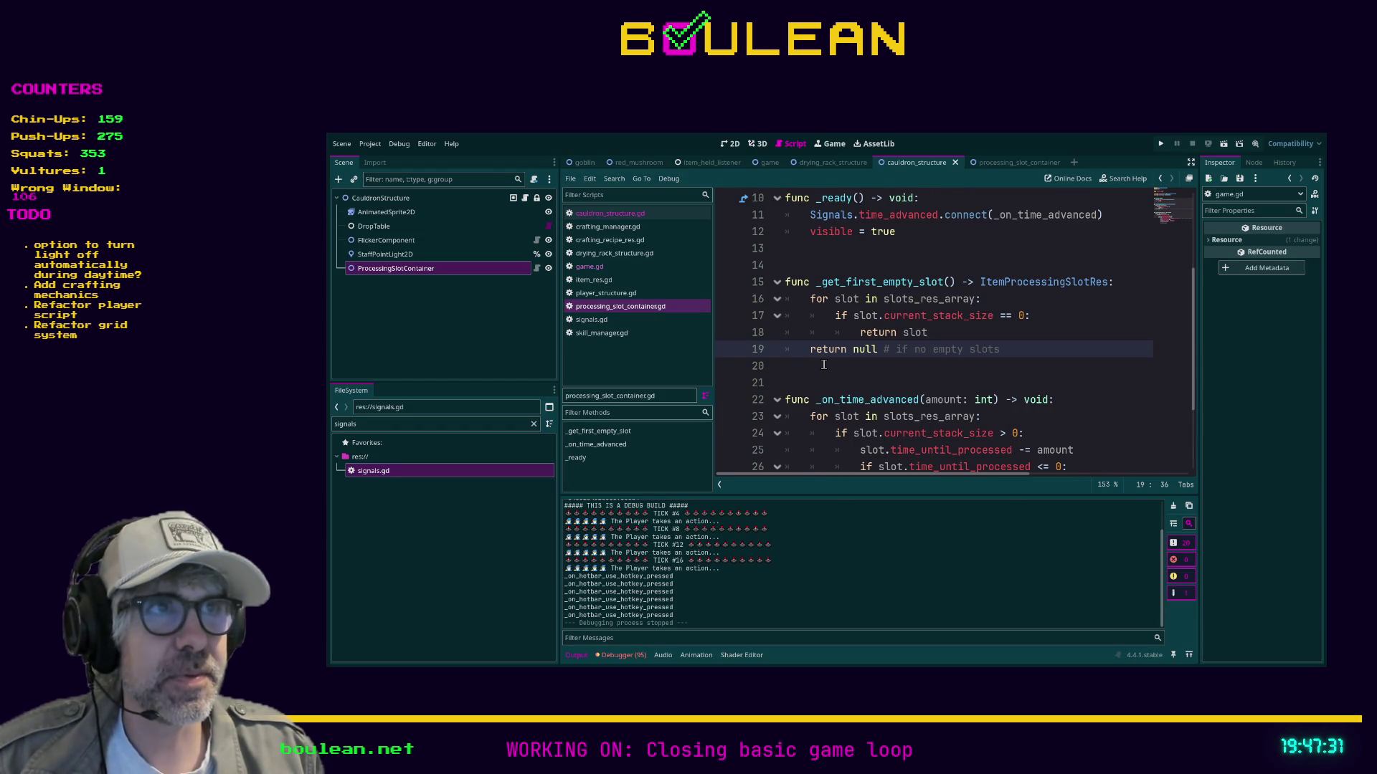
{"action": "scroll", "coordinate": [823, 359], "scroll_direction": "down", "scroll_amount": 3}
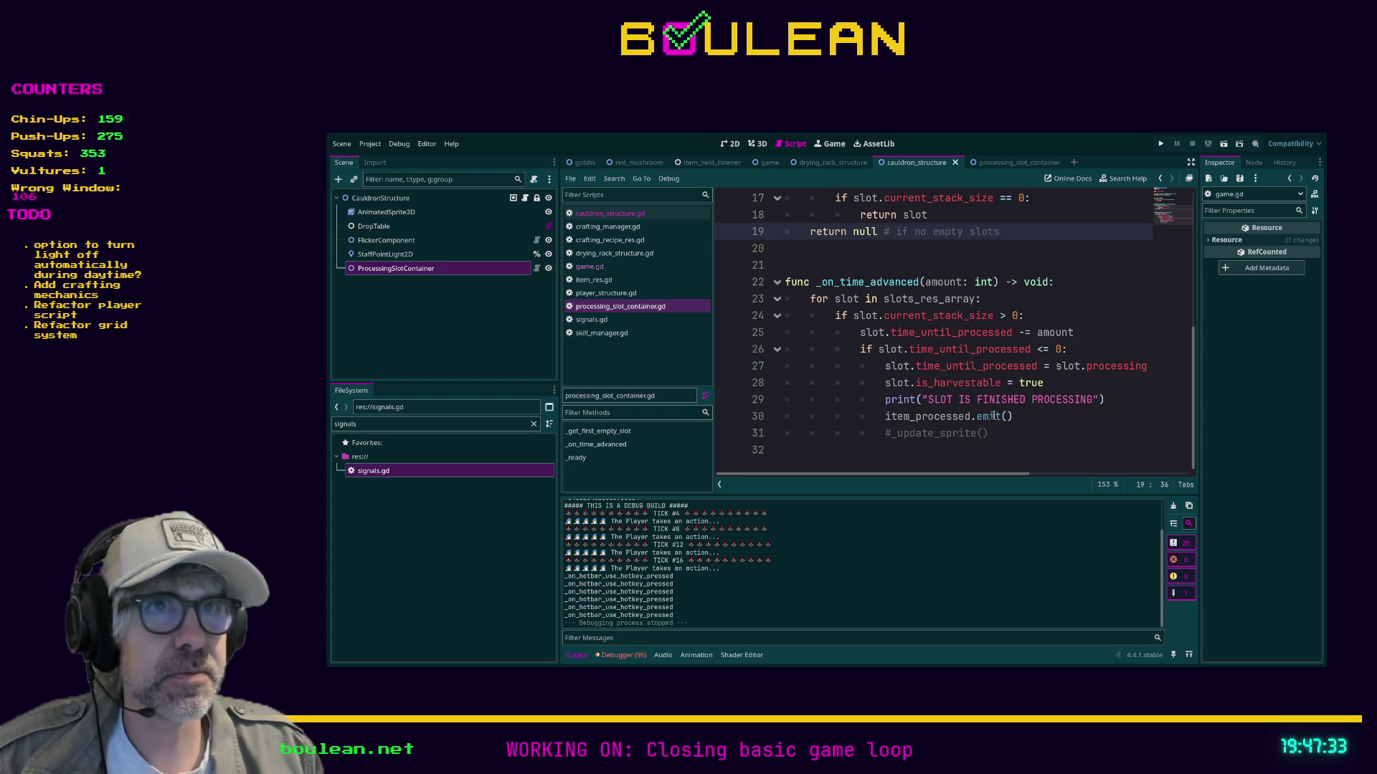
{"action": "left_click", "coordinate": [1027, 435]}
{"action": "key", "text": "shift+Home"}
{"action": "key", "text": "shift+Home"}
{"action": "key", "text": "BackSpace"}
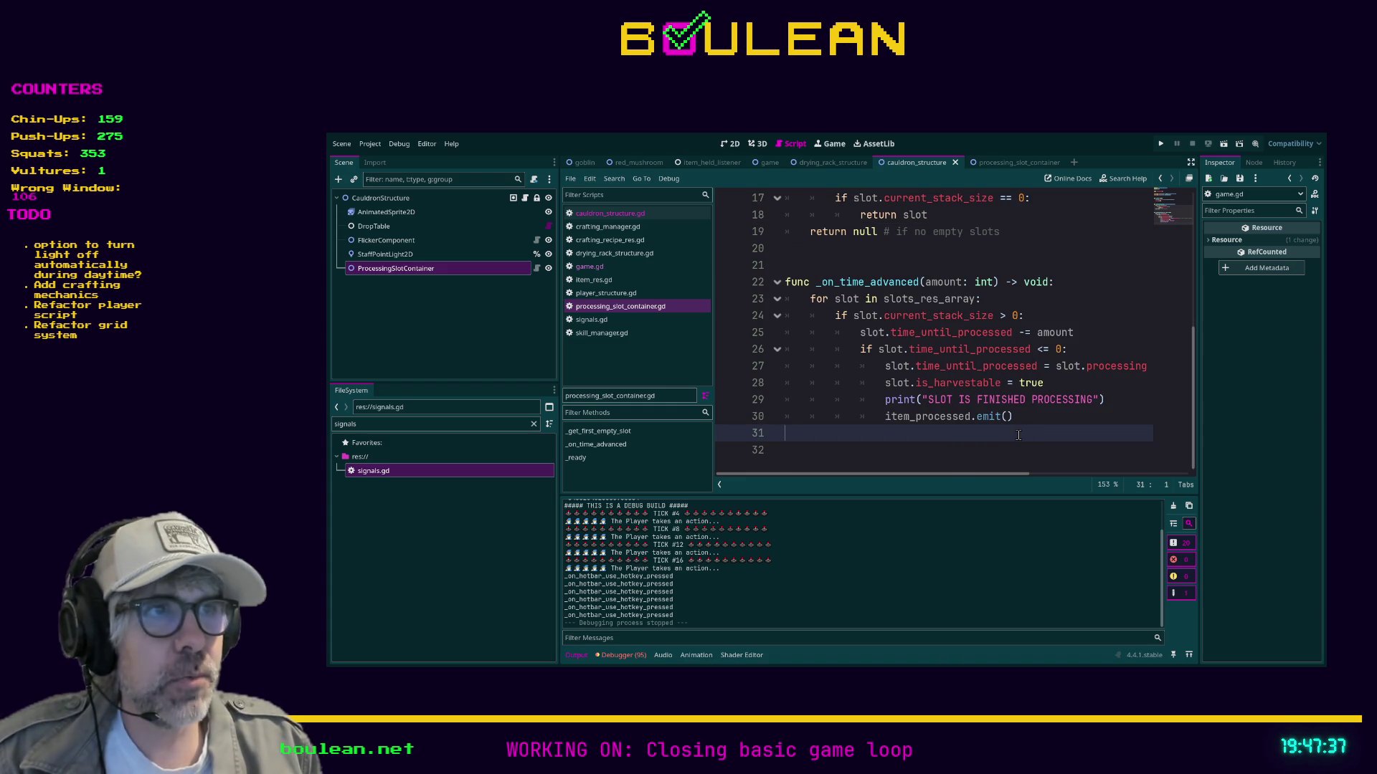
{"action": "scroll", "coordinate": [1011, 430], "scroll_direction": "up", "scroll_amount": 4}
{"action": "scroll", "coordinate": [1003, 424], "scroll_direction": "down", "scroll_amount": 2}
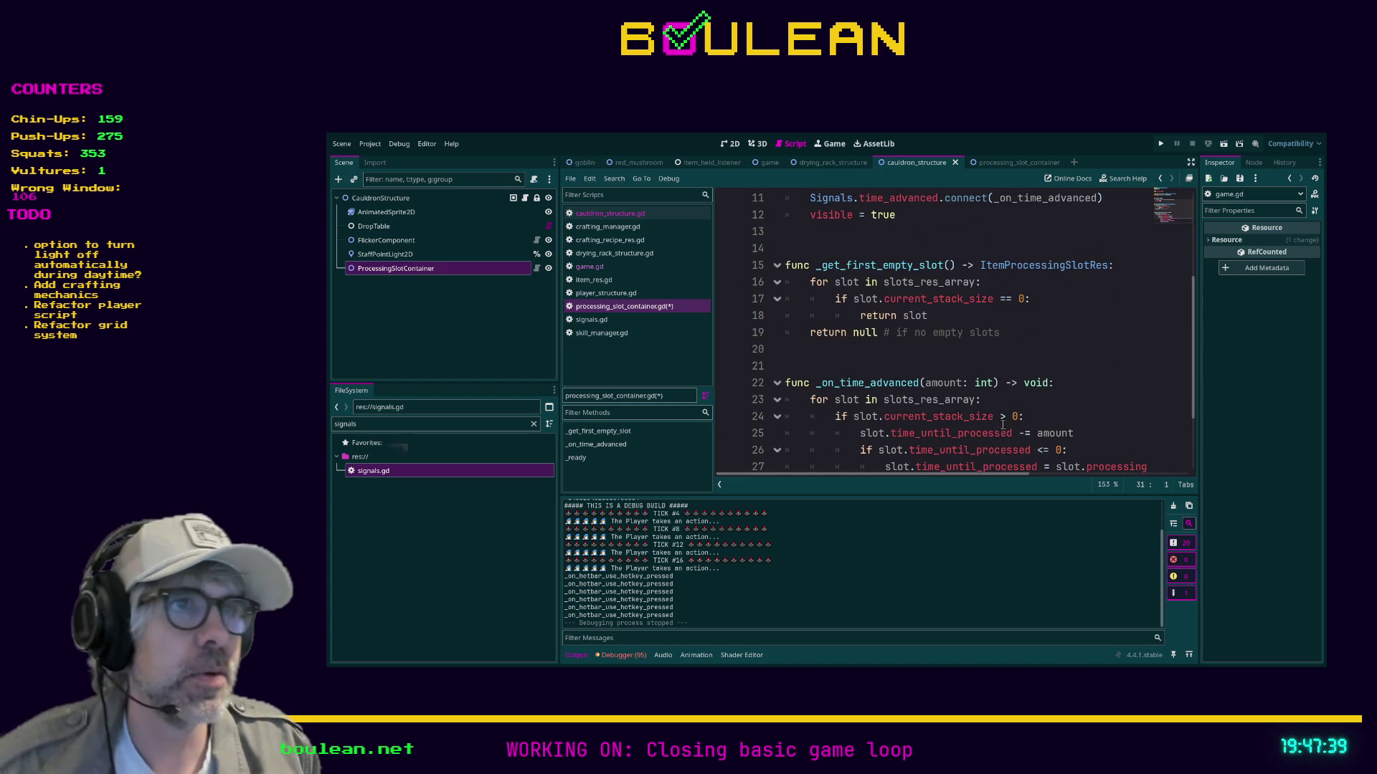
Insert a blank line before will_accept_item in cauldron_structure.gd.
{"action": "left_click", "coordinate": [630, 216]}
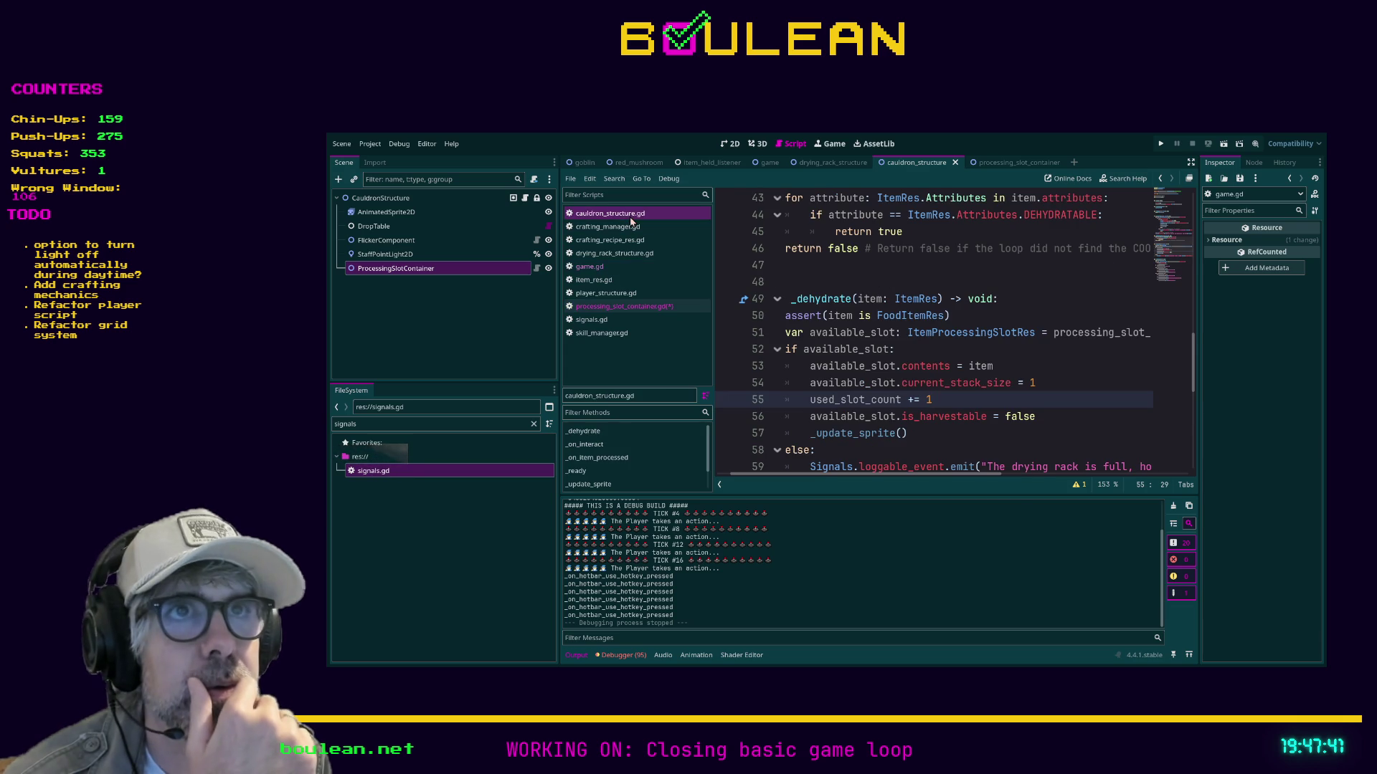
{"action": "scroll", "coordinate": [941, 325], "scroll_direction": "down", "scroll_amount": 1}
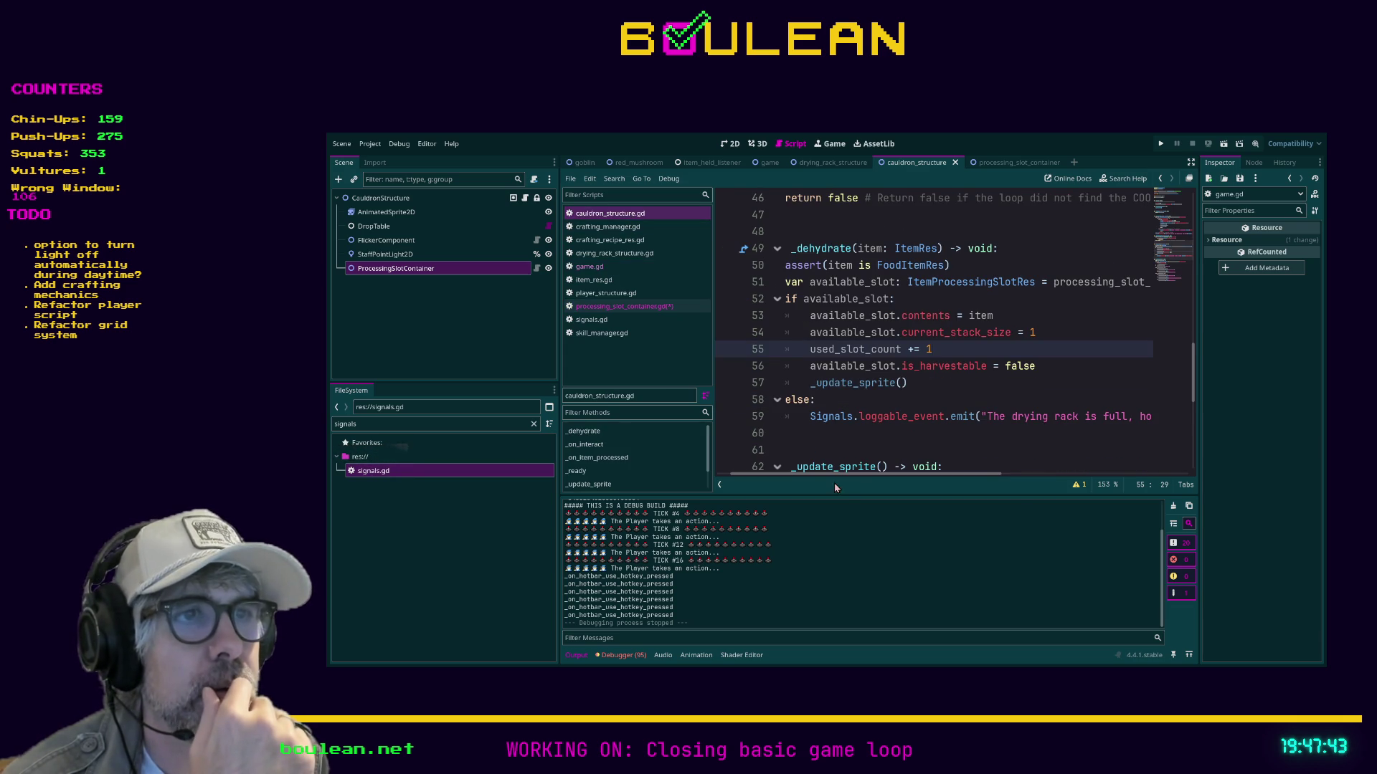
{"action": "scroll", "coordinate": [829, 475], "scroll_direction": "left", "scroll_amount": 1}
{"action": "scroll", "coordinate": [895, 302], "scroll_direction": "up", "scroll_amount": 4}
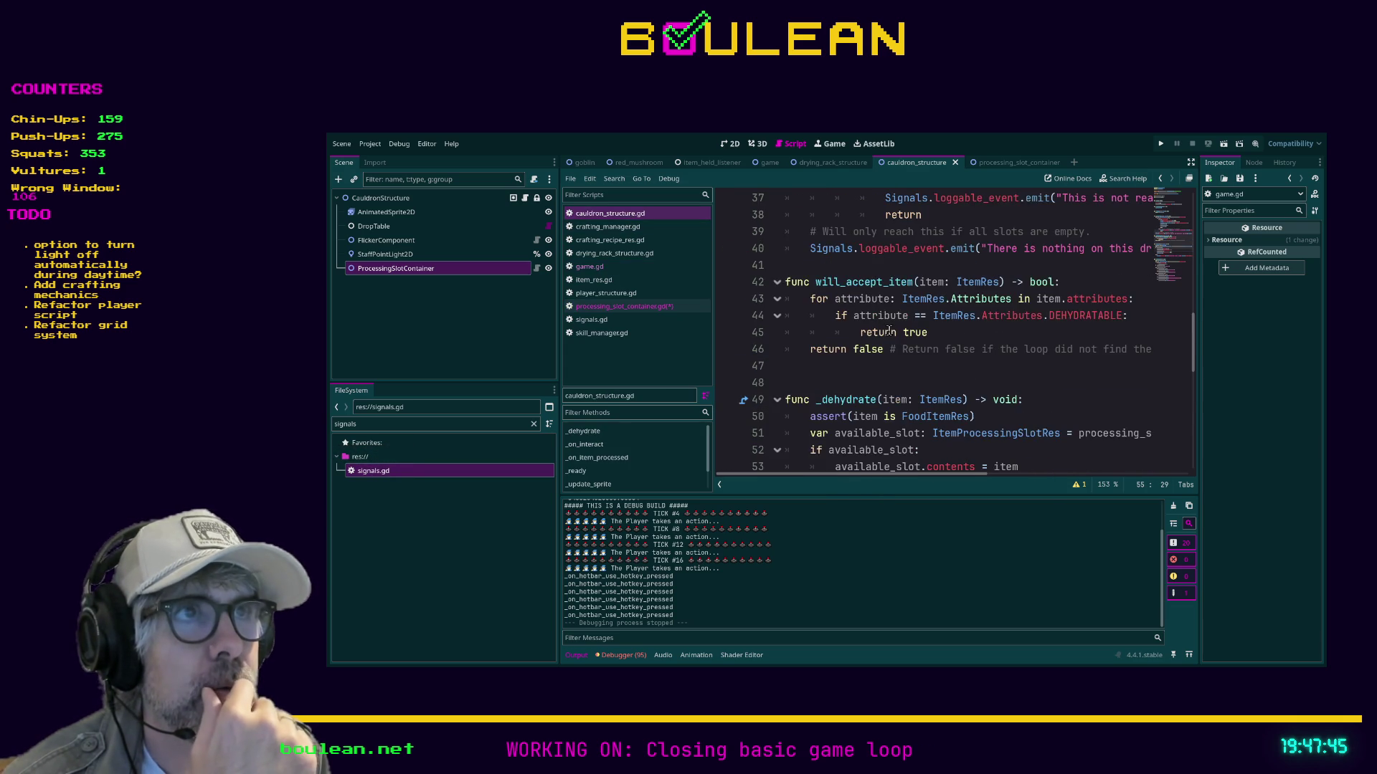
{"action": "scroll", "coordinate": [895, 302], "scroll_direction": "up", "scroll_amount": 2}
{"action": "left_click", "coordinate": [842, 416]}
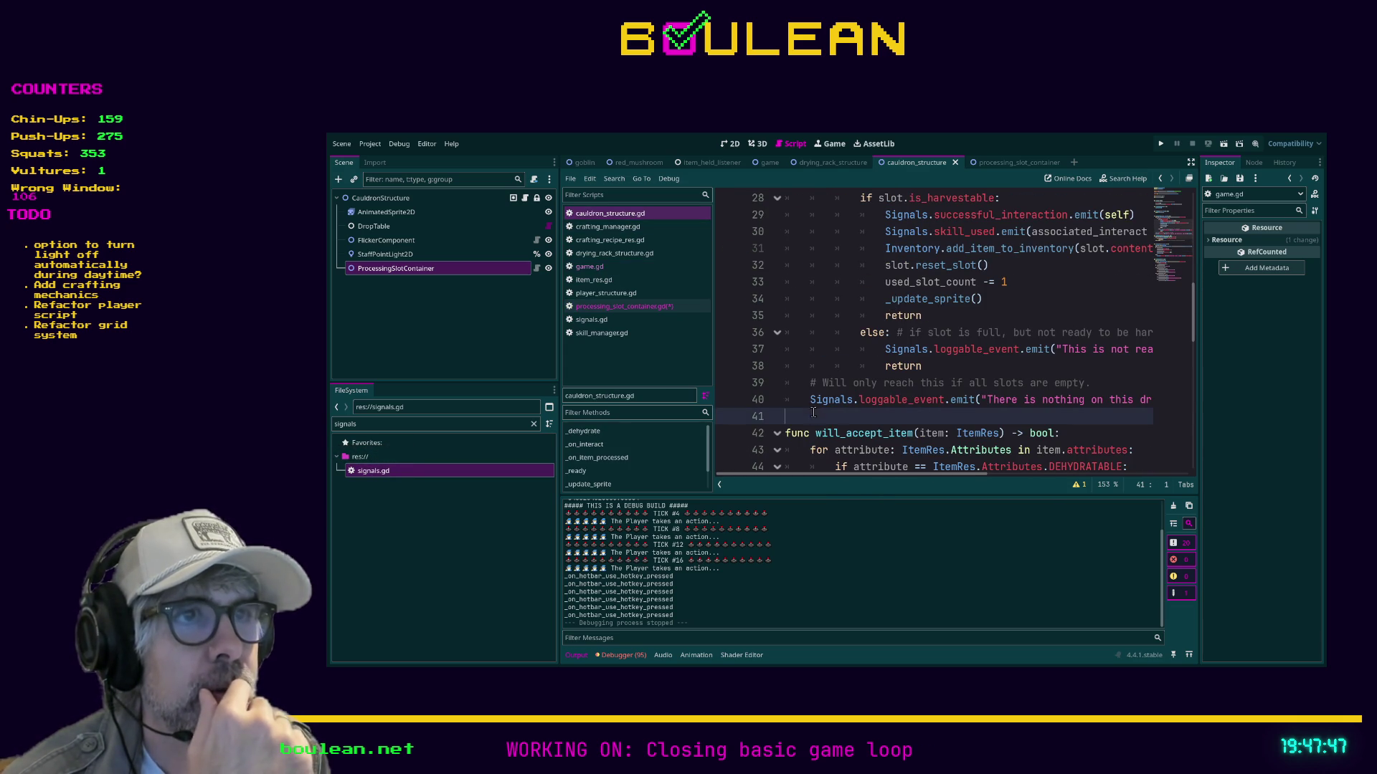
{"action": "key", "text": "Return"}
Review the stack-size and harvestable checks in the _on_interact slot loop.
{"action": "scroll", "coordinate": [846, 423], "scroll_direction": "up", "scroll_amount": 3}
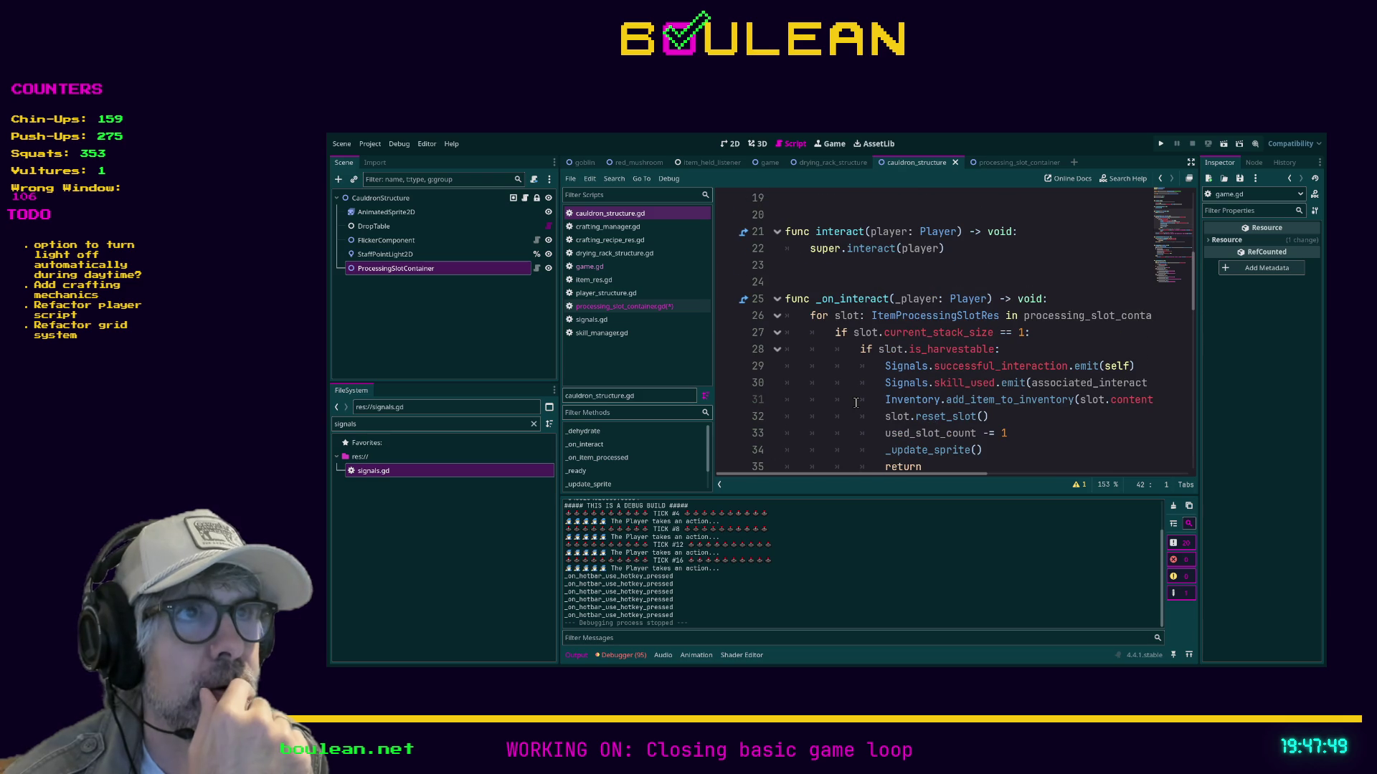
{"action": "scroll", "coordinate": [852, 329], "scroll_direction": "down", "scroll_amount": 1}
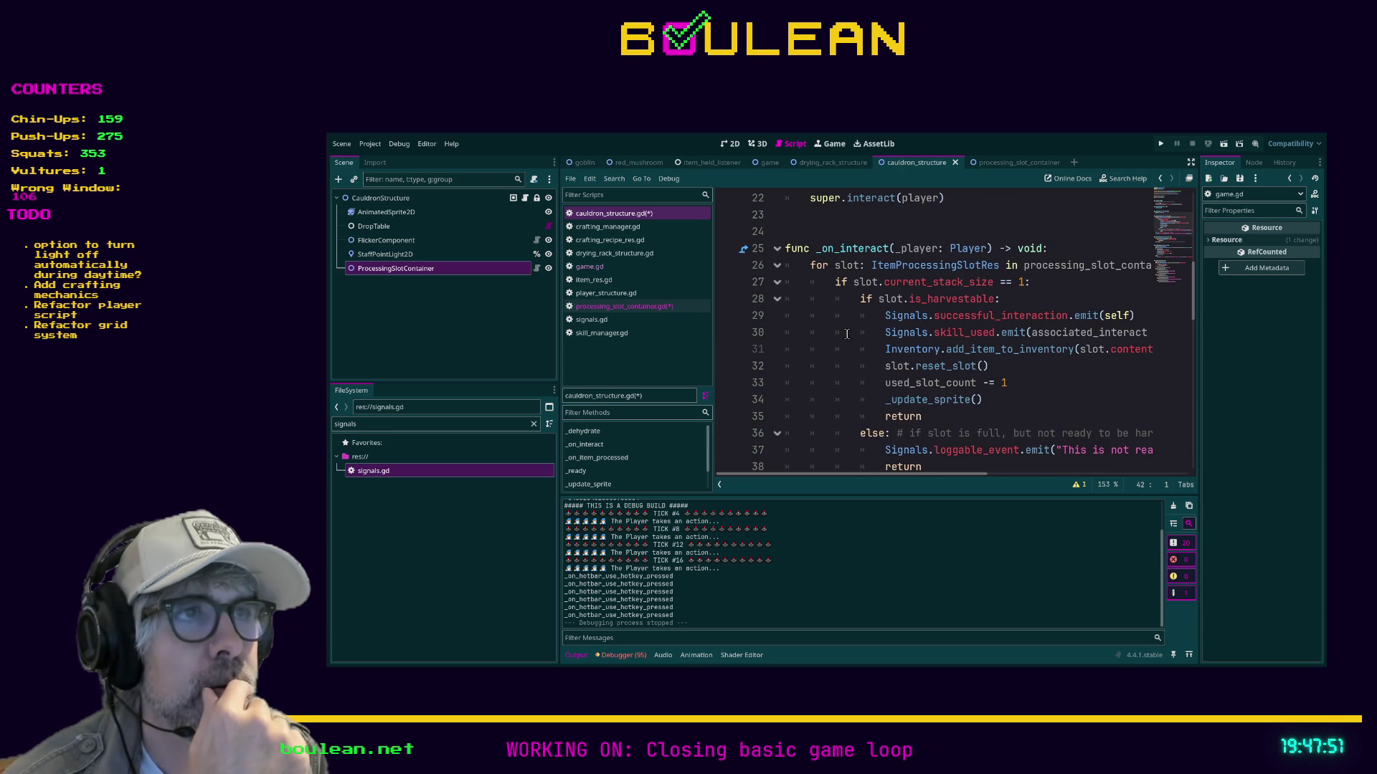
{"action": "left_click_drag", "start_coordinate": [835, 283], "coordinate": [1033, 284]}
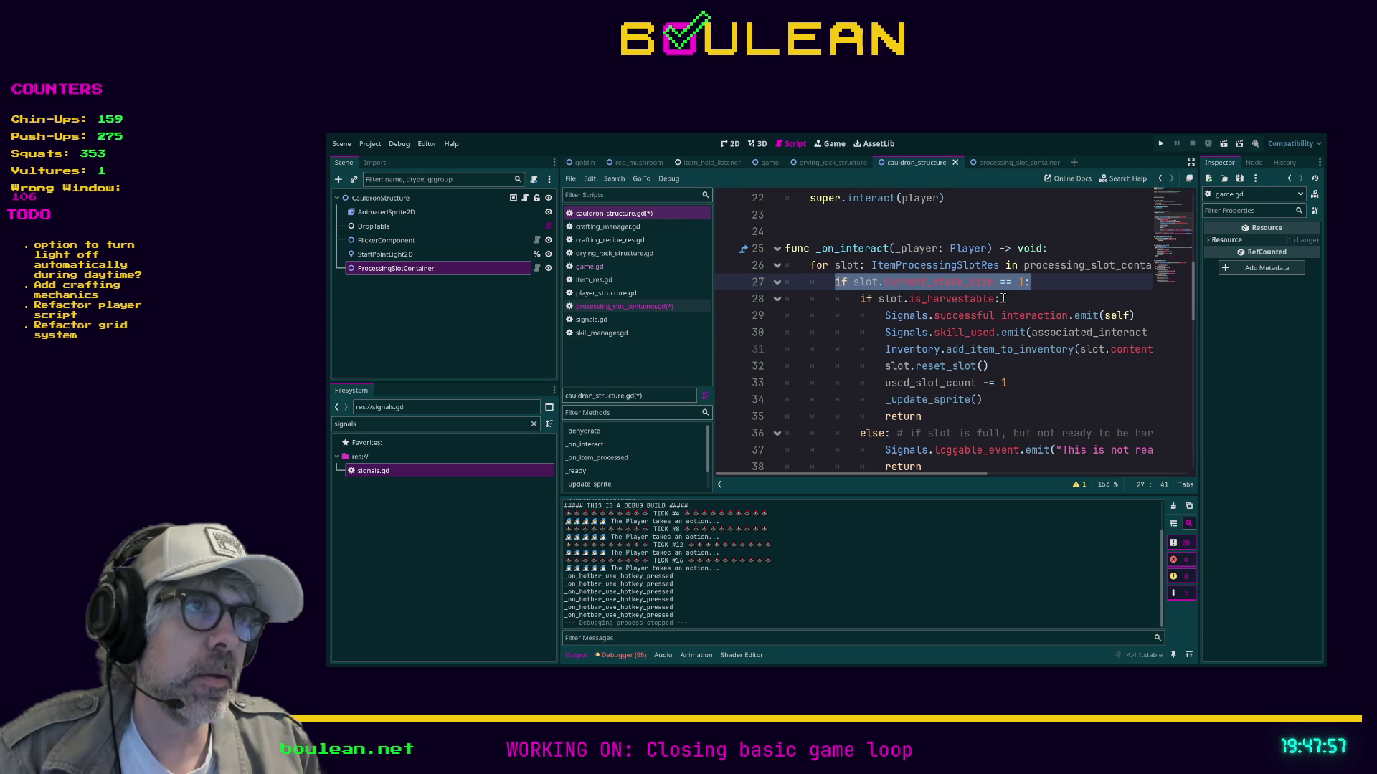
{"action": "left_click", "coordinate": [1003, 298]}
{"action": "scroll", "coordinate": [991, 304], "scroll_direction": "down", "scroll_amount": 1}
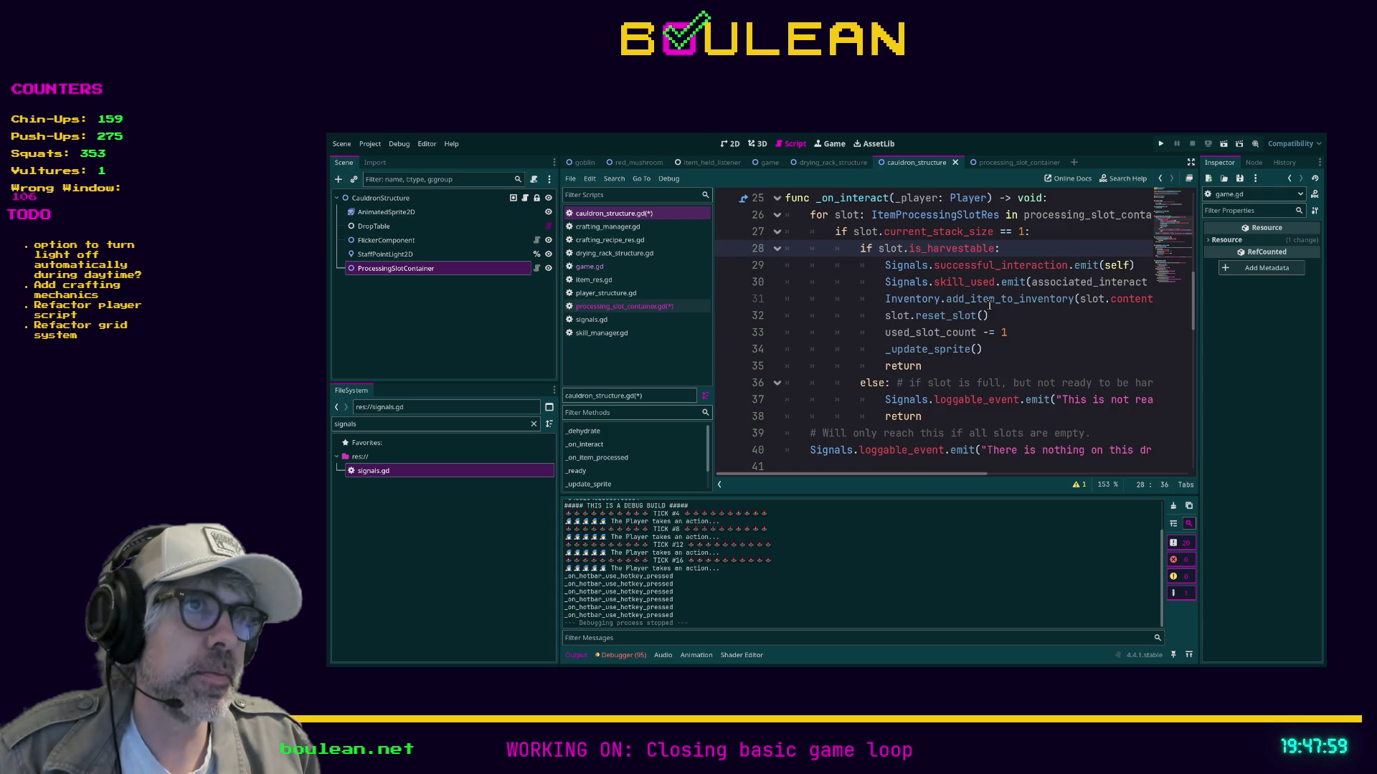
{"action": "scroll", "coordinate": [890, 287], "scroll_direction": "up", "scroll_amount": 1}
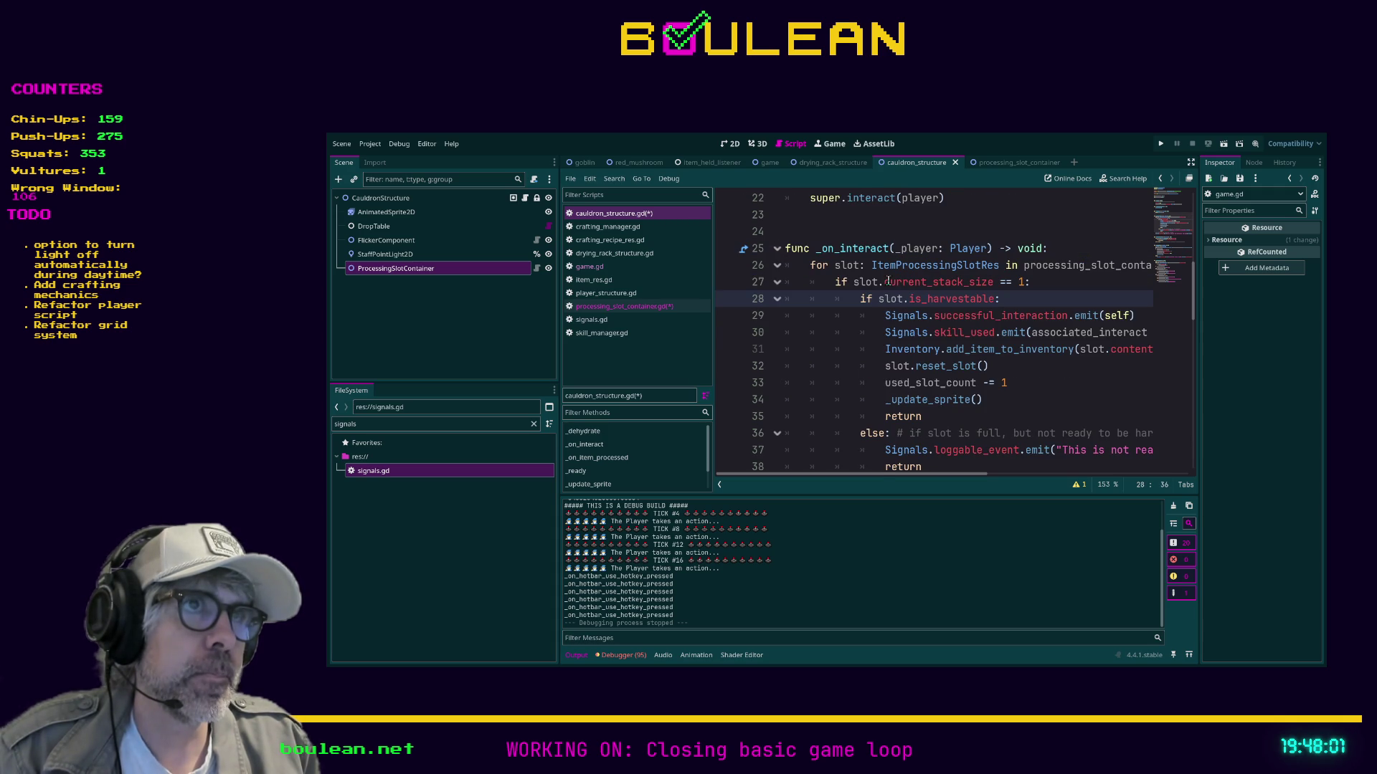
{"action": "mouse_move", "coordinate": [869, 474]}
{"action": "left_mouse_down"}
{"action": "mouse_move", "coordinate": [937, 474]}
{"action": "mouse_move", "coordinate": [853, 457]}
{"action": "left_mouse_up"}
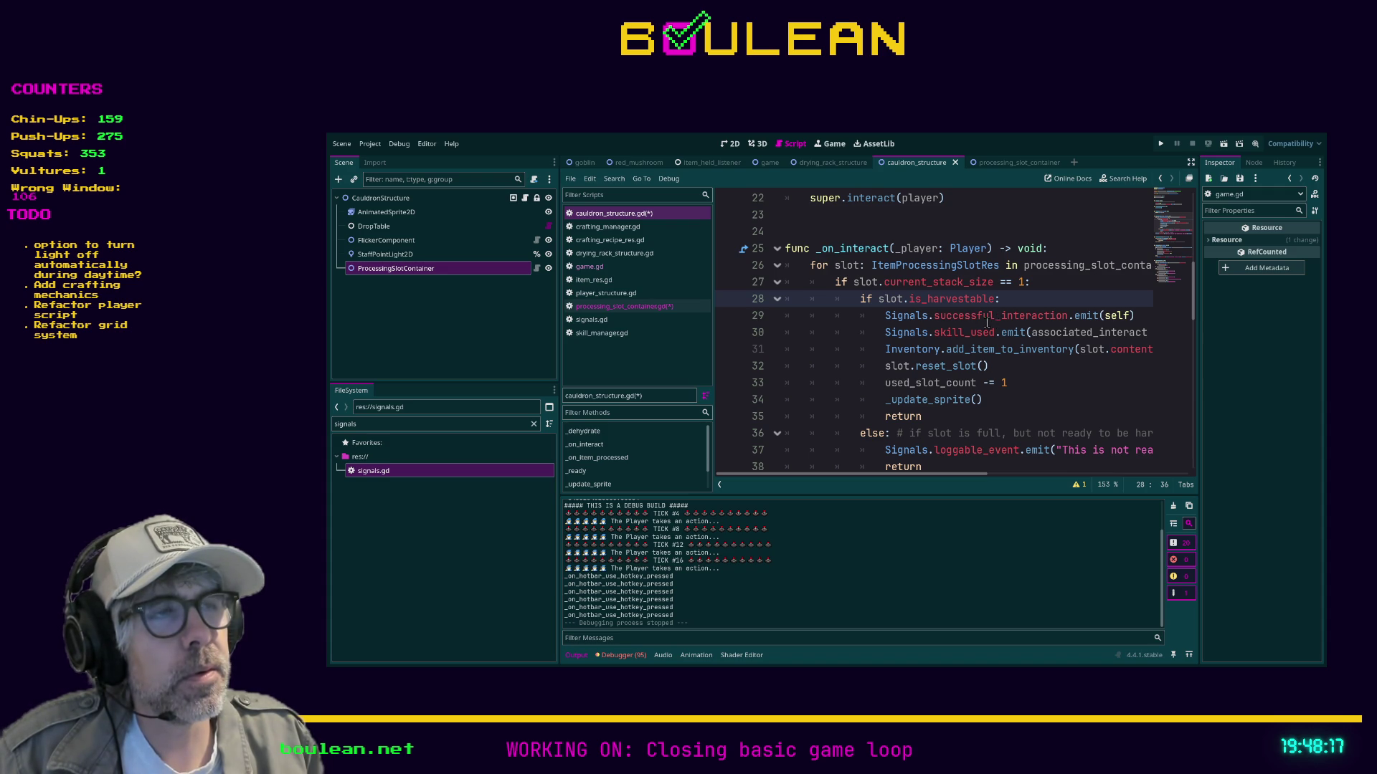
{"action": "scroll", "coordinate": [950, 410], "scroll_direction": "down", "scroll_amount": 1}
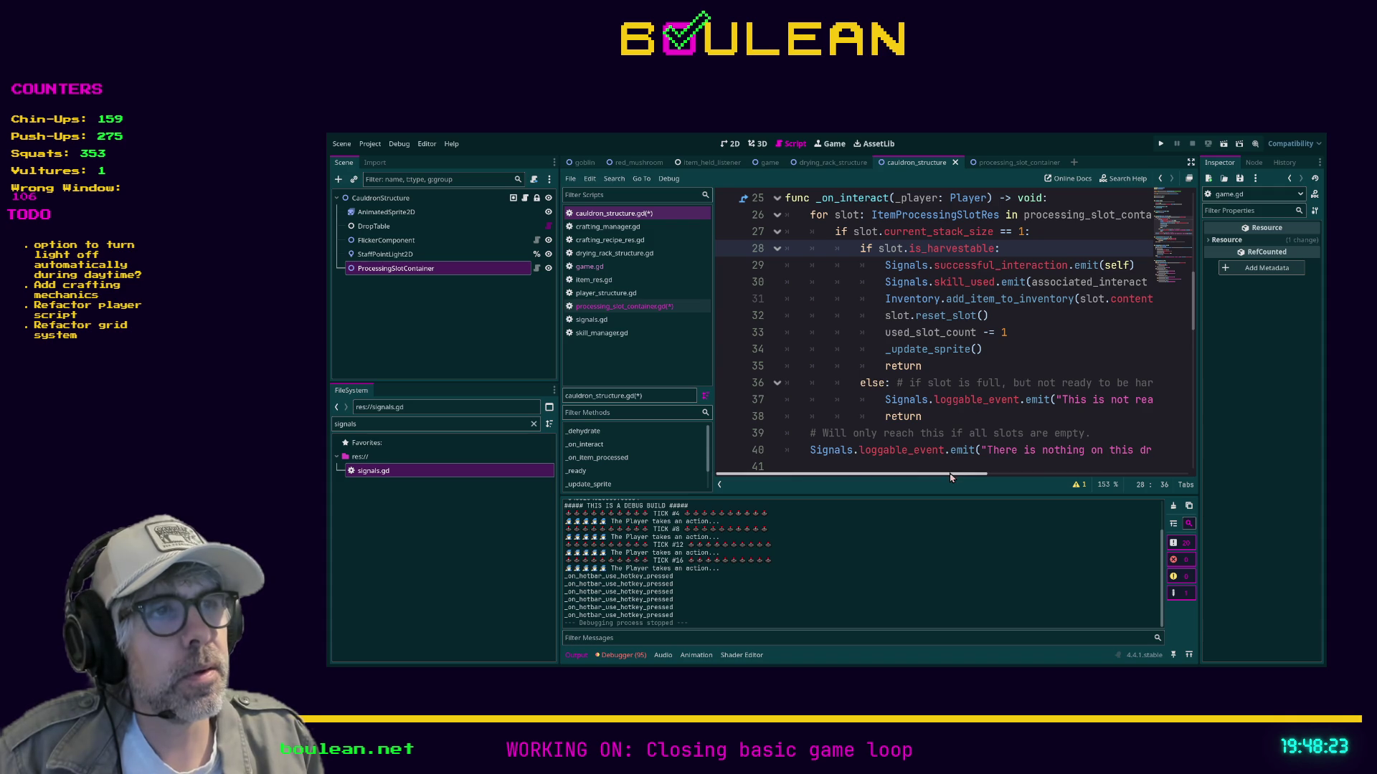
{"action": "mouse_move", "coordinate": [950, 473]}
{"action": "left_mouse_down"}
{"action": "mouse_move", "coordinate": [970, 474]}
{"action": "mouse_move", "coordinate": [942, 470]}
{"action": "left_mouse_up"}
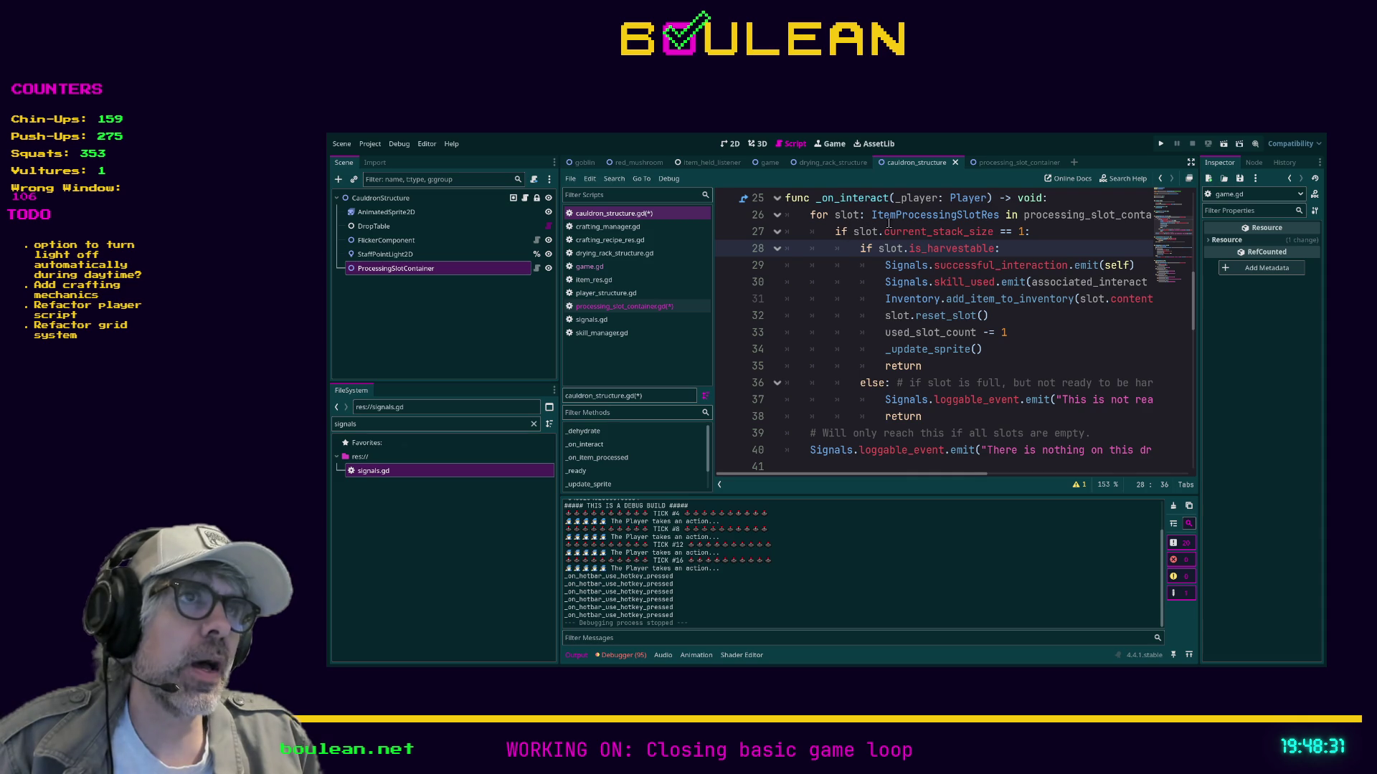
{"action": "scroll", "coordinate": [947, 239], "scroll_direction": "up", "scroll_amount": 1}
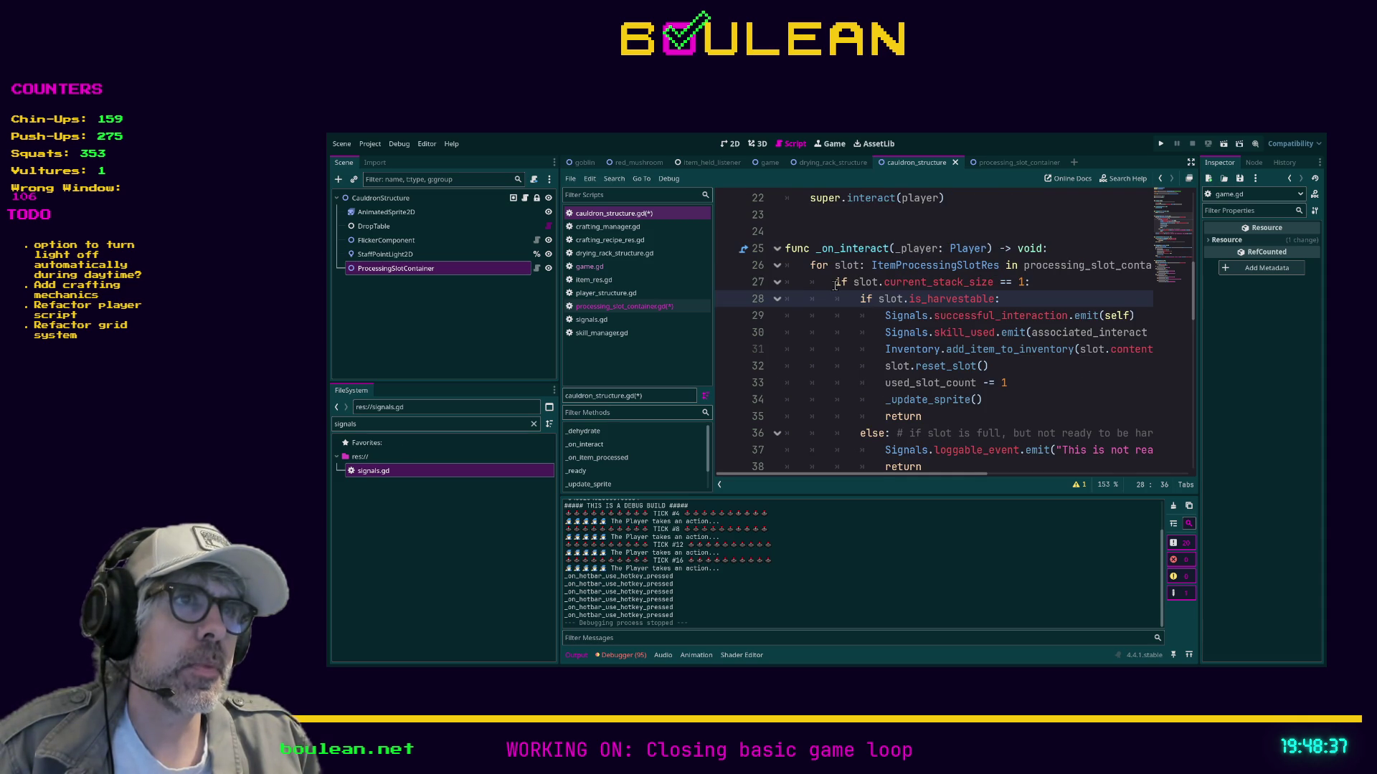
{"action": "scroll", "coordinate": [835, 285], "scroll_direction": "down", "scroll_amount": 1}
{"action": "scroll", "coordinate": [834, 286], "scroll_direction": "up", "scroll_amount": 1}
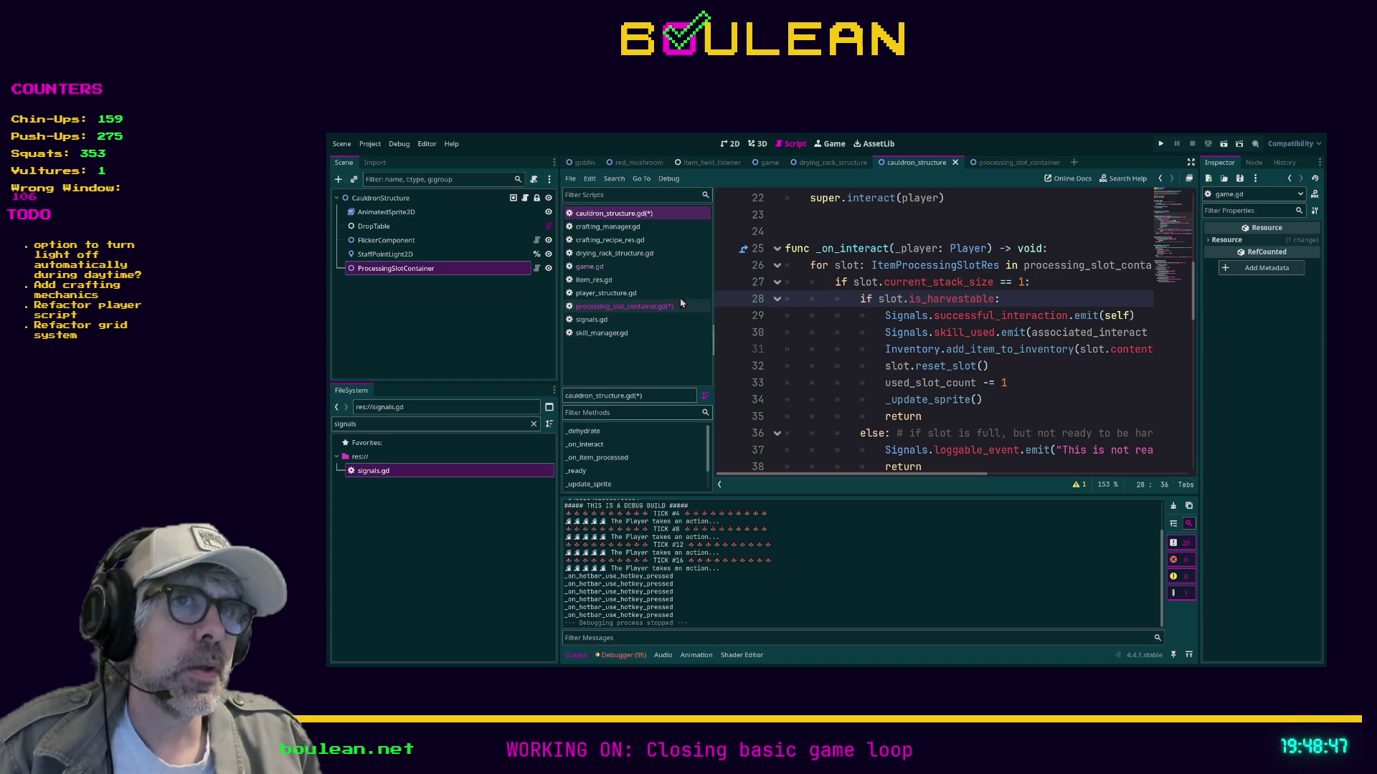
Add an empty 'func _process_interaction() -> void:' after _get_first_empty_slot in processing_slot_container.gd.
{"action": "left_click", "coordinate": [642, 310]}
{"action": "scroll", "coordinate": [870, 362], "scroll_direction": "down", "scroll_amount": 2}
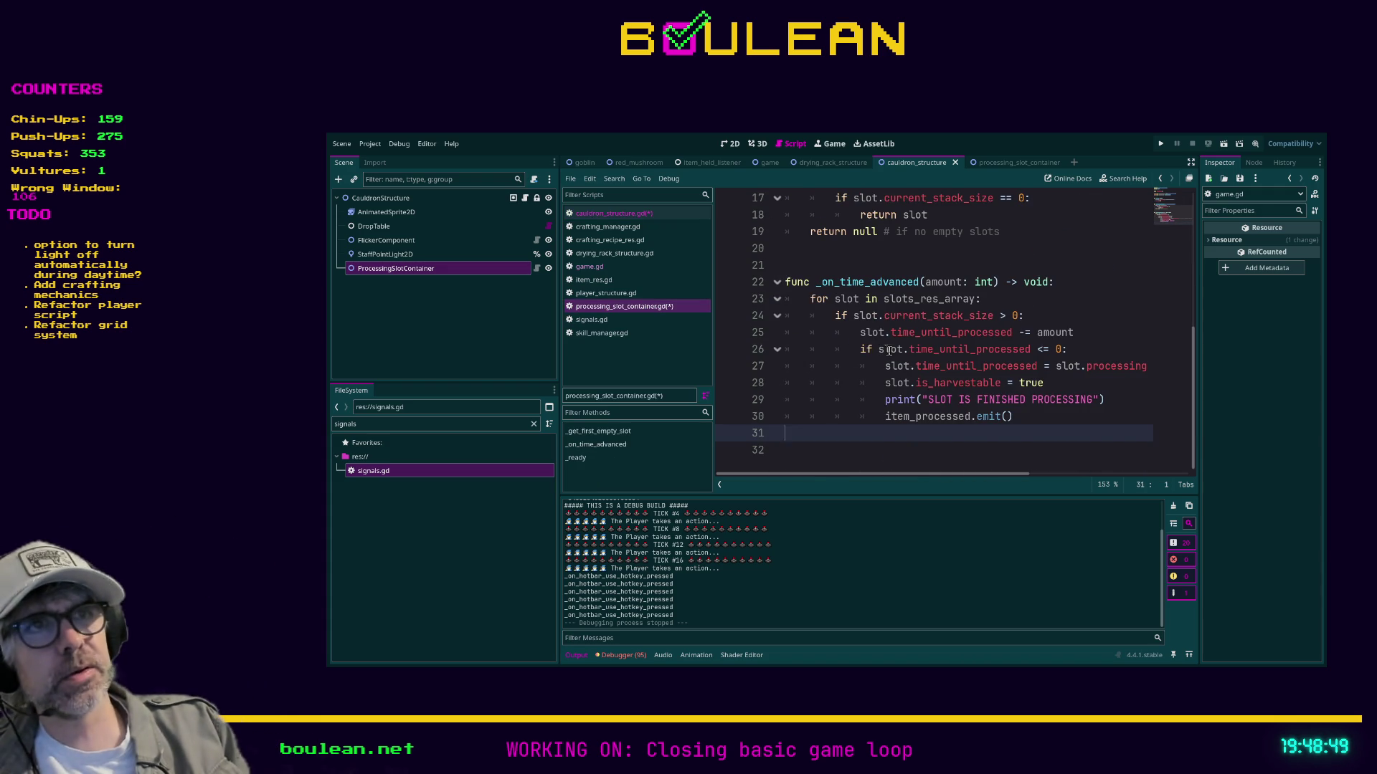
{"action": "scroll", "coordinate": [869, 362], "scroll_direction": "up", "scroll_amount": 1}
{"action": "scroll", "coordinate": [870, 362], "scroll_direction": "up", "scroll_amount": 3}
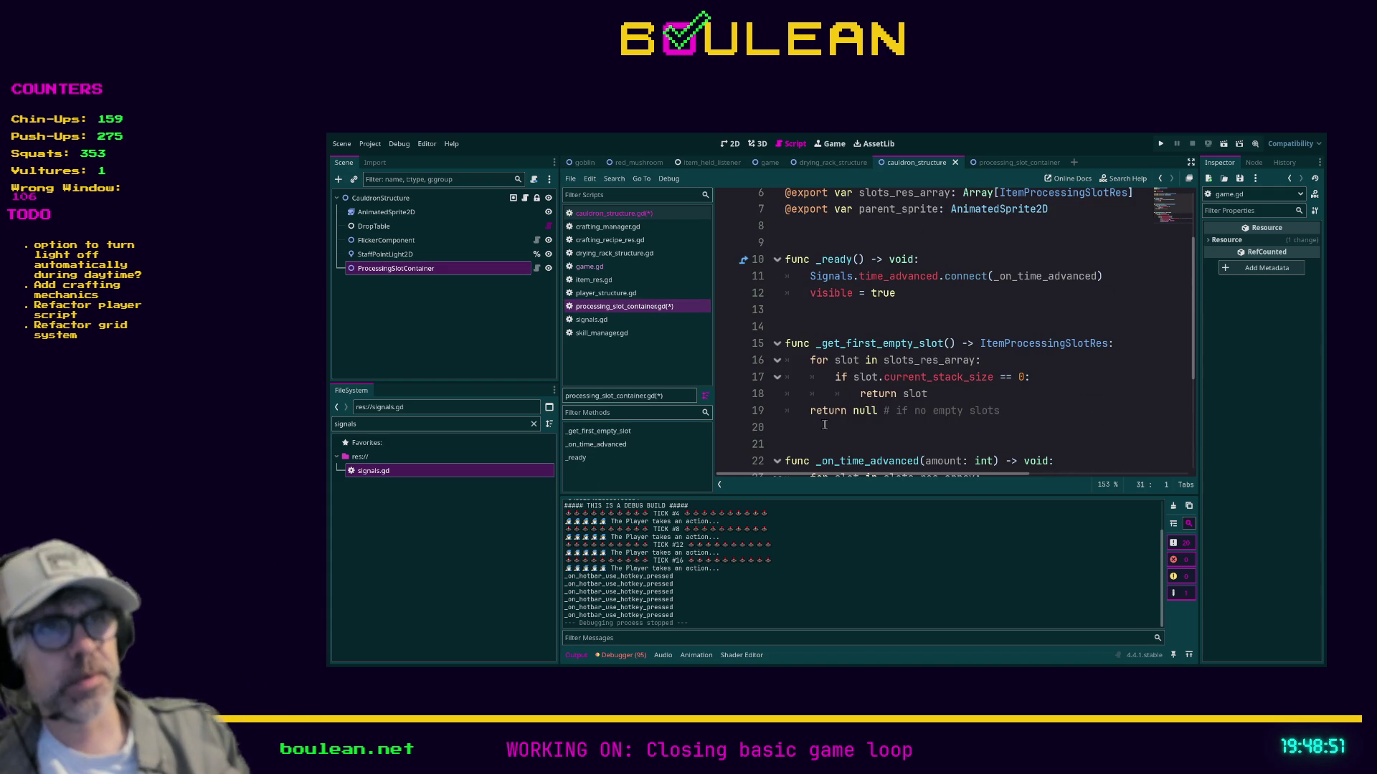
{"action": "left_click", "coordinate": [820, 332]}
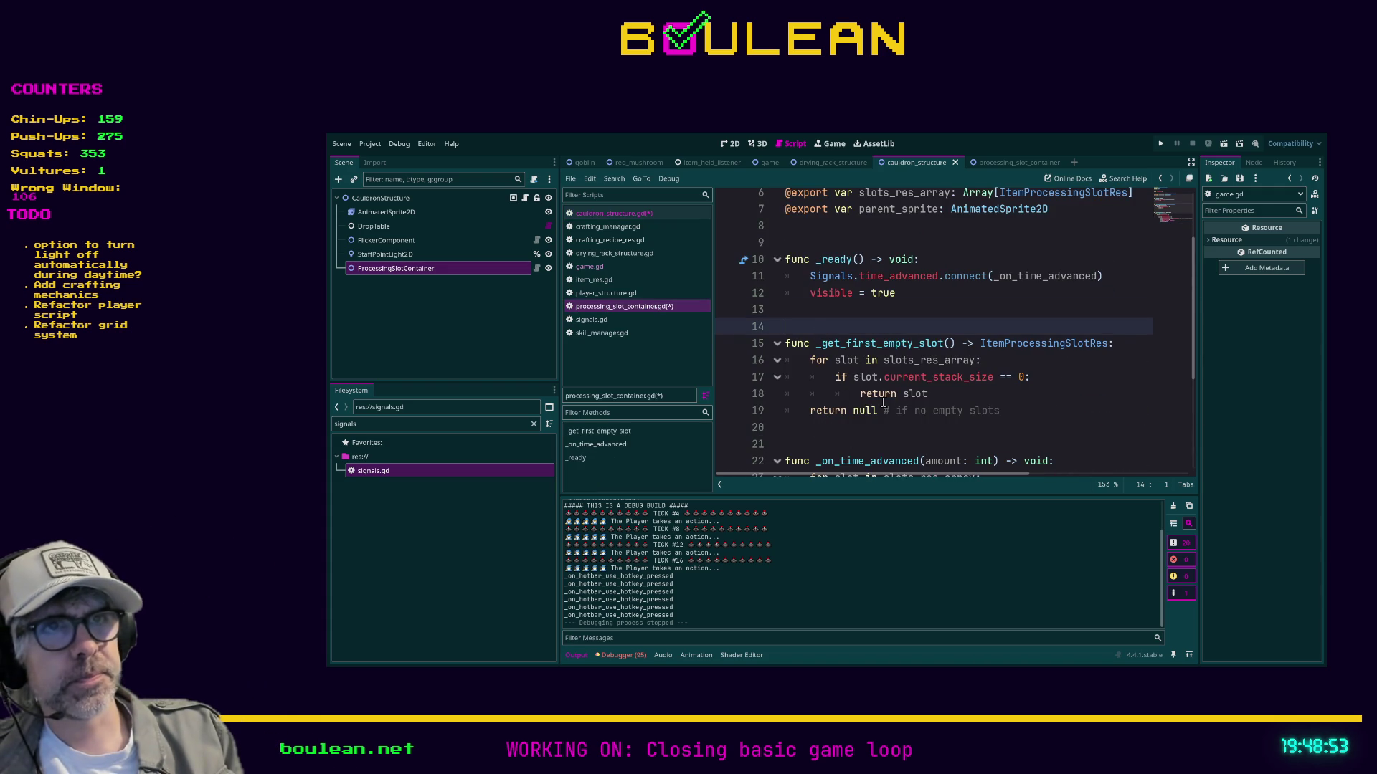
{"action": "key", "text": "Down"}
{"action": "key", "text": "Down"}
{"action": "key", "text": "Down"}
{"action": "key", "text": "Return"}
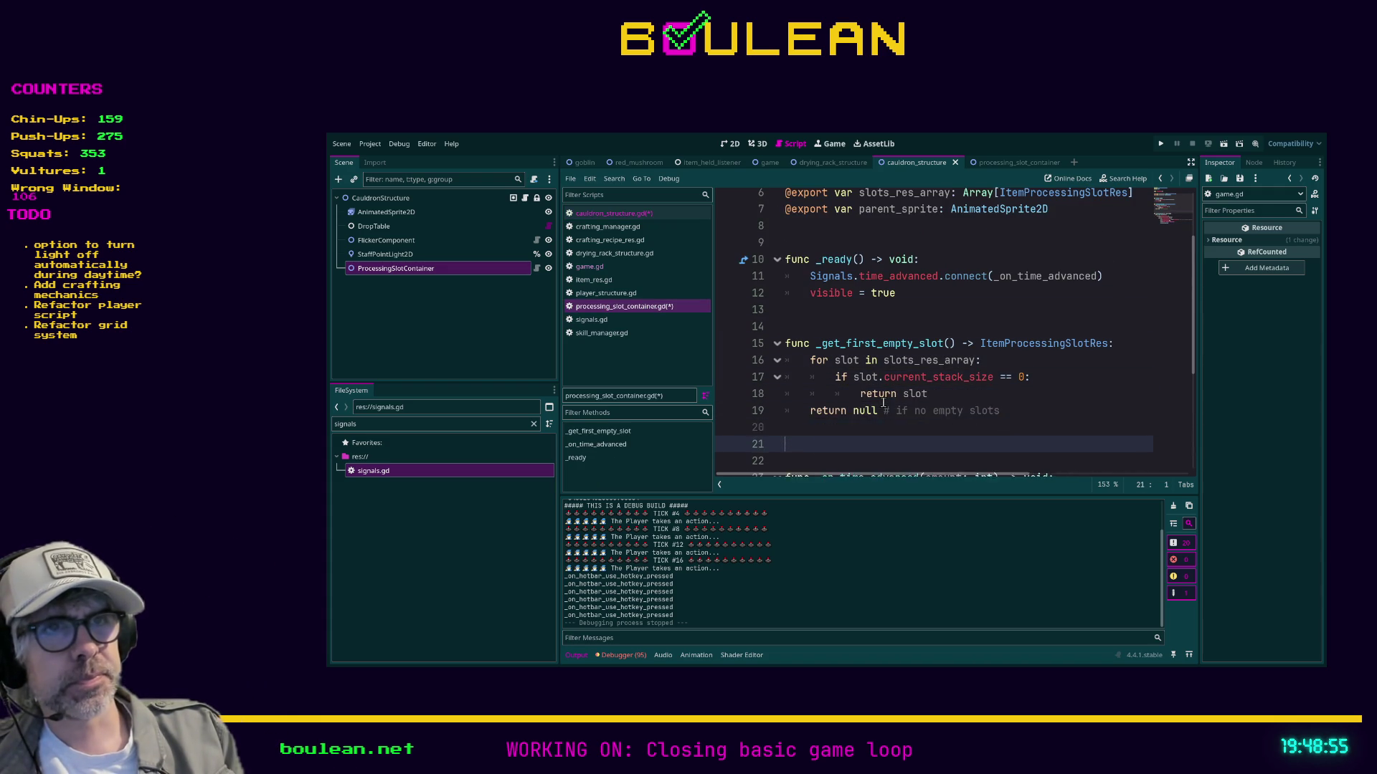
{"action": "key", "text": "Return"}
{"action": "type", "text": "func _process_interaction() -> void:"}
{"action": "key", "text": "Return"}
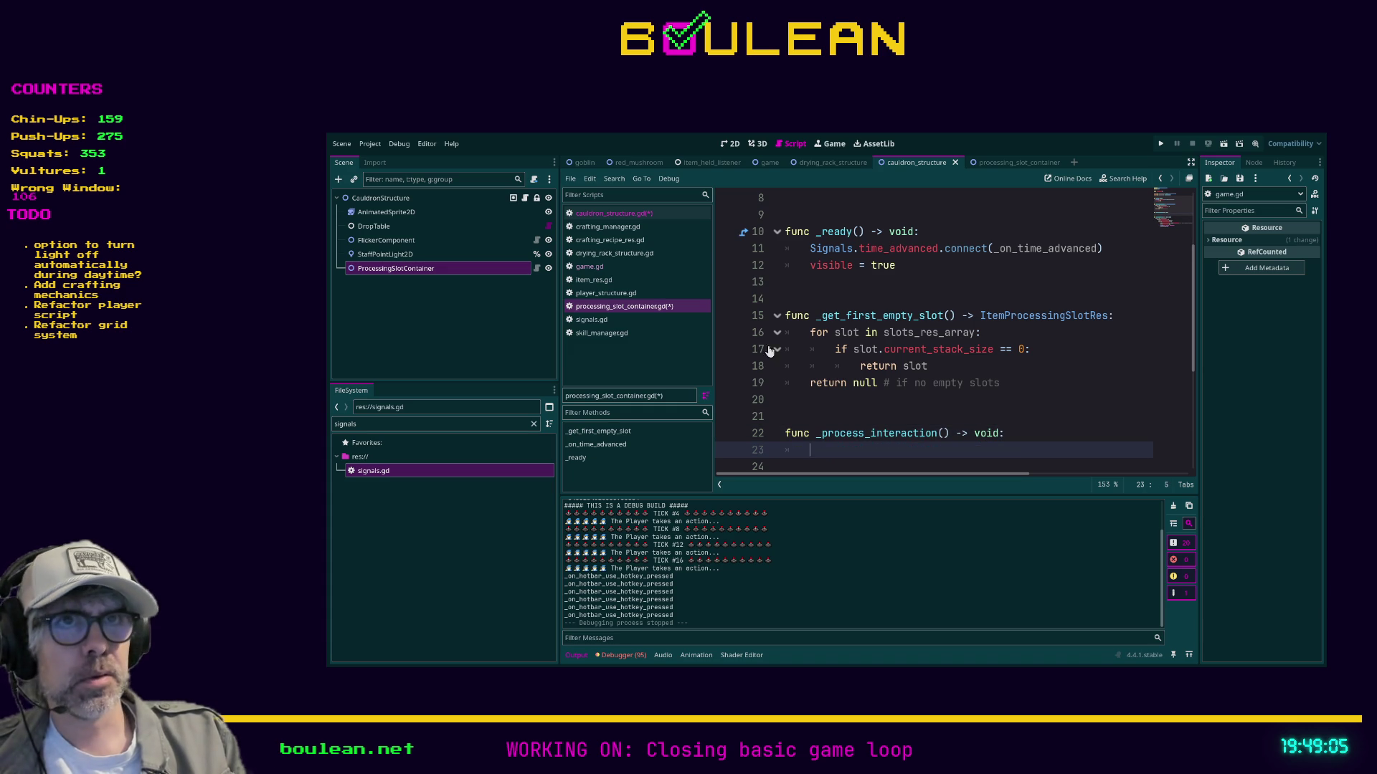
Select the slot loop body, lines 26–38, of the cauldron's _on_interact.
{"action": "left_click", "coordinate": [613, 213]}
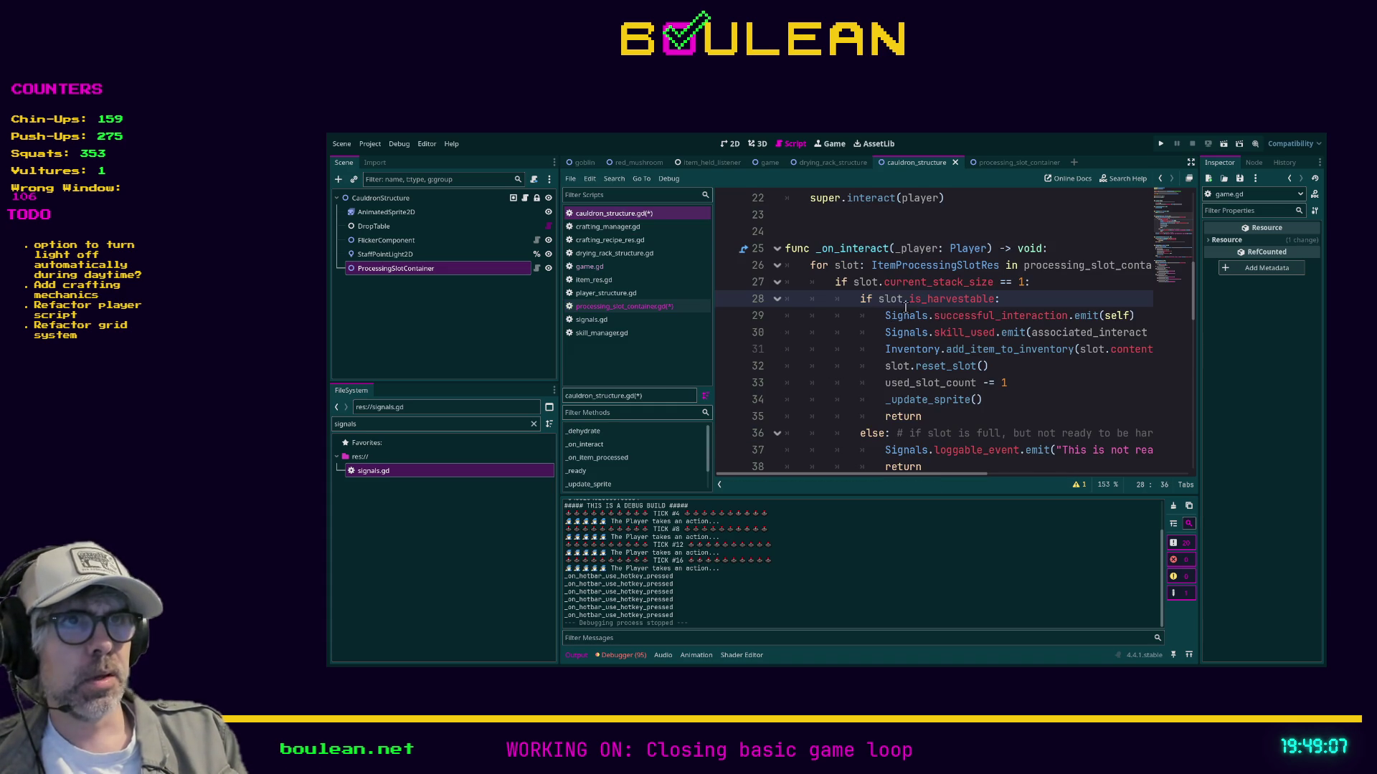
{"action": "scroll", "coordinate": [905, 307], "scroll_direction": "down", "scroll_amount": 2}
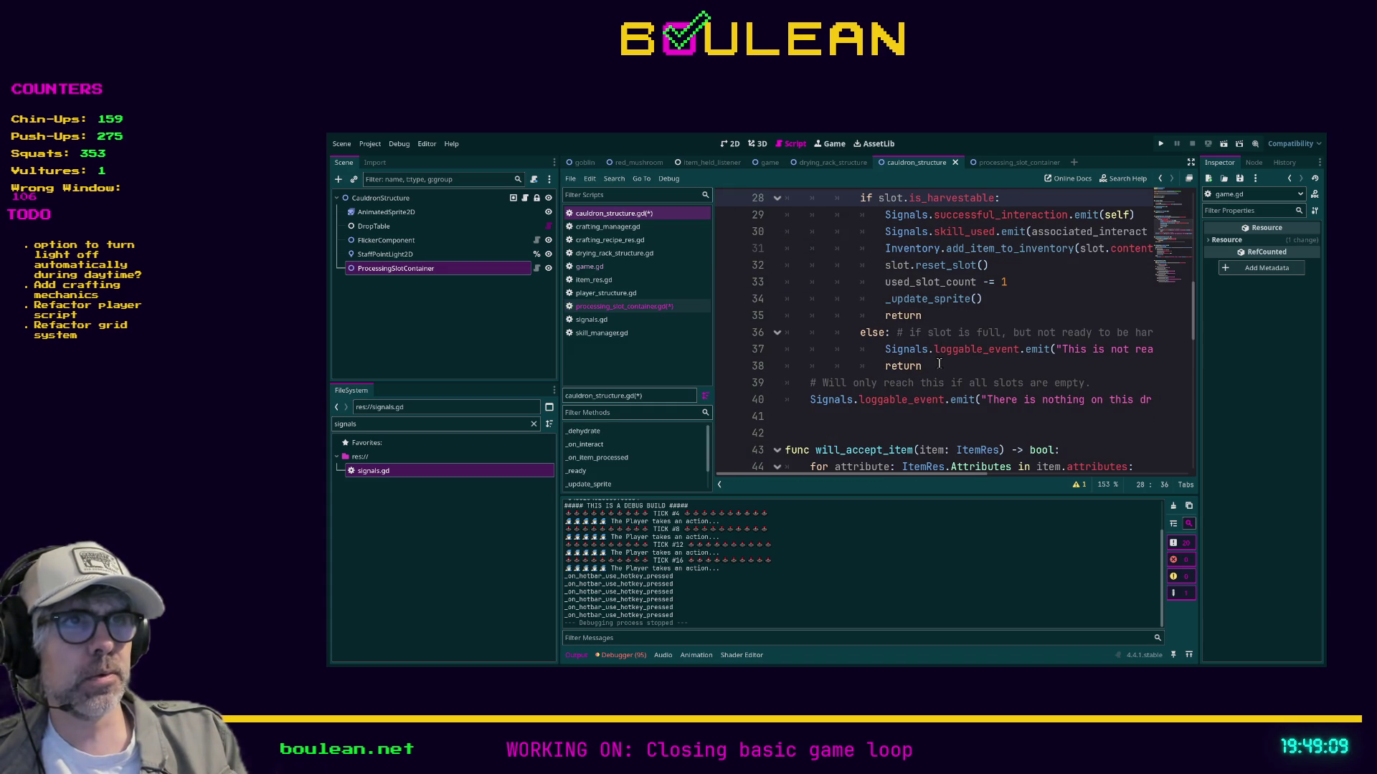
{"action": "mouse_move", "coordinate": [939, 365]}
{"action": "left_mouse_down"}
{"action": "mouse_move", "coordinate": [842, 341]}
{"action": "mouse_move", "coordinate": [793, 219]}
{"action": "left_mouse_up"}
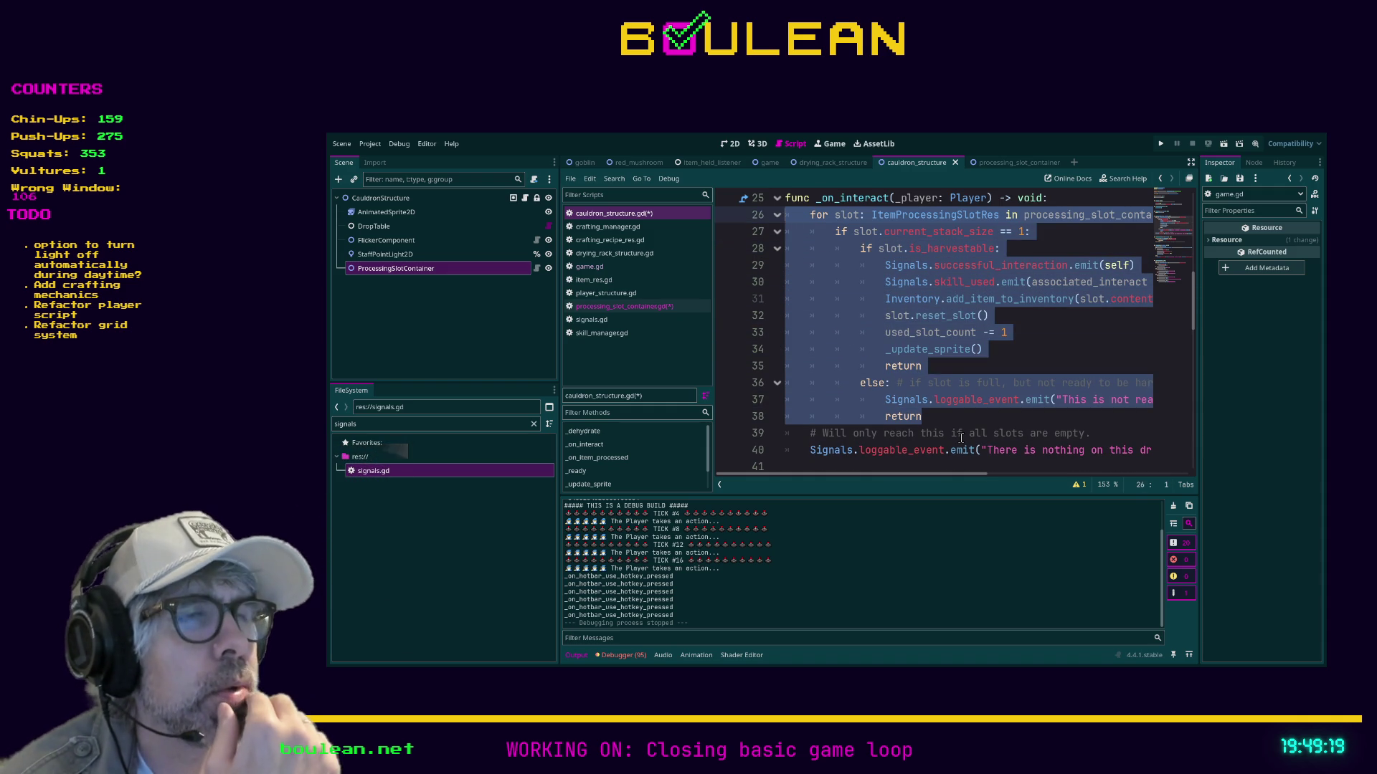
{"action": "left_click_drag", "start_coordinate": [922, 479], "coordinate": [918, 473]}
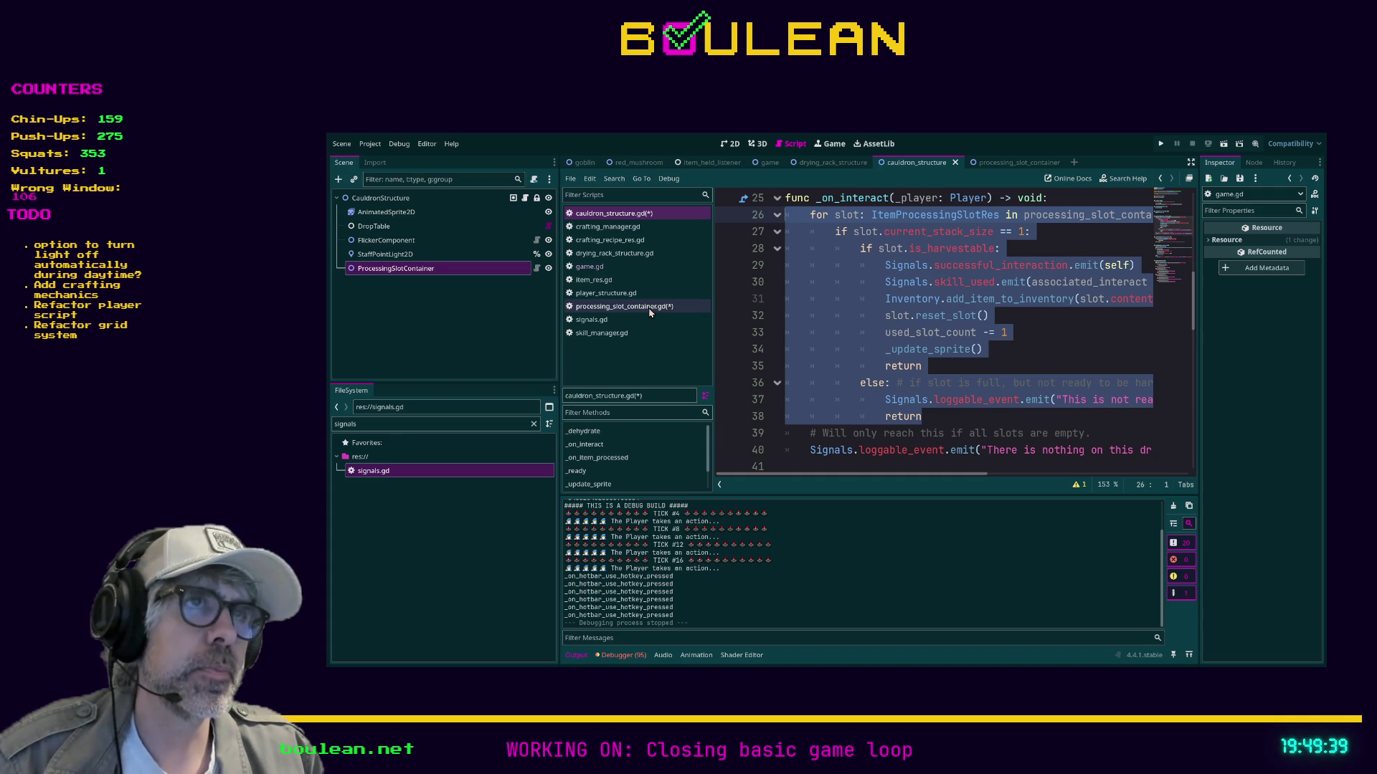
{"action": "left_click", "coordinate": [649, 308]}
Change _process_interaction's return type from void to bool.
{"action": "scroll", "coordinate": [803, 407], "scroll_direction": "down", "scroll_amount": 1}
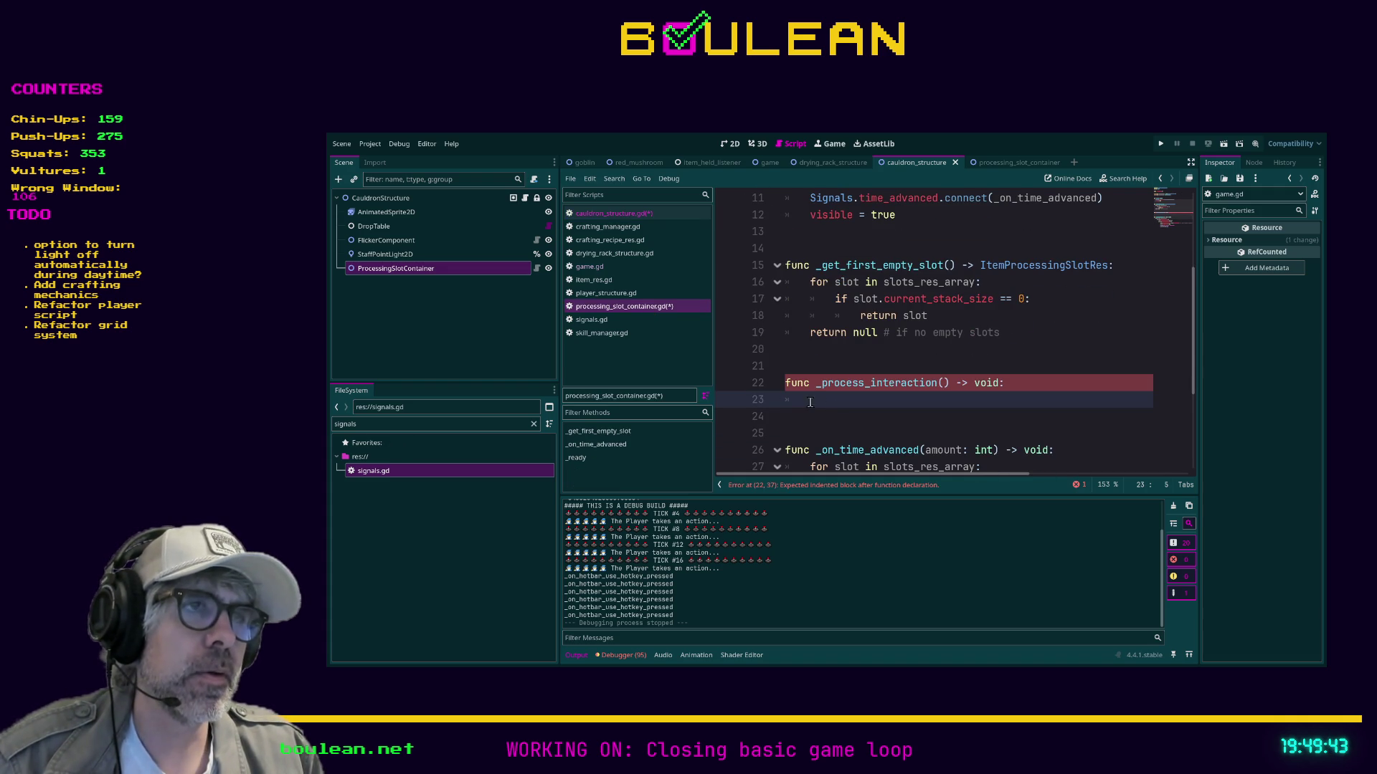
{"action": "left_click", "coordinate": [979, 383]}
{"action": "double_click", "coordinate": [979, 384]}
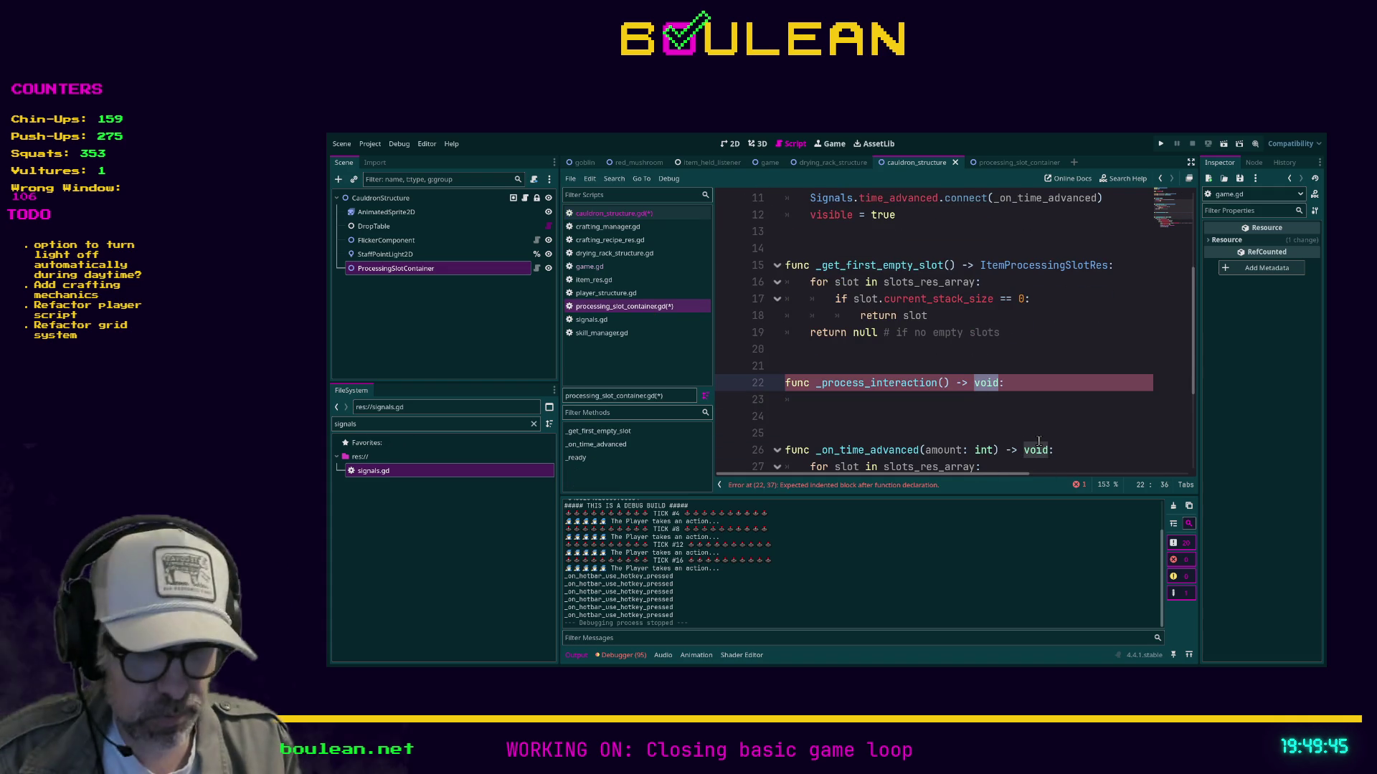
{"action": "type", "text": "bool"}
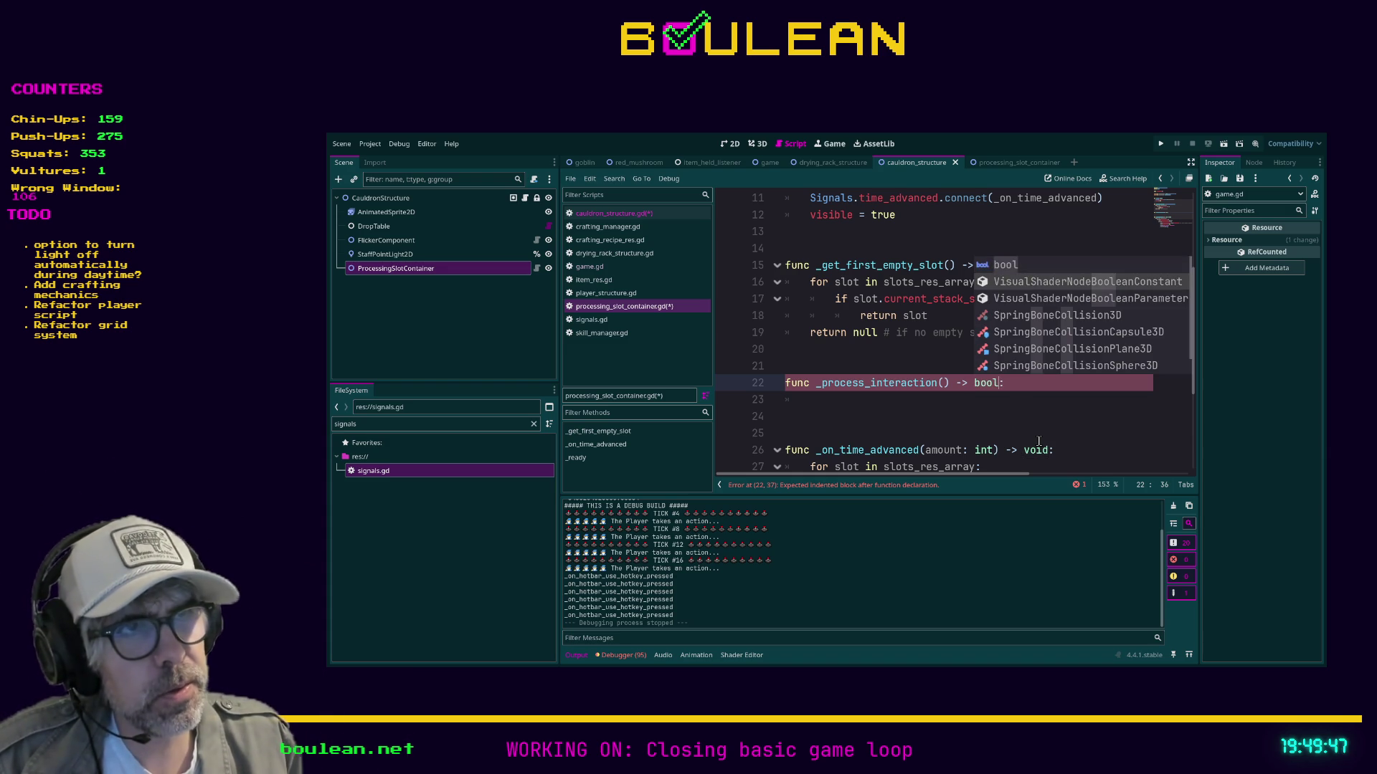
{"action": "left_click", "coordinate": [923, 421]}
{"action": "left_click", "coordinate": [914, 404]}
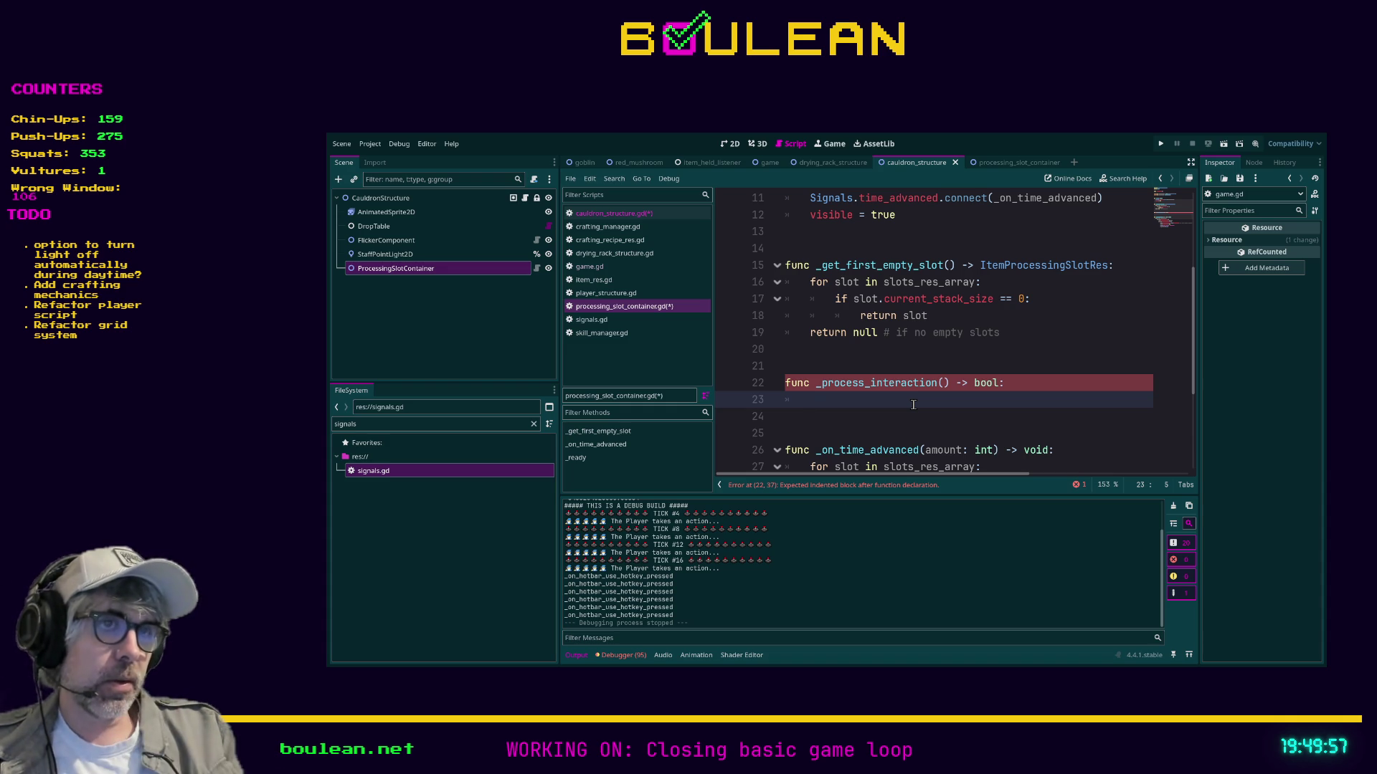
Rename the function to _get_interactable_slot.
{"action": "key", "text": "Up"}
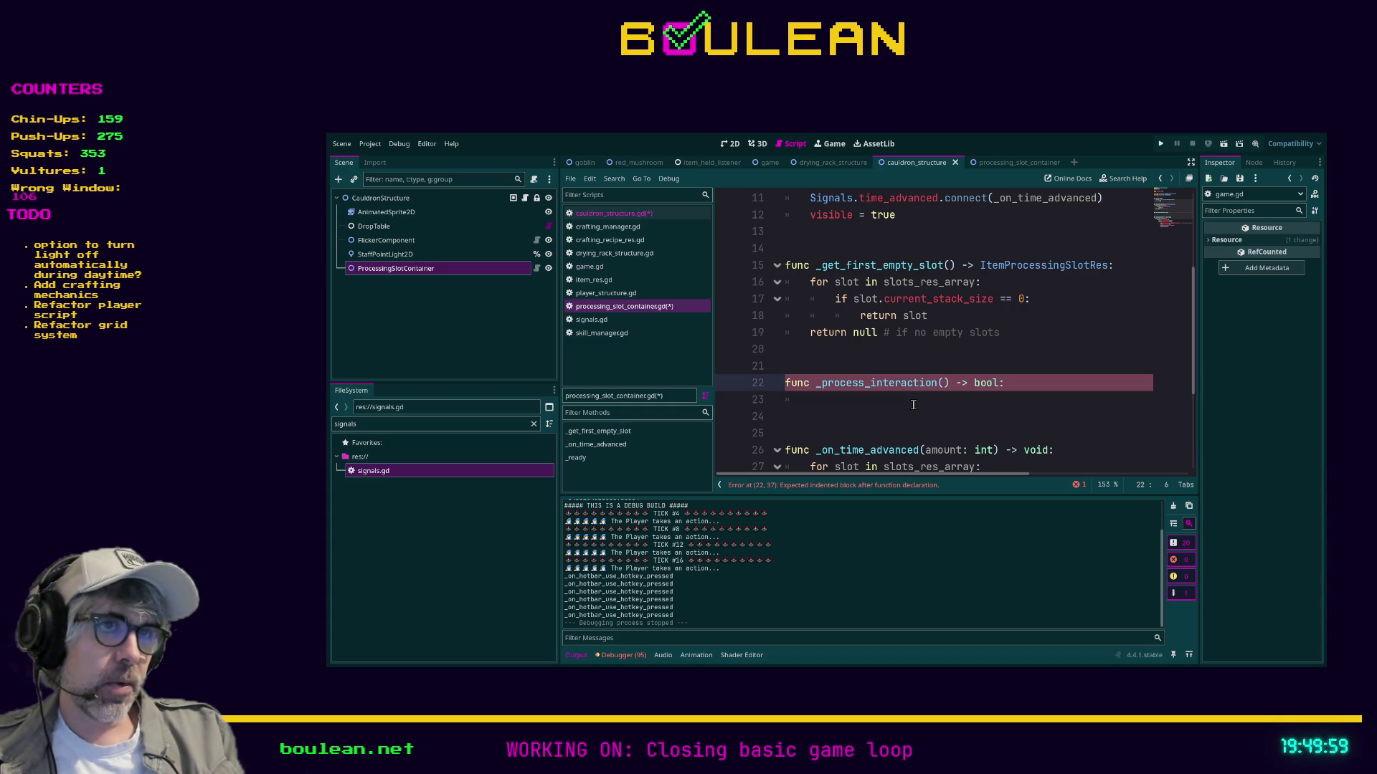
{"action": "key", "text": "shift+Right"}
{"action": "key", "text": "shift+Right"}
{"action": "key", "text": "shift+Right"}
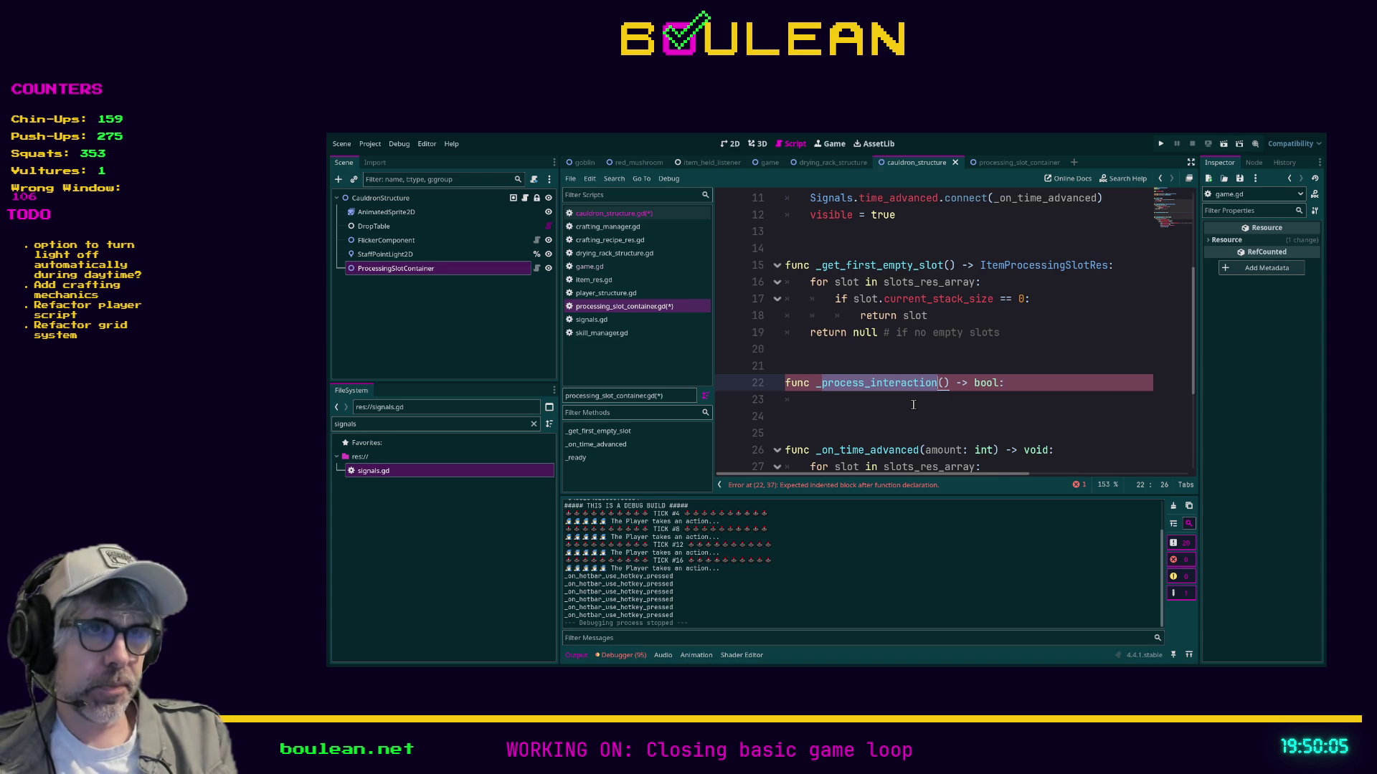
{"action": "type", "text": "_sl"}
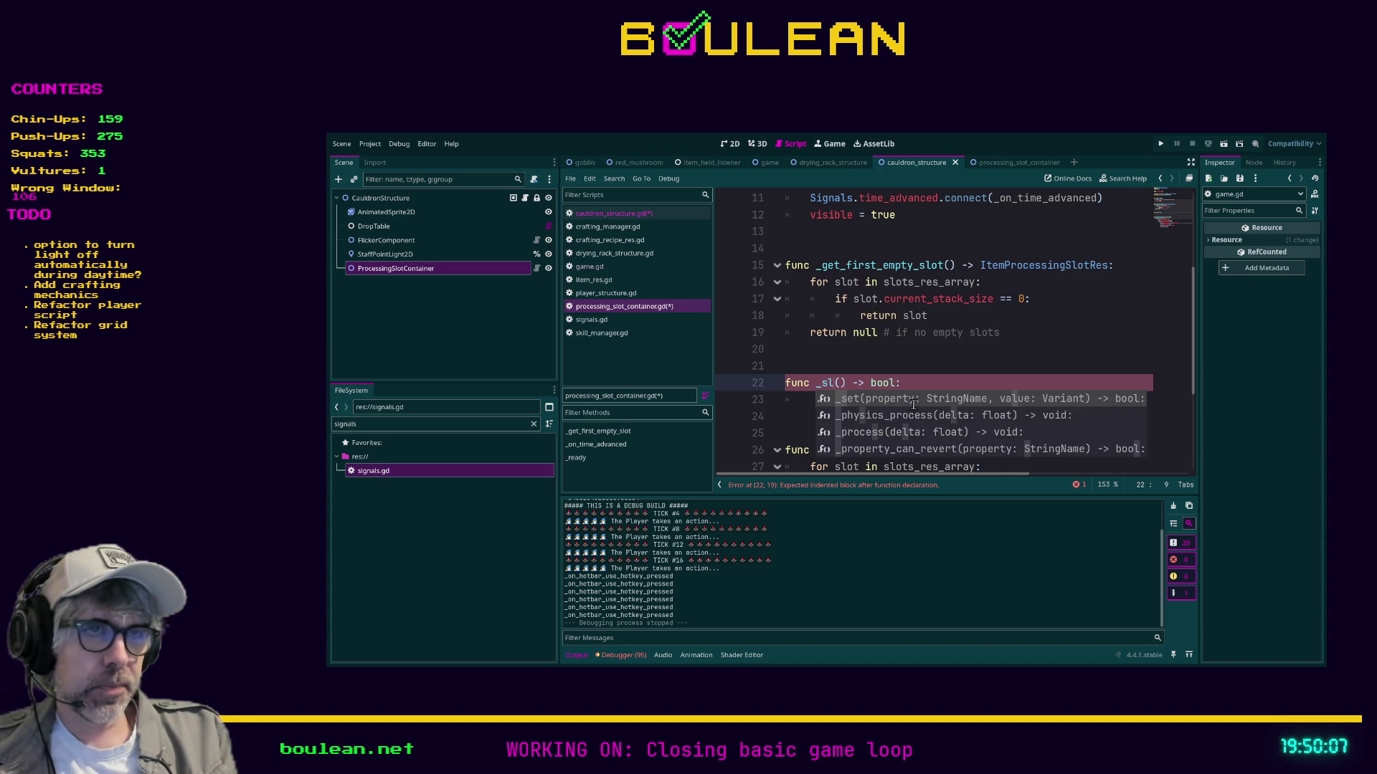
{"action": "type", "text": "ot"}
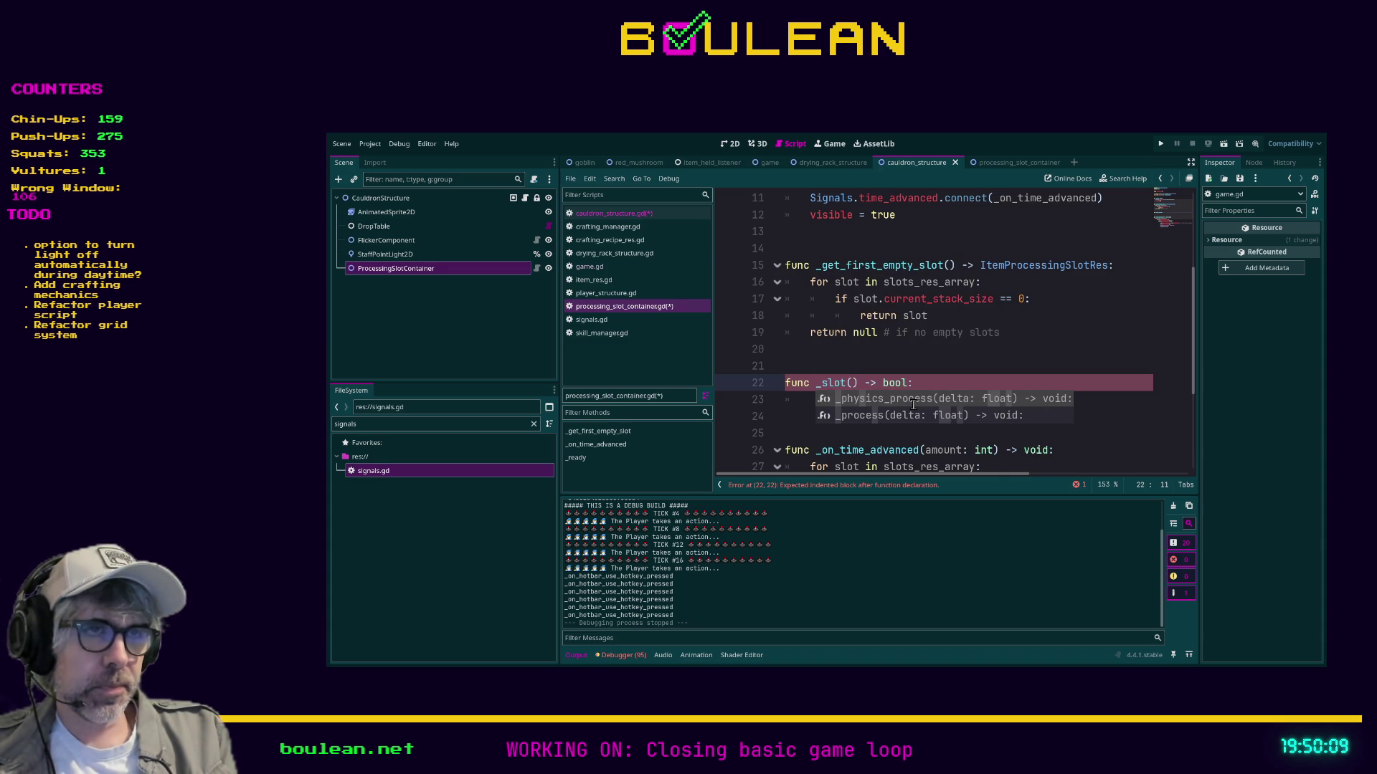
{"action": "key", "text": "BackSpace"}
{"action": "key", "text": "BackSpace"}
{"action": "key", "text": "BackSpace"}
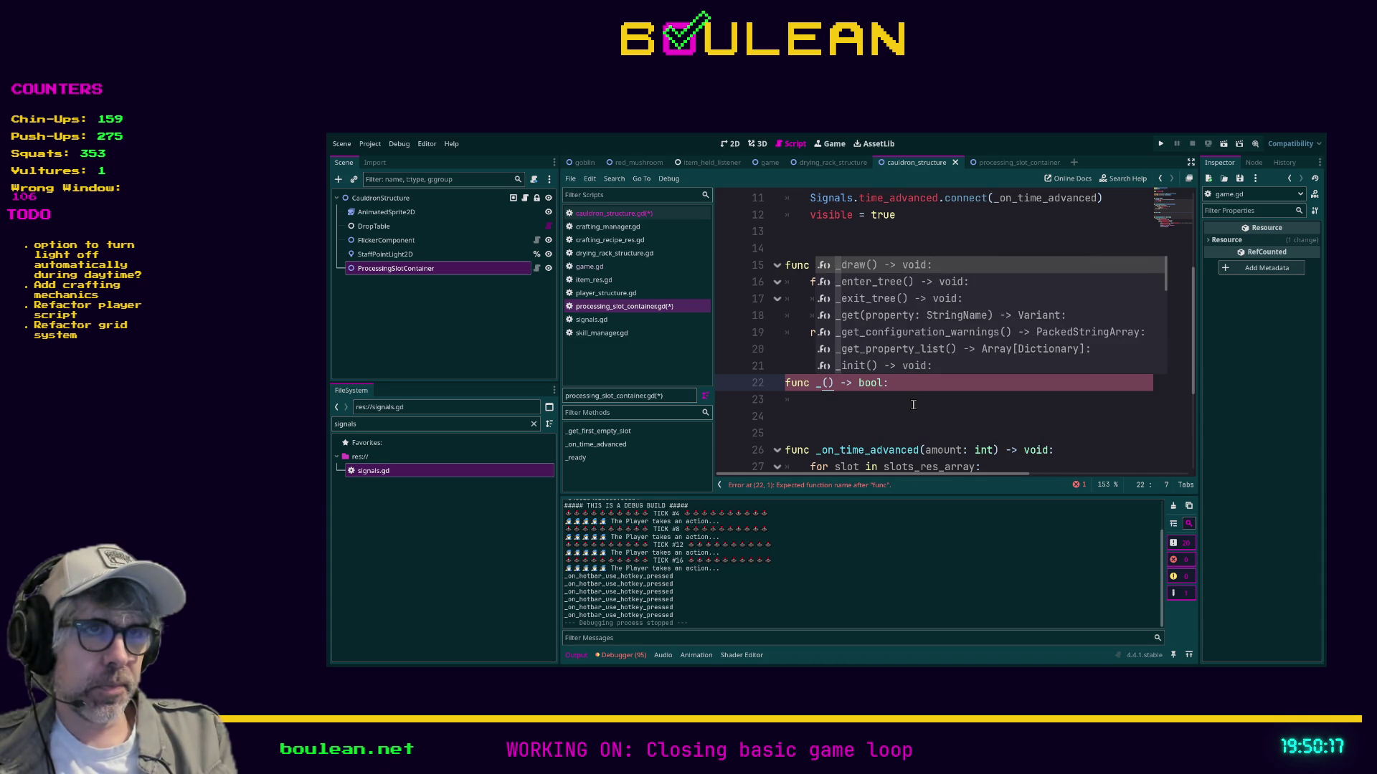
{"action": "type", "text": "has_interactab"}
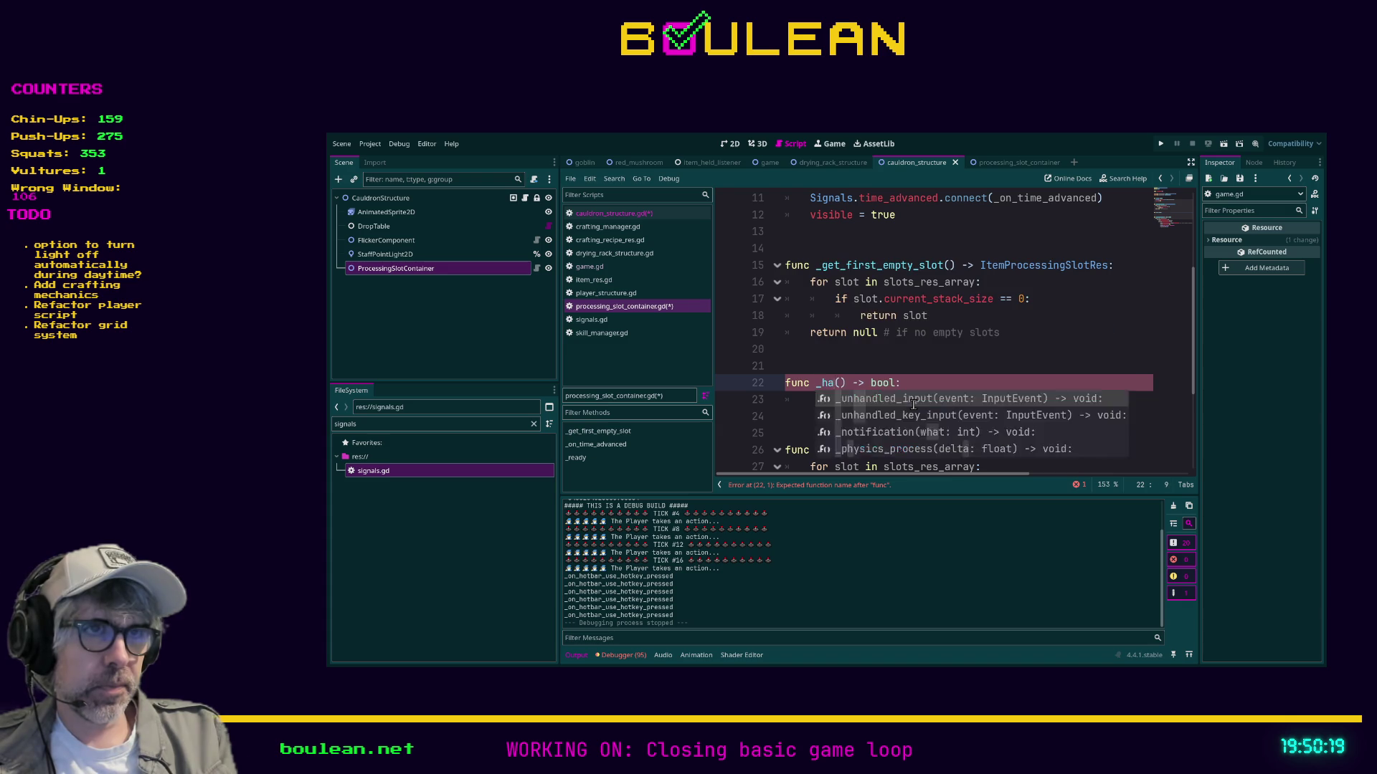
{"action": "type", "text": "le_slot"}
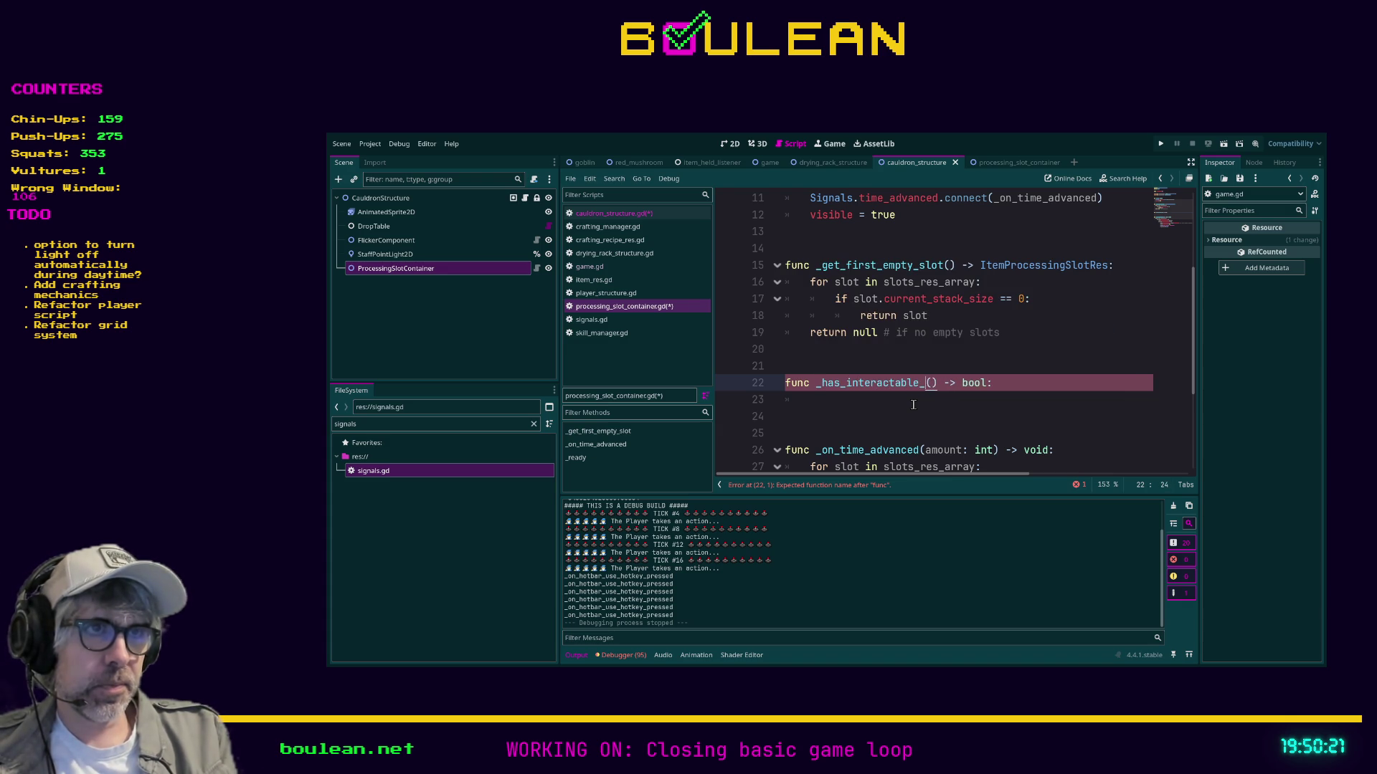
{"action": "left_click", "coordinate": [913, 404]}
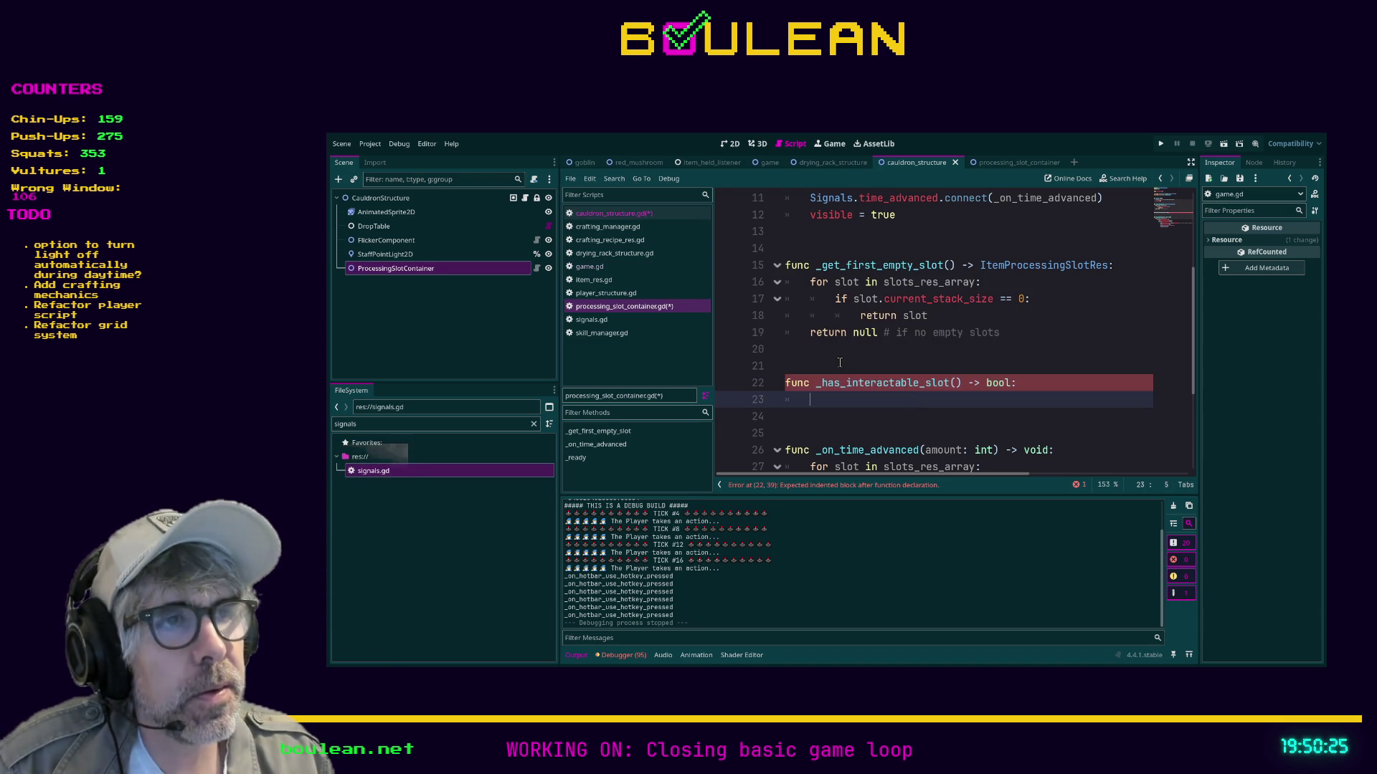
{"action": "left_click_drag", "start_coordinate": [845, 383], "coordinate": [822, 385]}
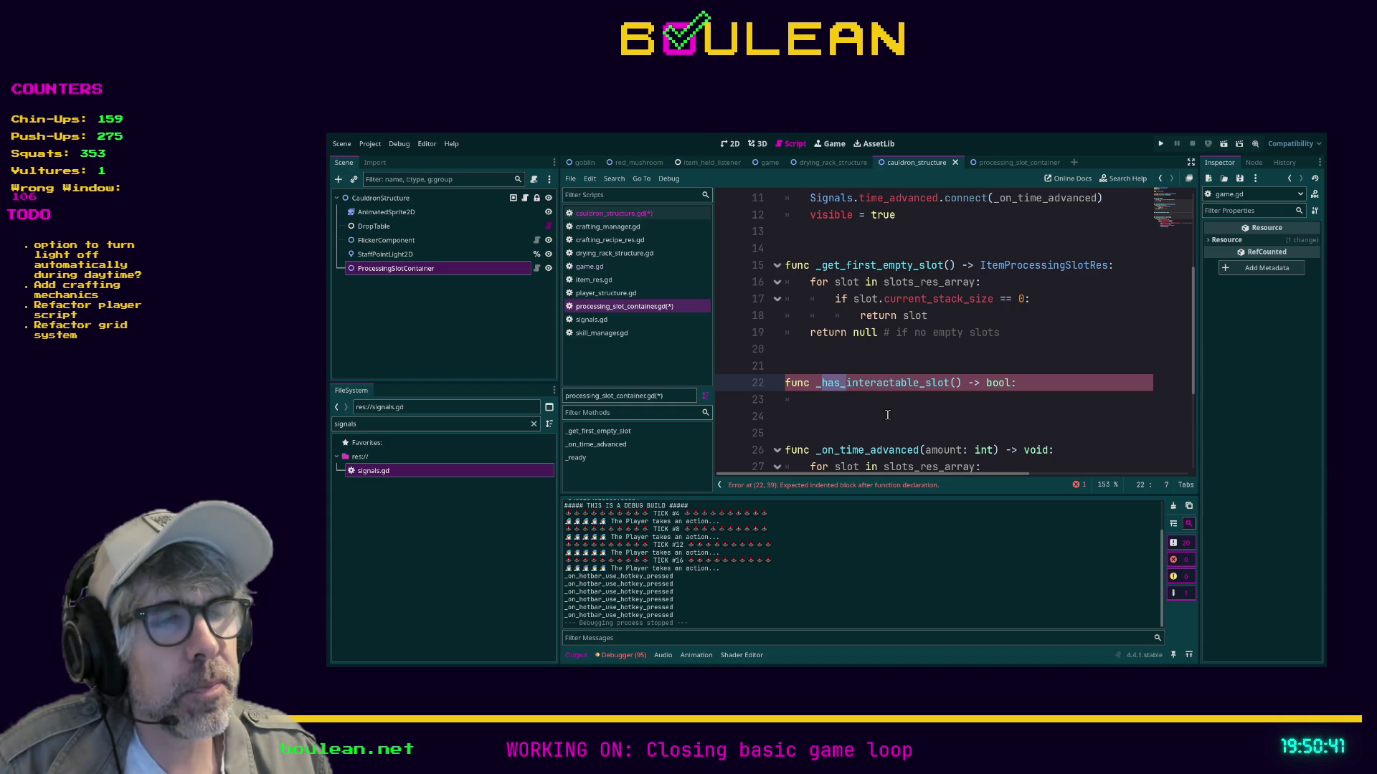
{"action": "key", "text": "Right"}
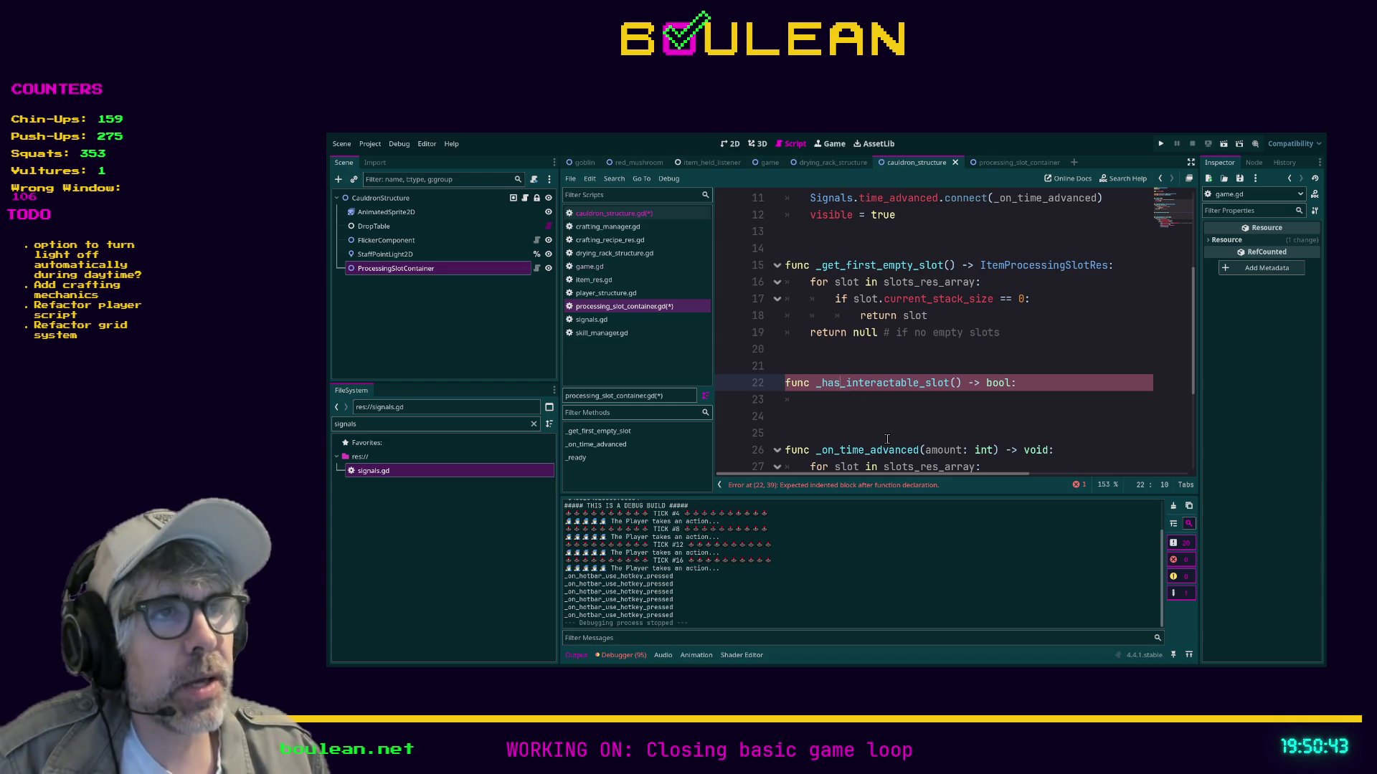
{"action": "key", "text": "BackSpace"}
{"action": "key", "text": "BackSpace"}
{"action": "key", "text": "BackSpace"}
{"action": "type", "text": "get"}
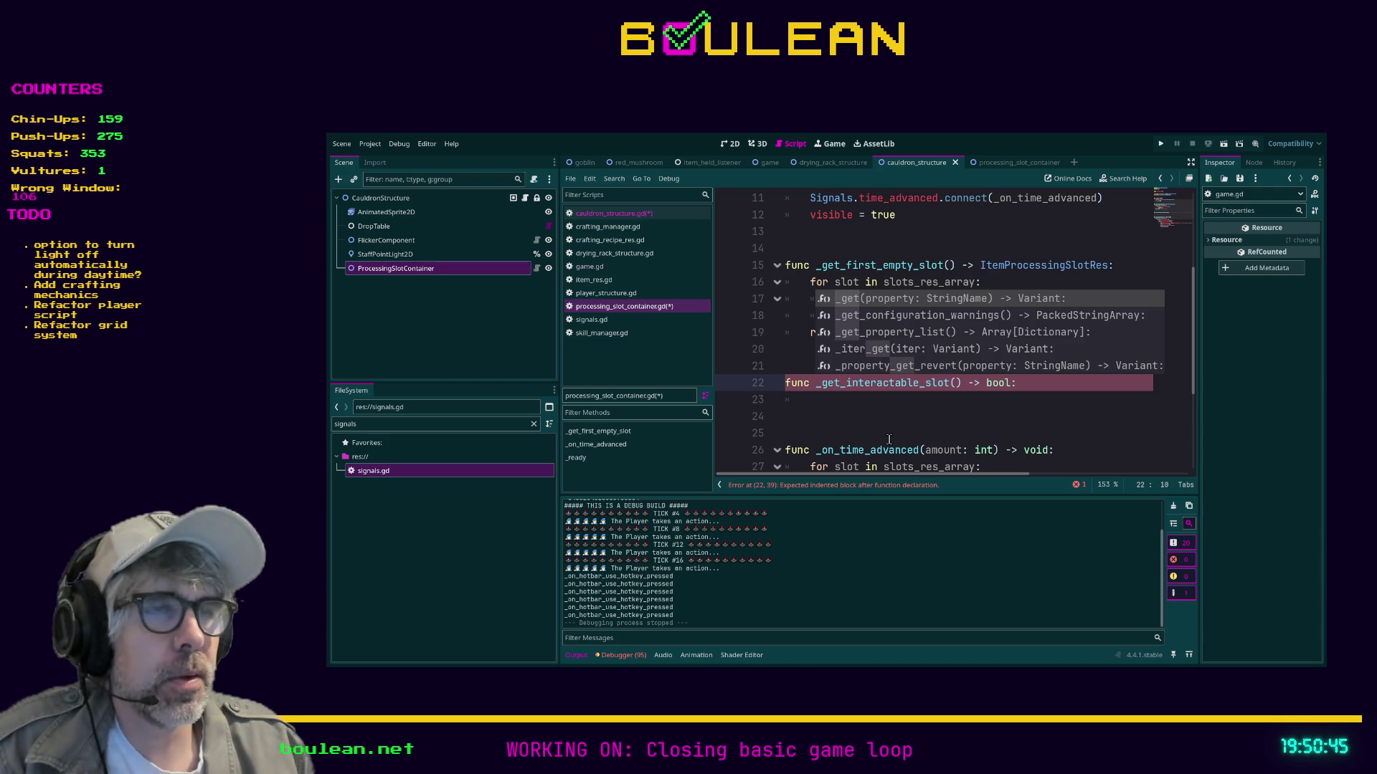
{"action": "left_click", "coordinate": [798, 402]}
{"action": "key", "text": "BackSpace"}
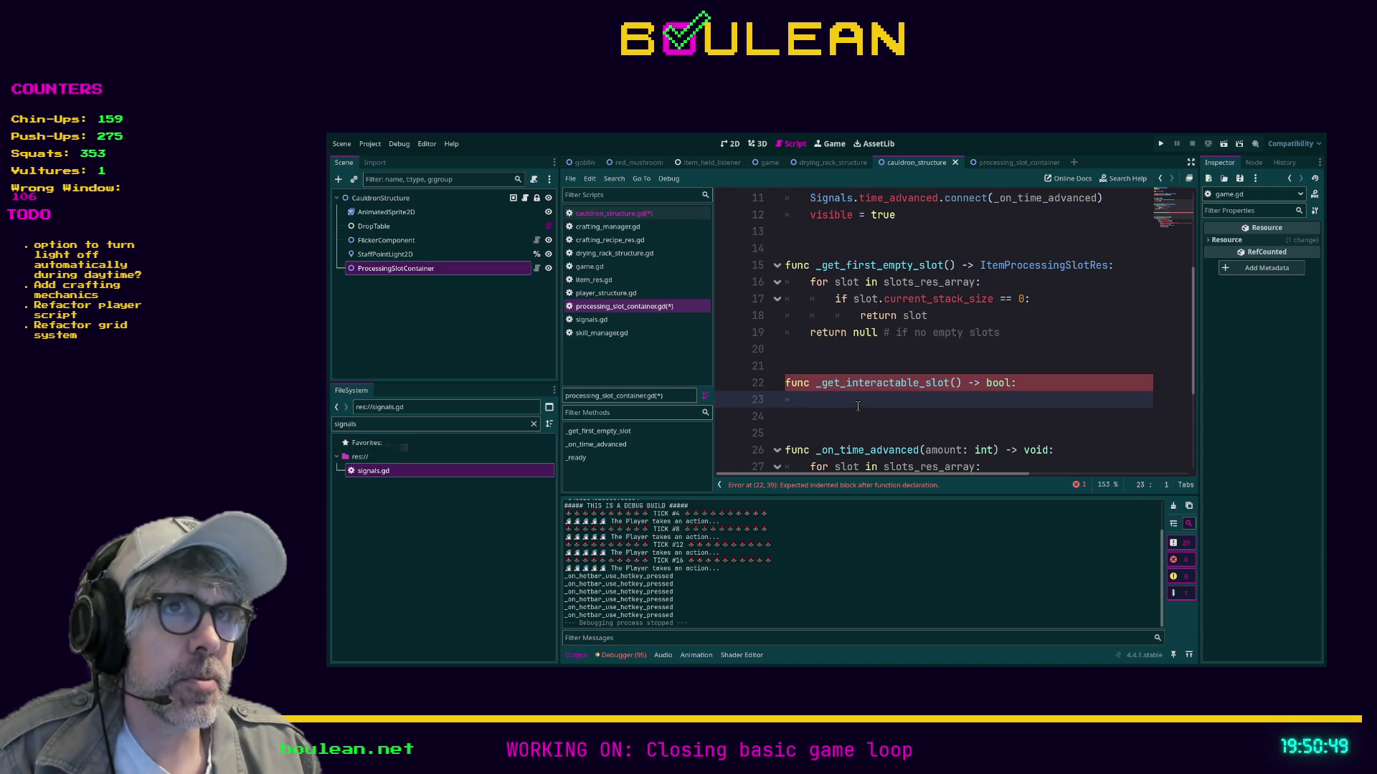
{"action": "left_click", "coordinate": [611, 215]}
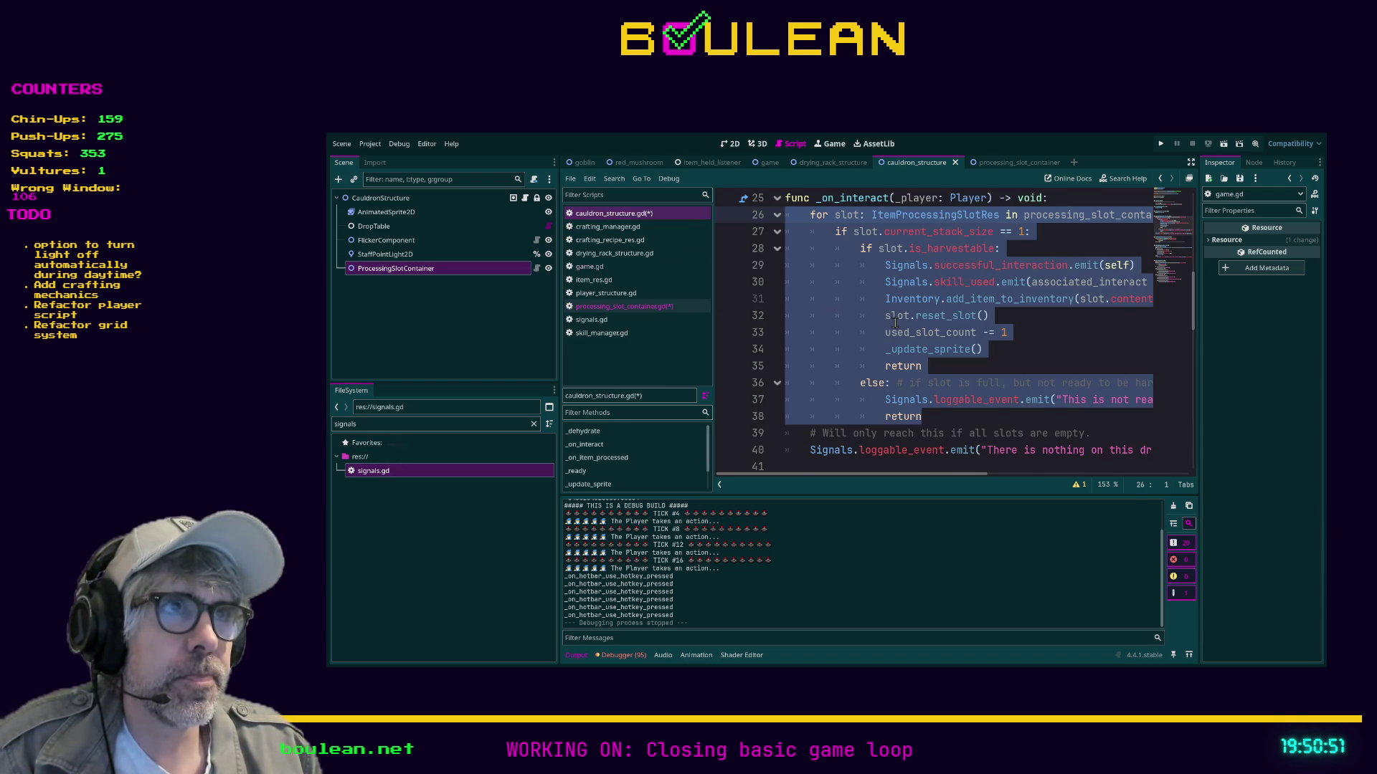
Copy the cauldron's slot loop (lines 26–38) and paste it into _get_interactable_slot.
{"action": "scroll", "coordinate": [895, 323], "scroll_direction": "up", "scroll_amount": 1}
{"action": "scroll", "coordinate": [903, 344], "scroll_direction": "down", "scroll_amount": 1}
{"action": "mouse_move", "coordinate": [931, 419]}
{"action": "left_mouse_down"}
{"action": "mouse_move", "coordinate": [882, 352]}
{"action": "mouse_move", "coordinate": [837, 321]}
{"action": "mouse_move", "coordinate": [817, 327]}
{"action": "mouse_move", "coordinate": [775, 271]}
{"action": "left_mouse_up"}
{"action": "scroll", "coordinate": [818, 327], "scroll_direction": "up", "scroll_amount": 1}
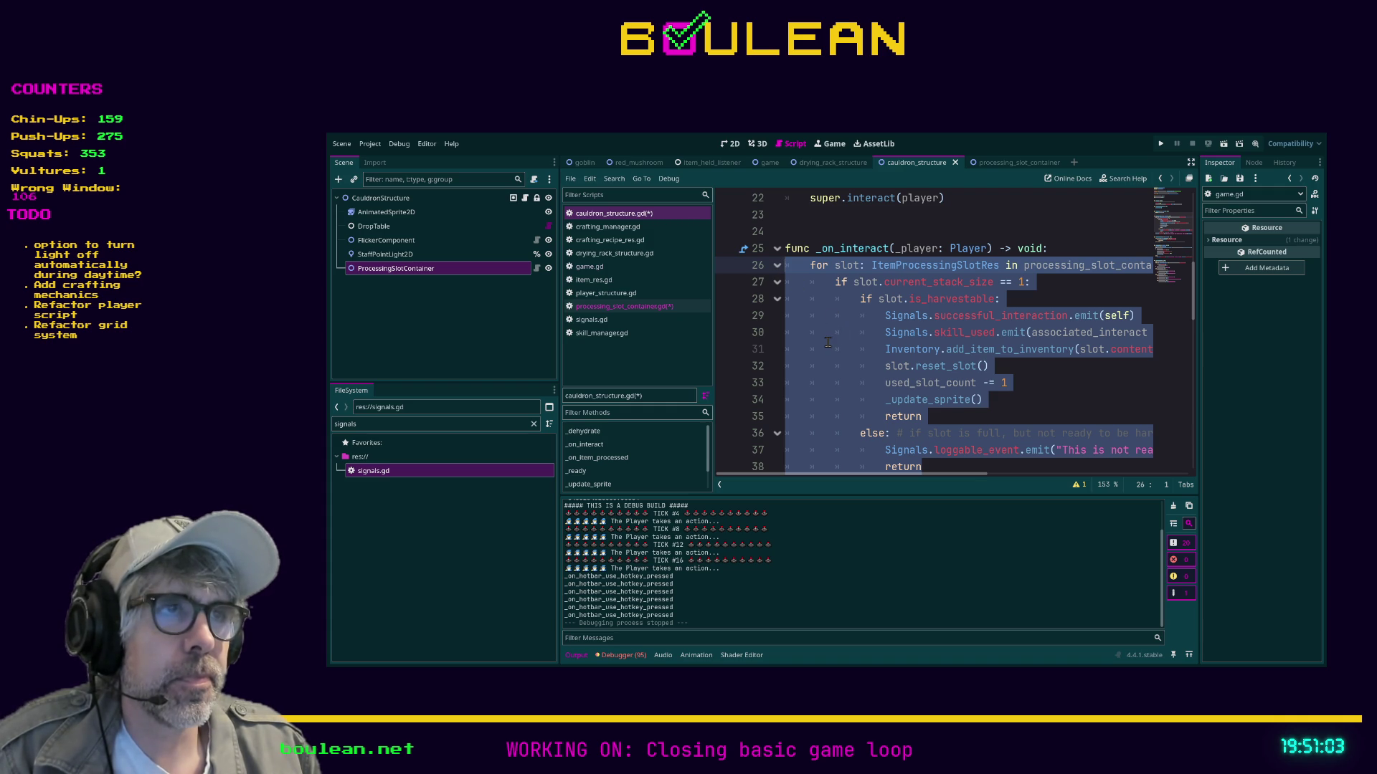
{"action": "left_click", "coordinate": [649, 310]}
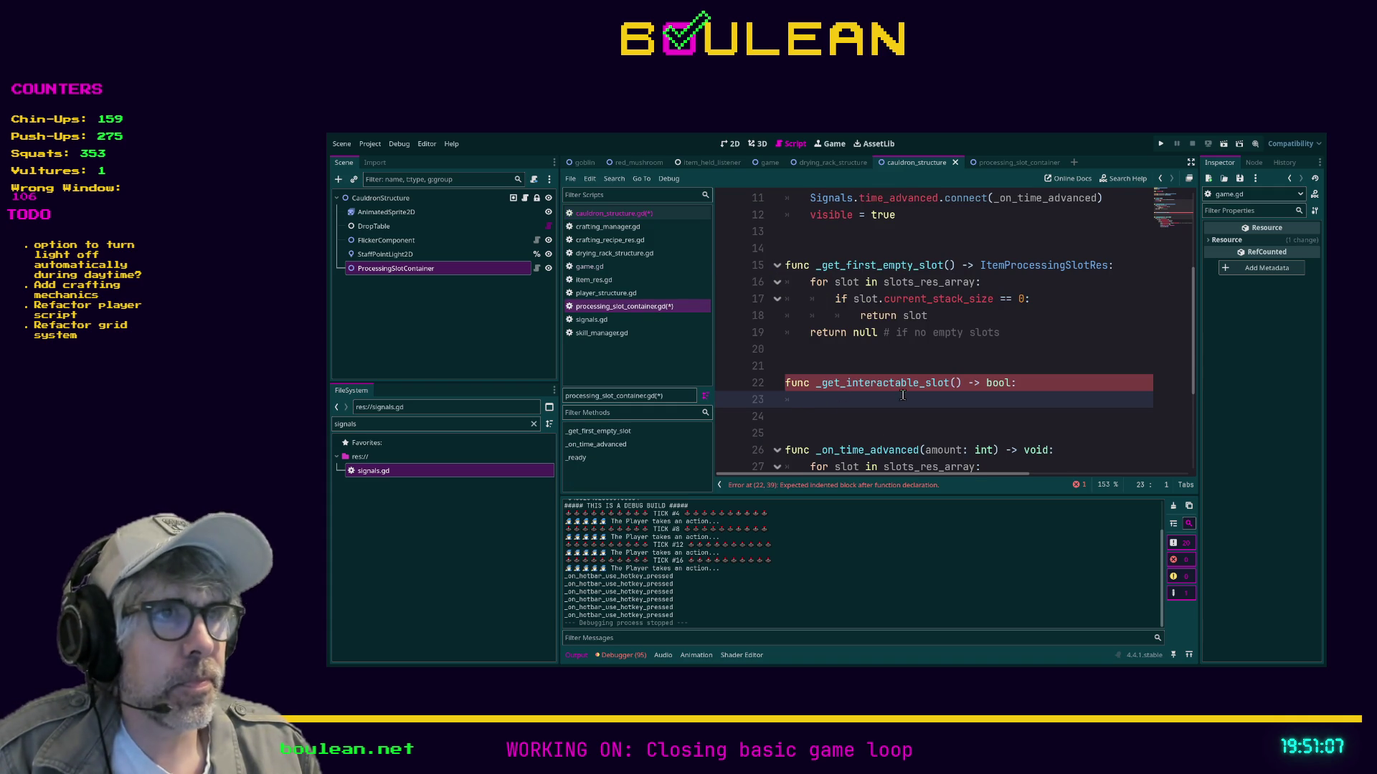
{"action": "key", "text": "ctrl+v"}
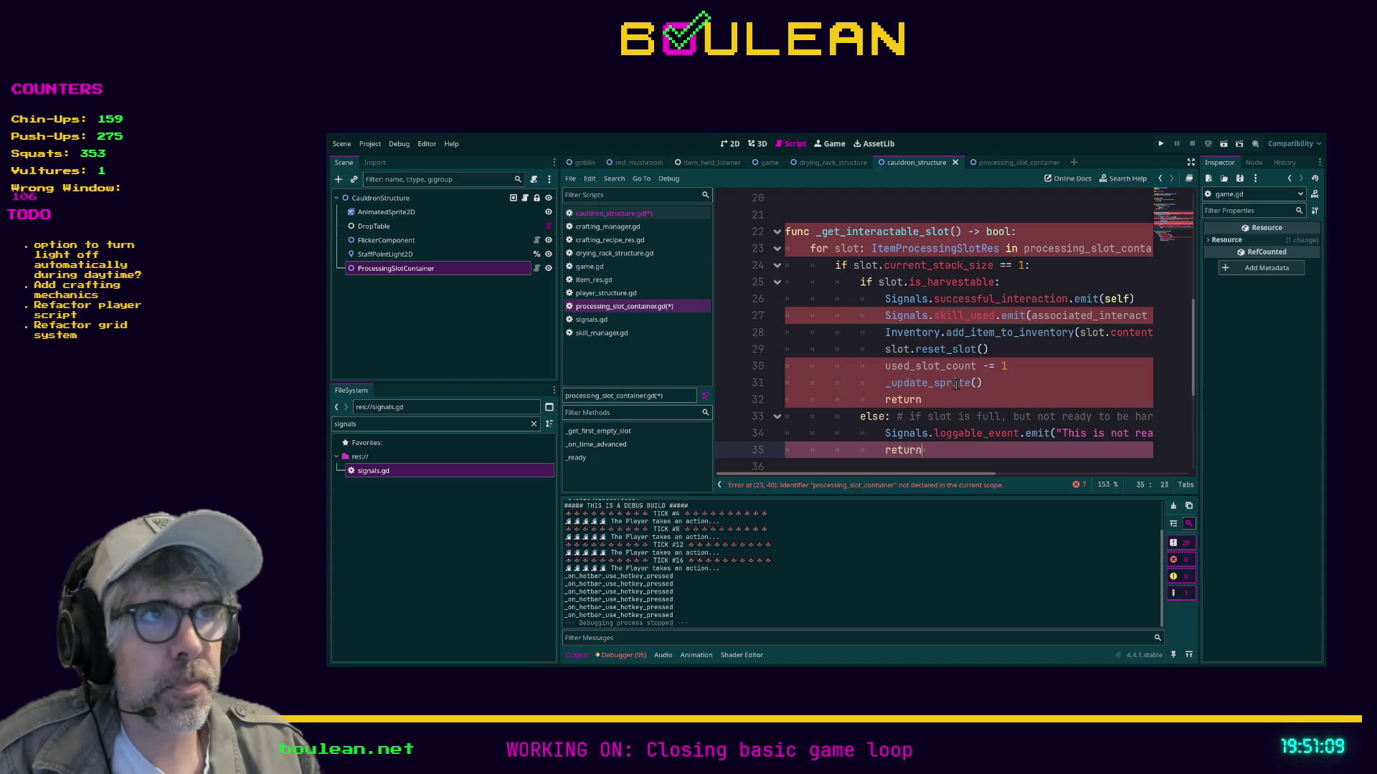
{"action": "scroll", "coordinate": [984, 343], "scroll_direction": "up", "scroll_amount": 1}
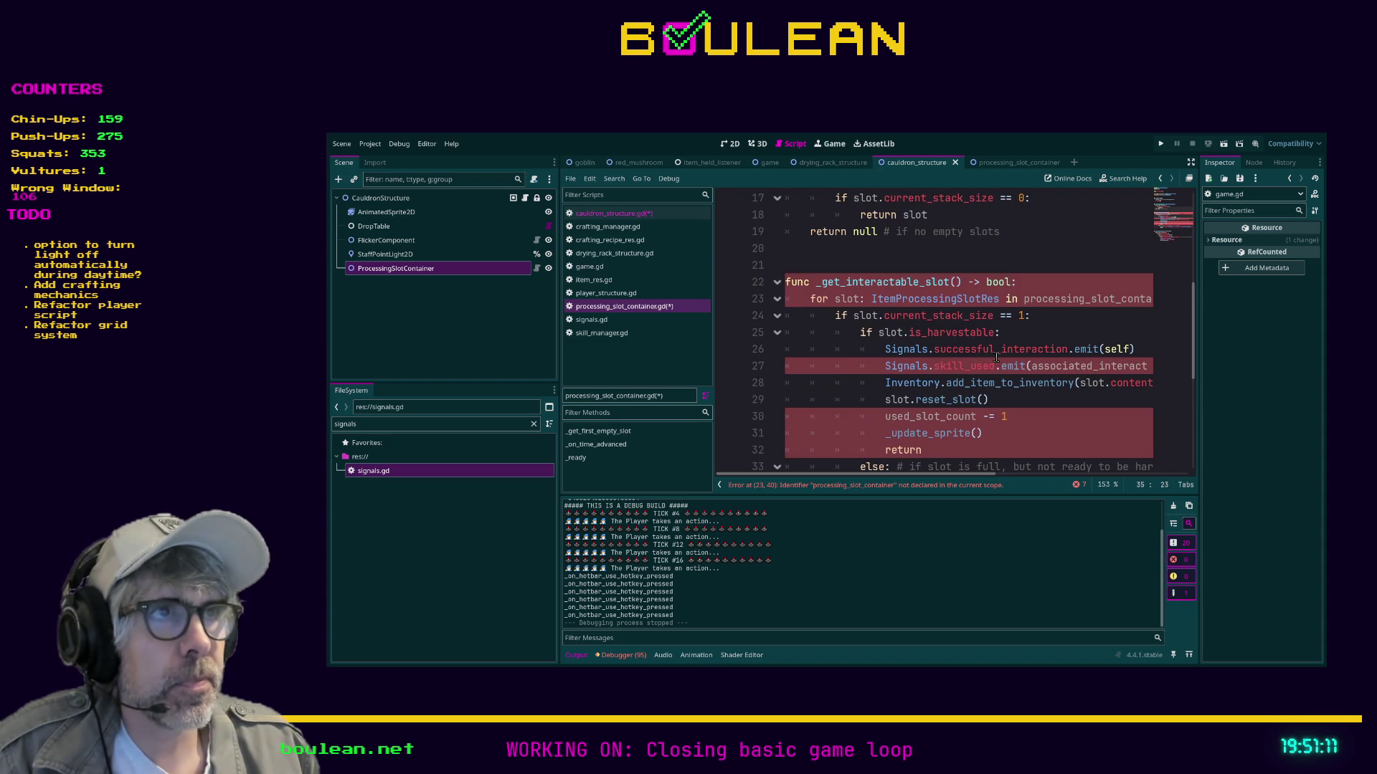
{"action": "scroll", "coordinate": [997, 359], "scroll_direction": "up", "scroll_amount": 1}
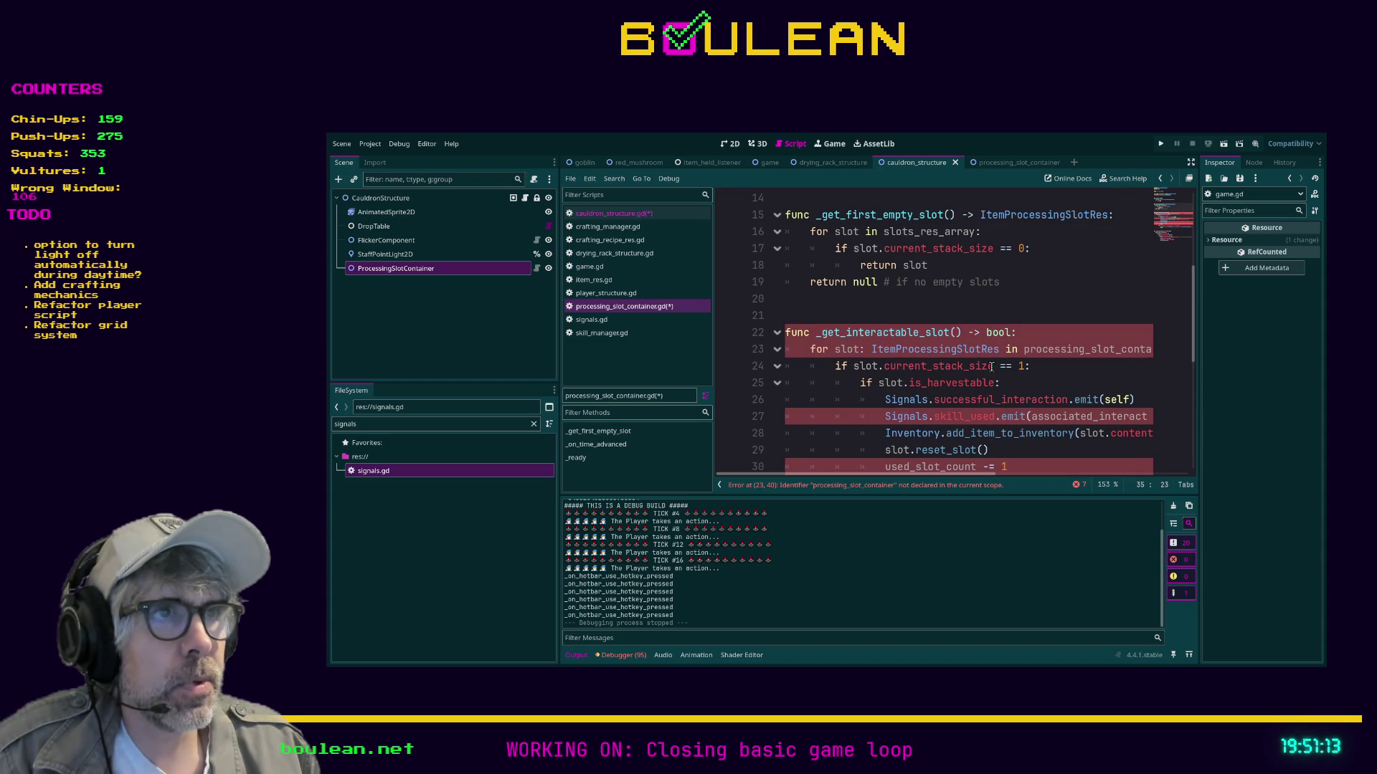
{"action": "mouse_move", "coordinate": [870, 476]}
{"action": "left_mouse_down"}
{"action": "mouse_move", "coordinate": [951, 486]}
{"action": "mouse_move", "coordinate": [884, 489]}
{"action": "left_mouse_up"}
{"action": "left_click", "coordinate": [890, 485]}
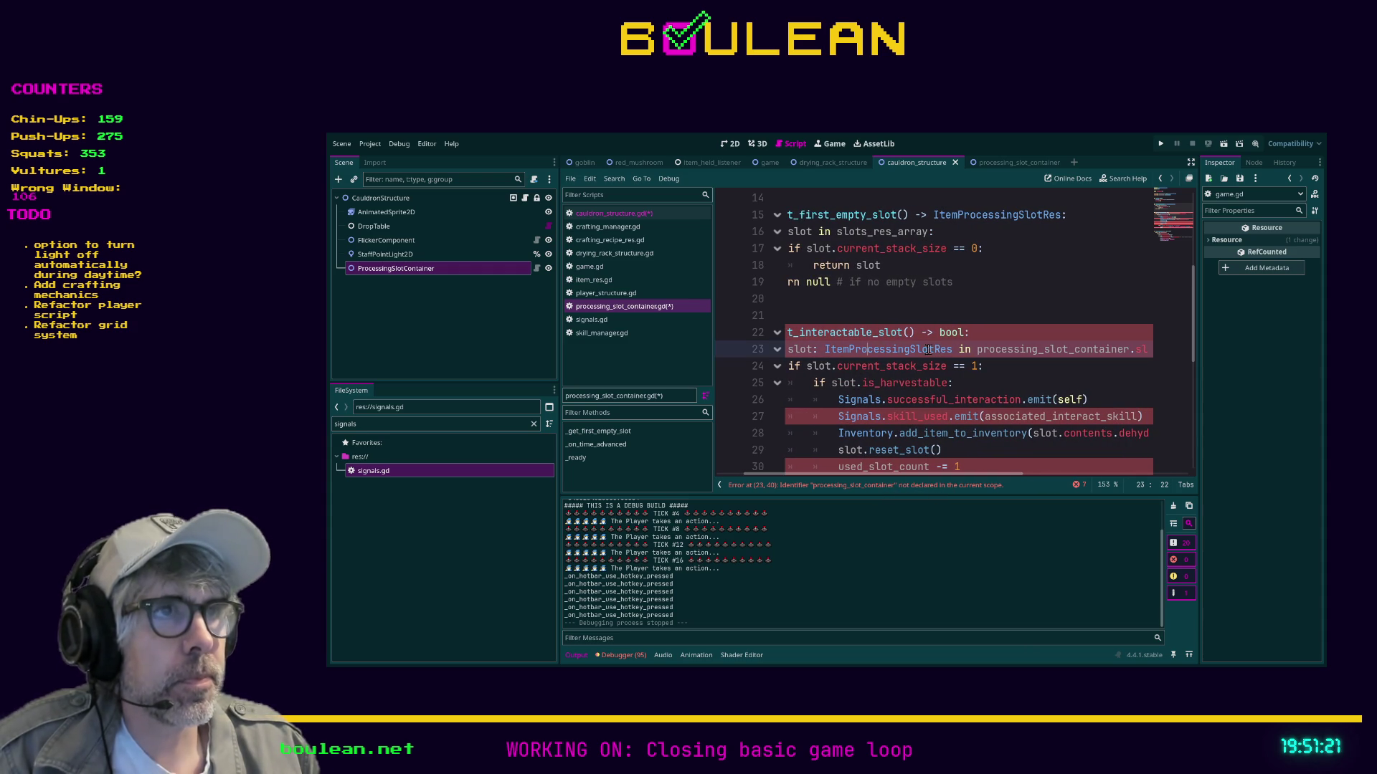
{"action": "scroll", "coordinate": [996, 359], "scroll_direction": "right", "scroll_amount": 3}
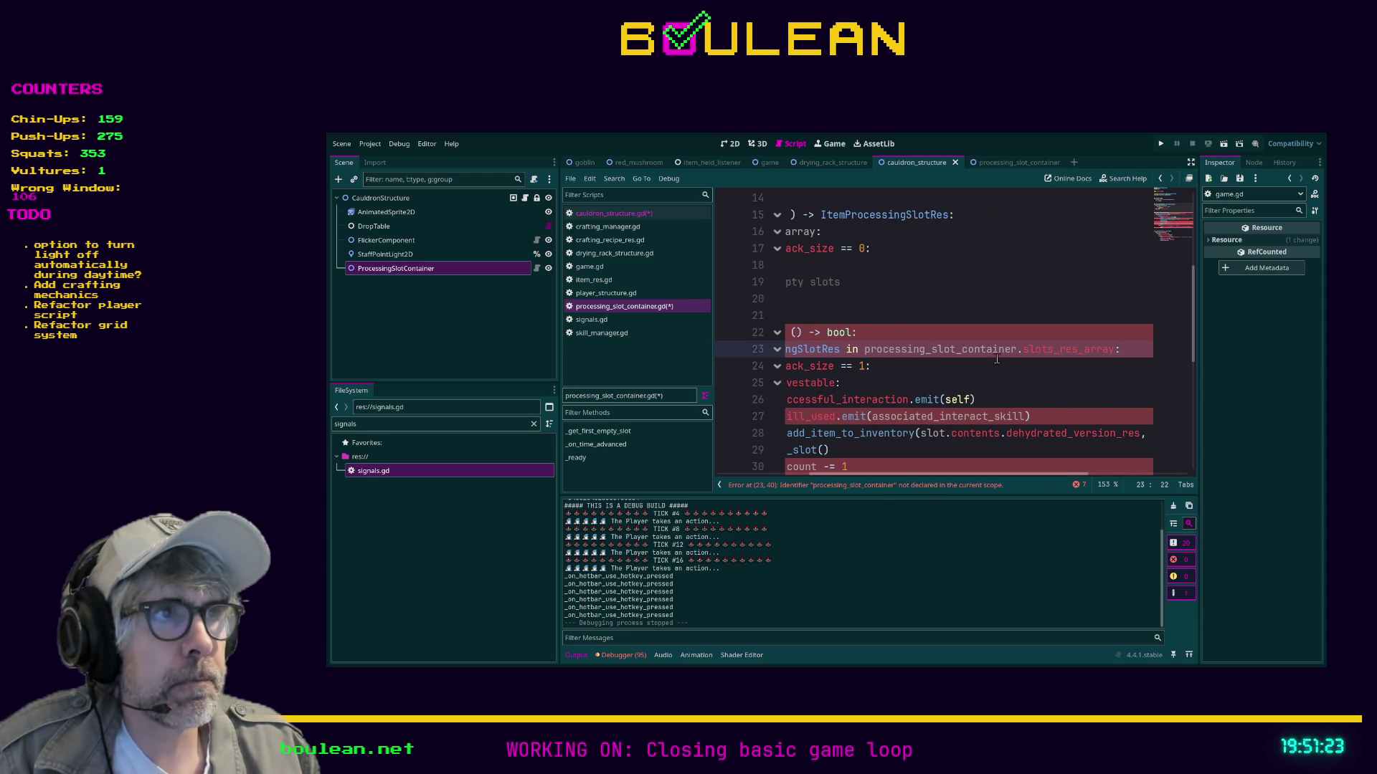
{"action": "left_click", "coordinate": [867, 348], "text": "shift"}
{"action": "key", "text": "BackSpace"}
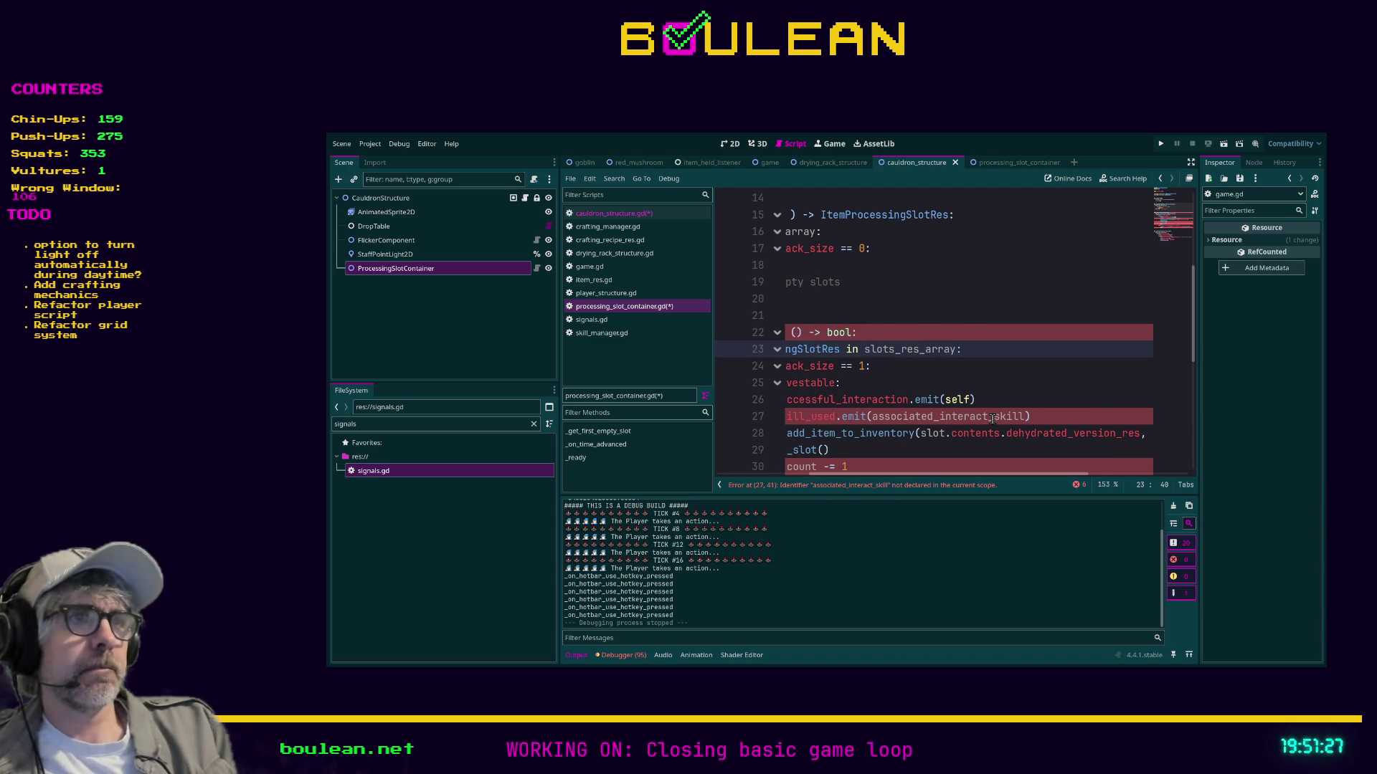
{"action": "key", "text": "Home"}
{"action": "key", "text": "Home"}
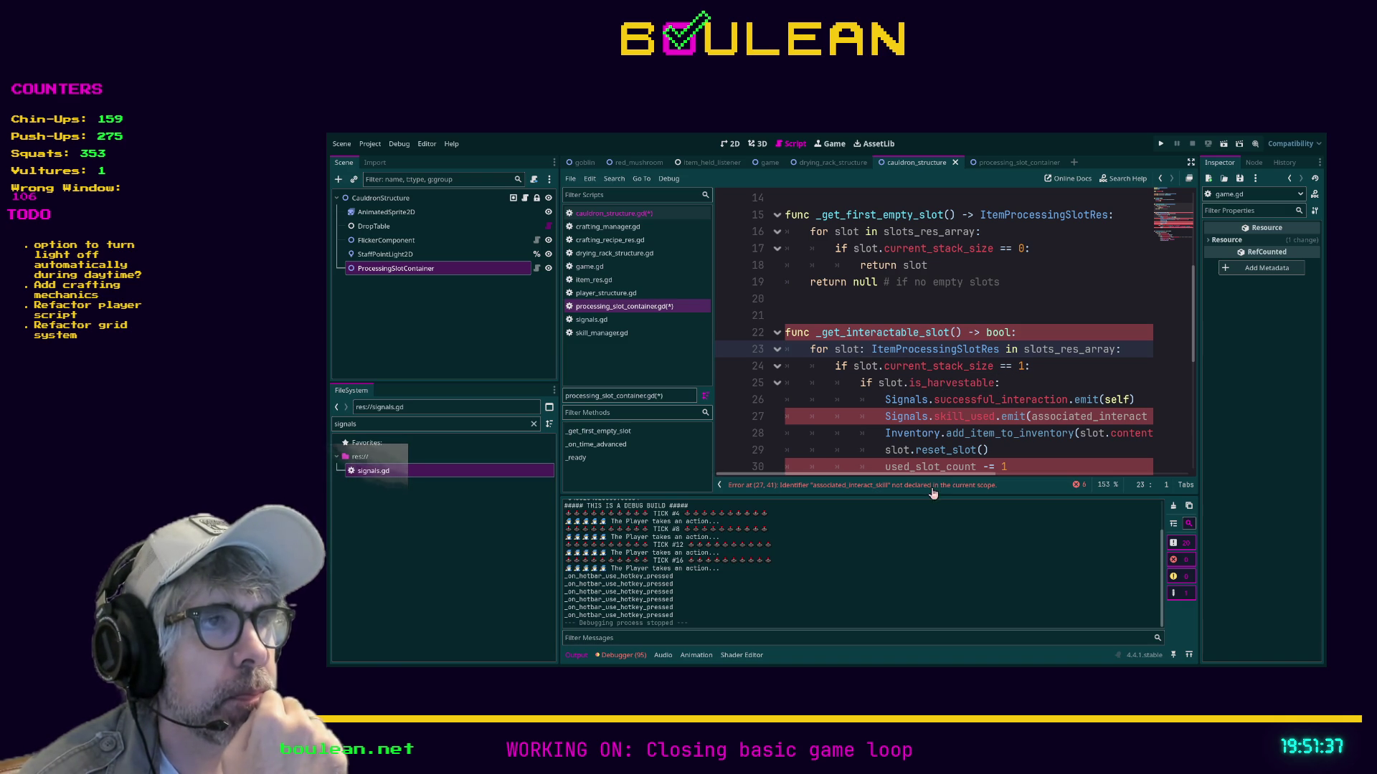
{"action": "mouse_move", "coordinate": [927, 475]}
{"action": "left_mouse_down"}
{"action": "mouse_move", "coordinate": [1036, 485]}
{"action": "mouse_move", "coordinate": [994, 480]}
{"action": "left_mouse_up"}
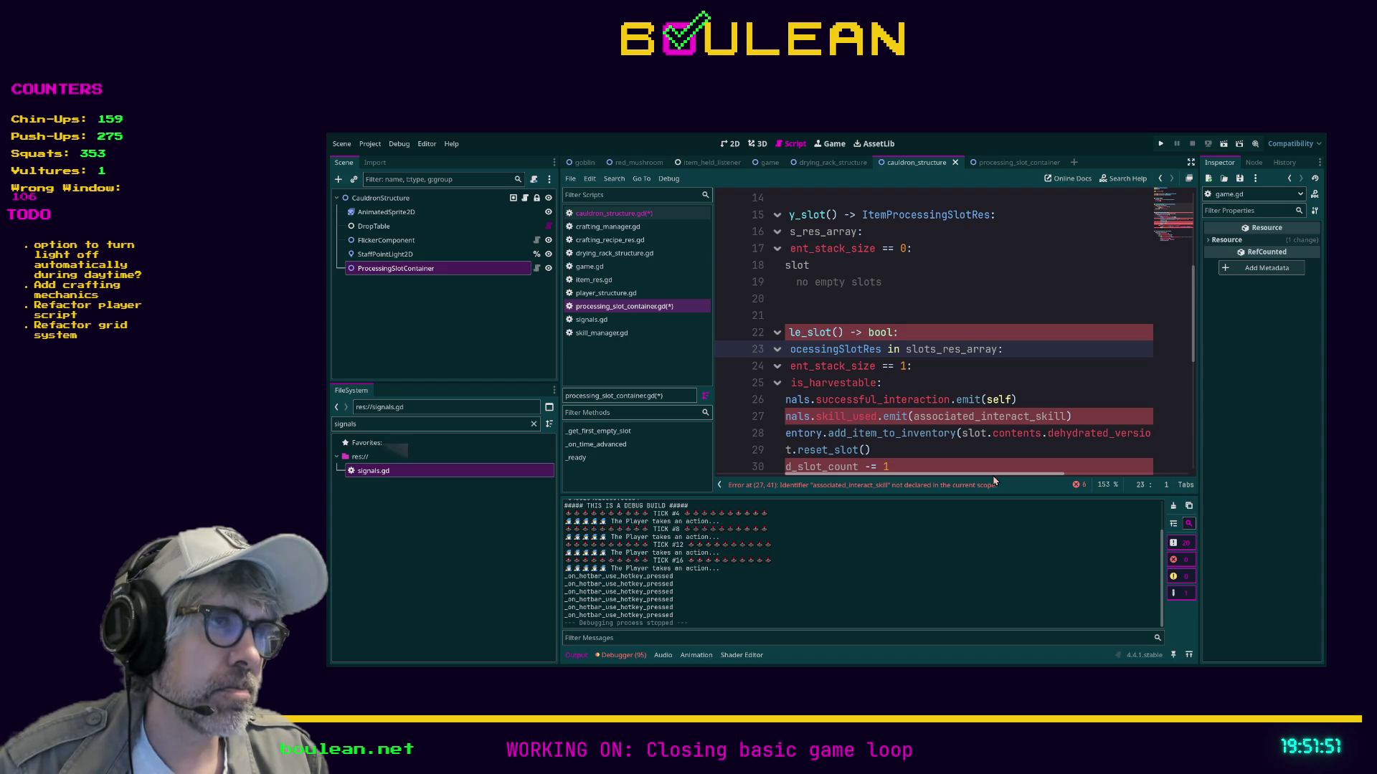
{"action": "mouse_move", "coordinate": [993, 477]}
{"action": "left_mouse_down"}
{"action": "mouse_move", "coordinate": [1040, 479]}
{"action": "mouse_move", "coordinate": [965, 484]}
{"action": "left_mouse_up"}
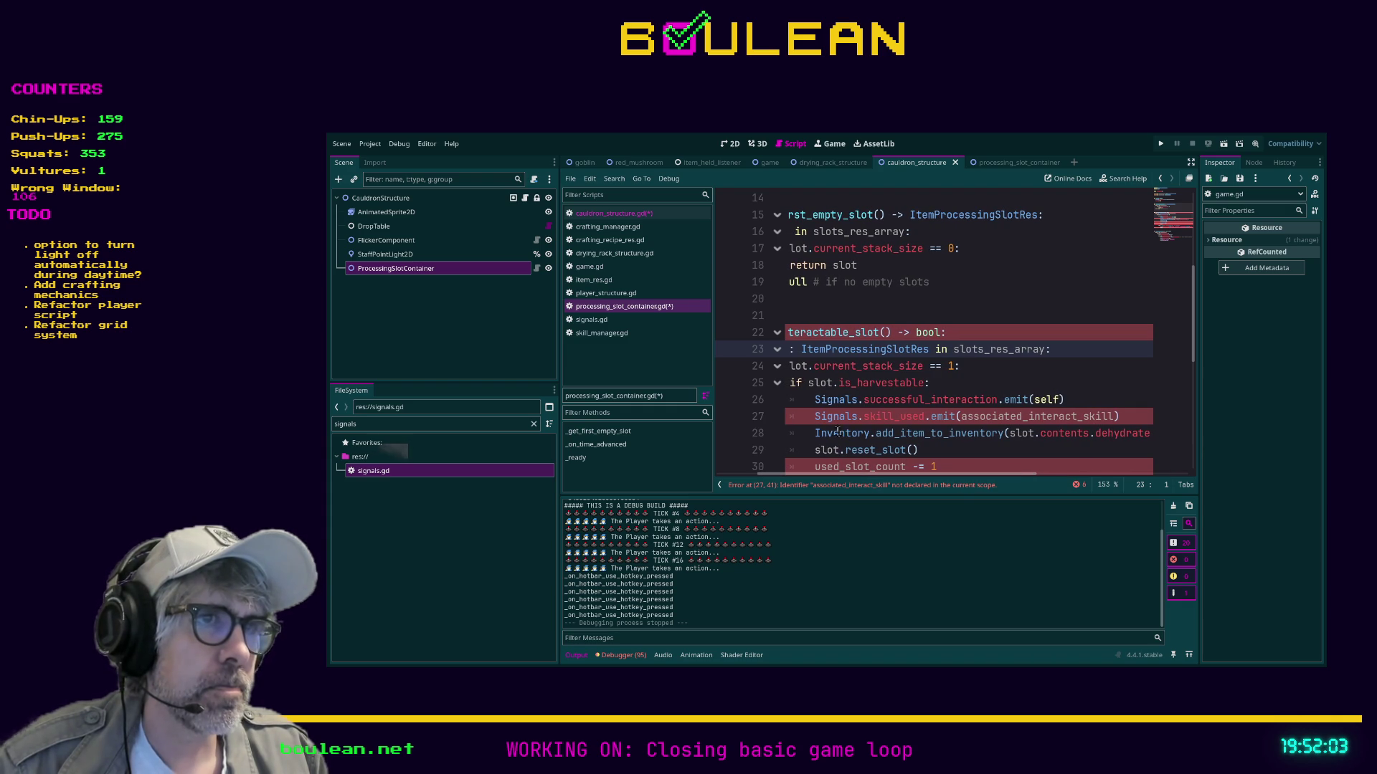
{"action": "left_click", "coordinate": [810, 434]}
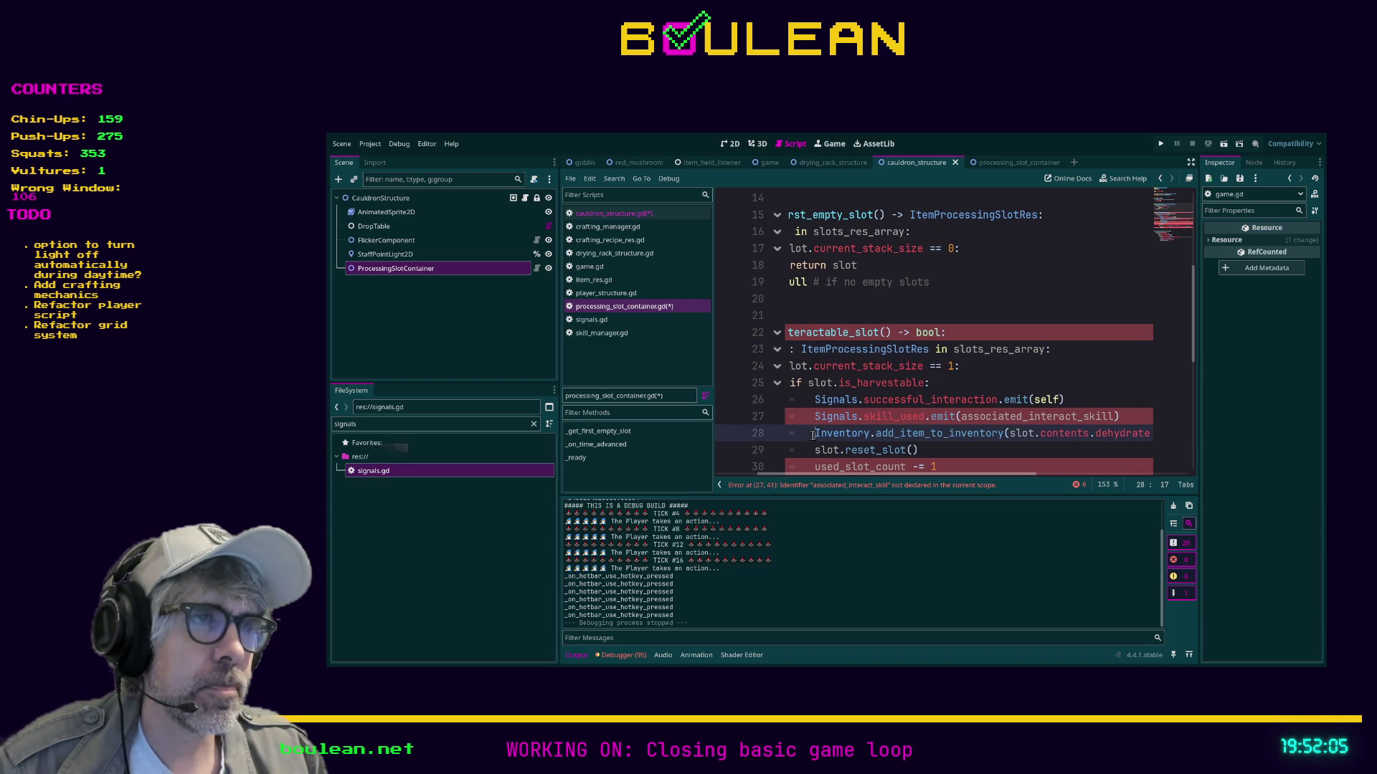
Comment out the old slot loop in the cauldron's _on_interact.
{"action": "key", "text": "shift+End"}
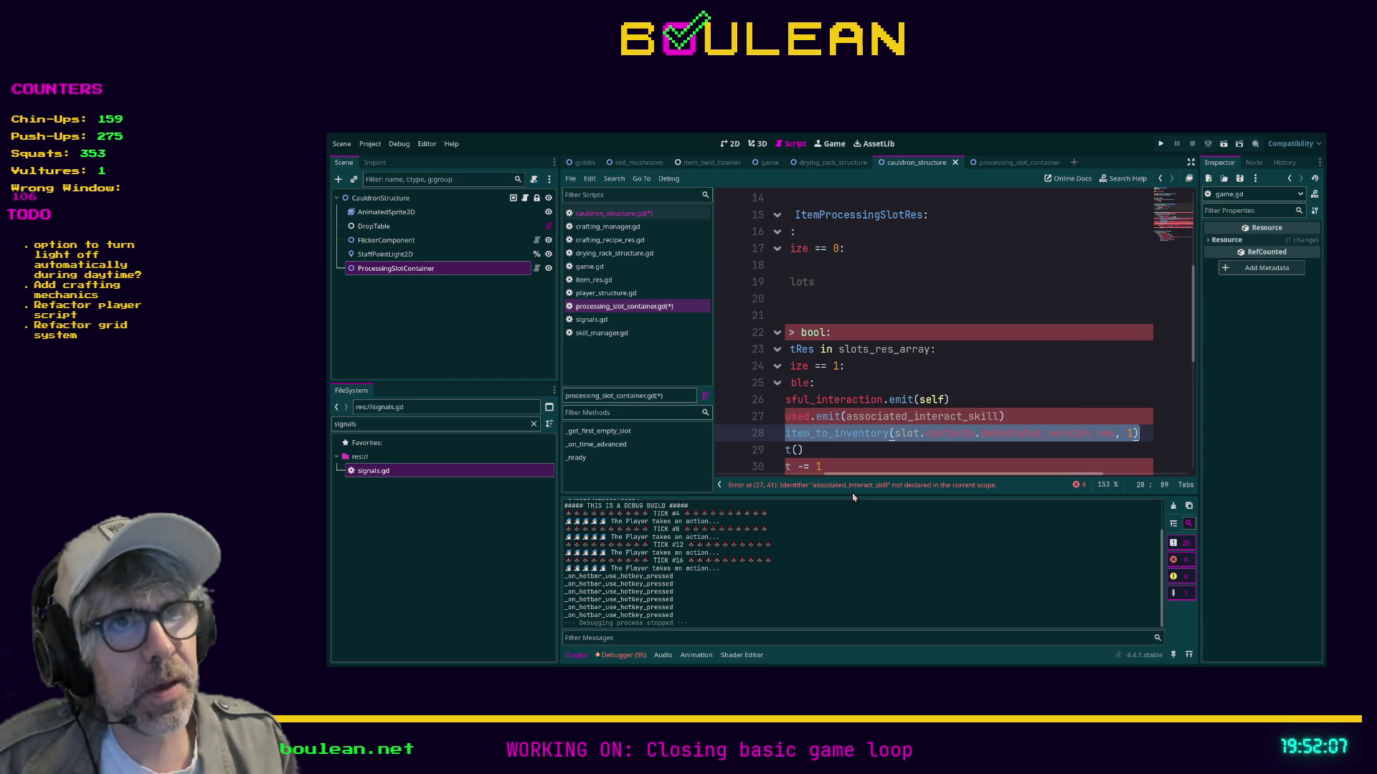
{"action": "left_click", "coordinate": [613, 213]}
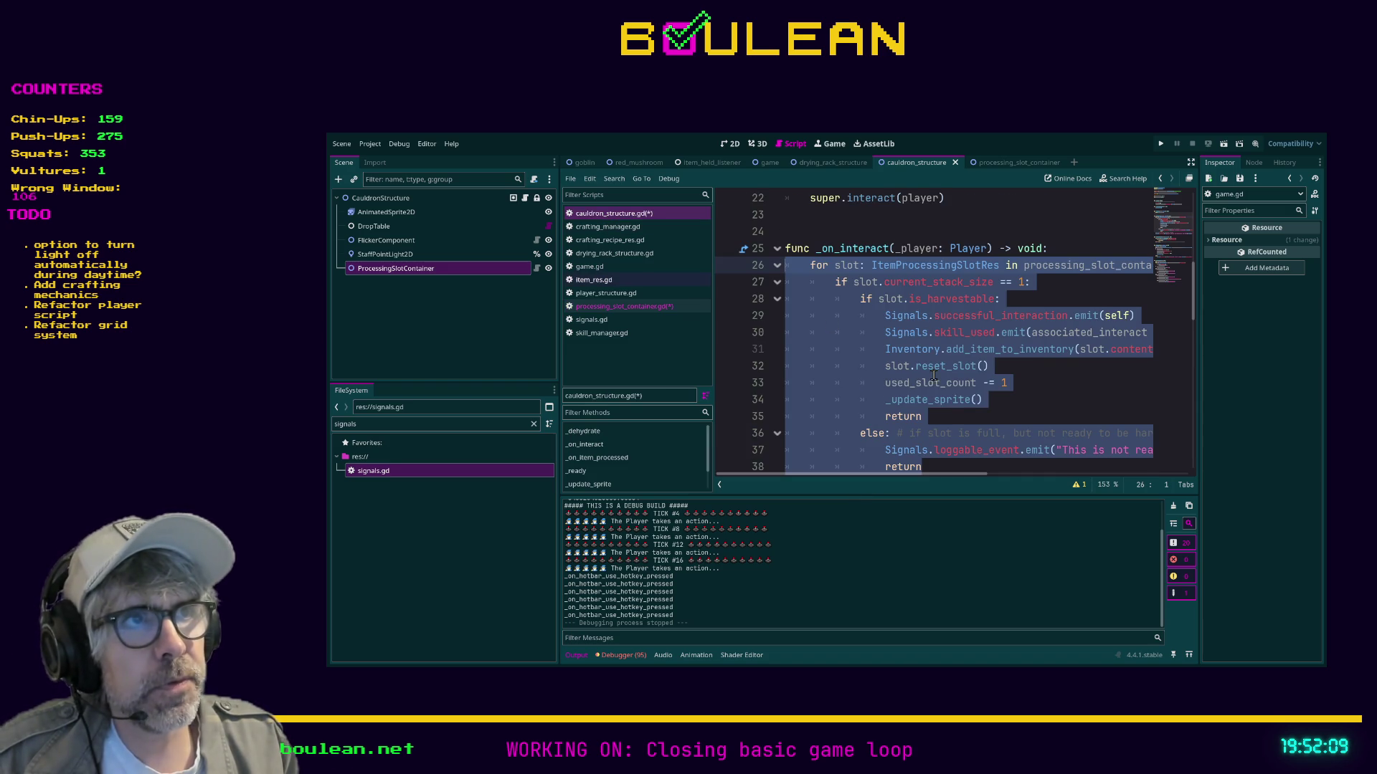
{"action": "scroll", "coordinate": [934, 375], "scroll_direction": "down", "scroll_amount": 1}
{"action": "key", "text": "ctrl+k"}
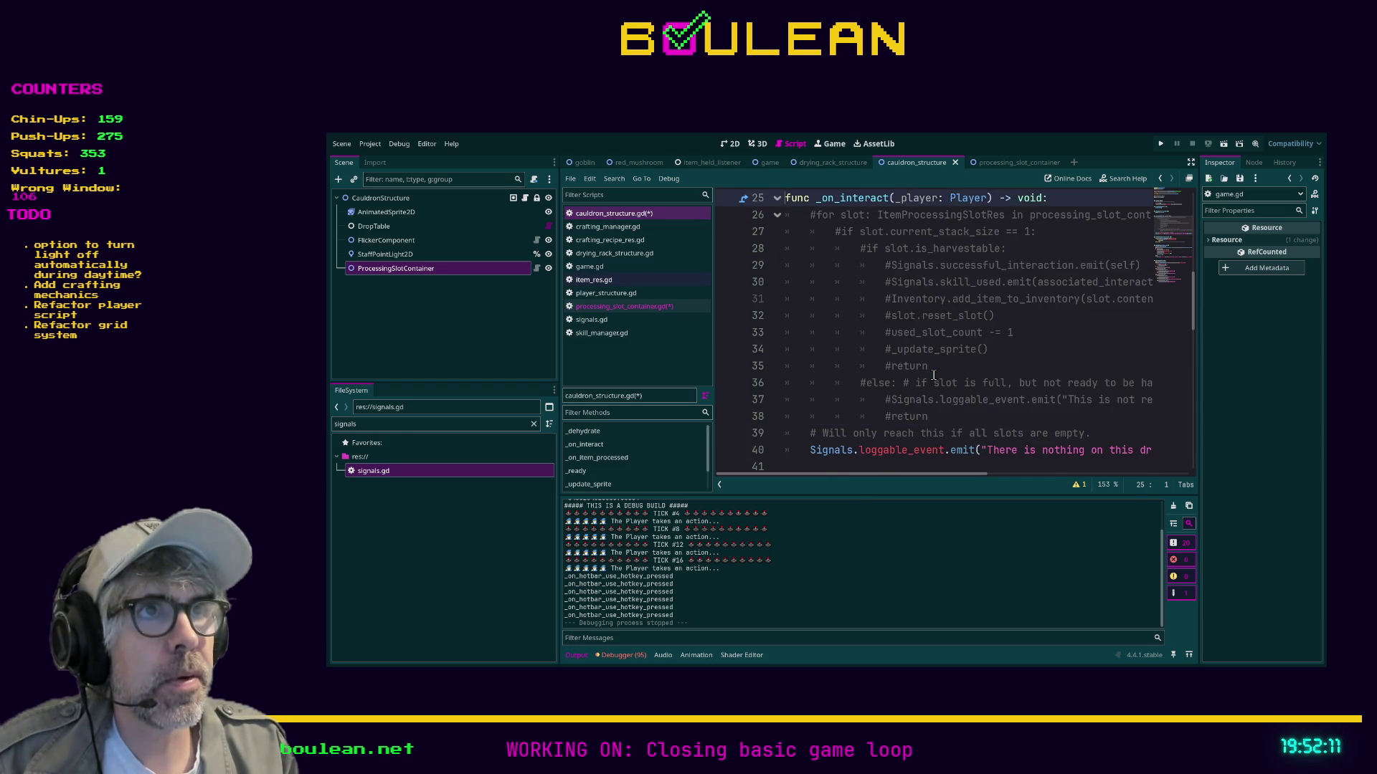
{"action": "scroll", "coordinate": [934, 375], "scroll_direction": "up", "scroll_amount": 1}
Start a new line 'if processing_slot_container.get' above the commented loop.
{"action": "key", "text": "Return"}
{"action": "key", "text": "Up"}
{"action": "key", "text": "Tab"}
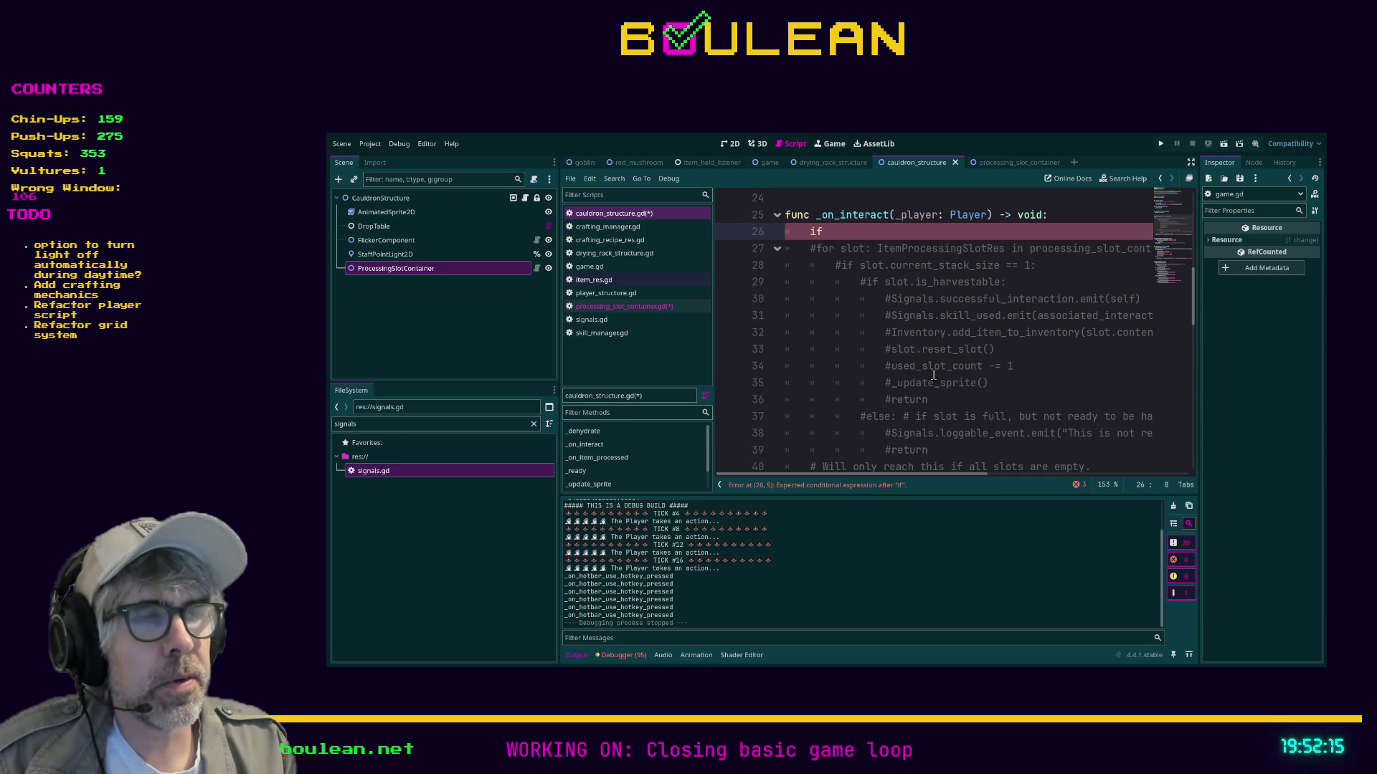
{"action": "key", "text": "Return"}
{"action": "type", "text": "_g"}
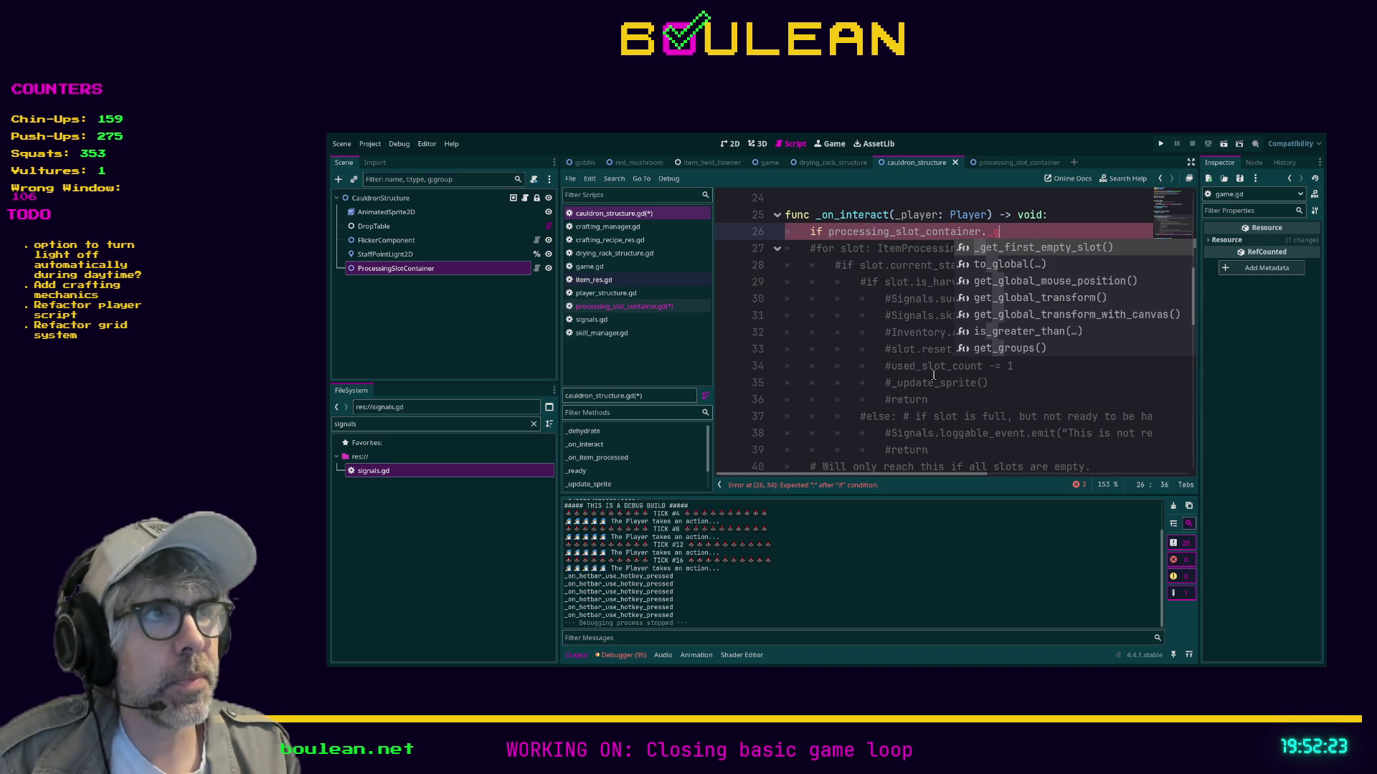
{"action": "key", "text": "BackSpace"}
{"action": "key", "text": "BackSpace"}
{"action": "type", "text": "get"}
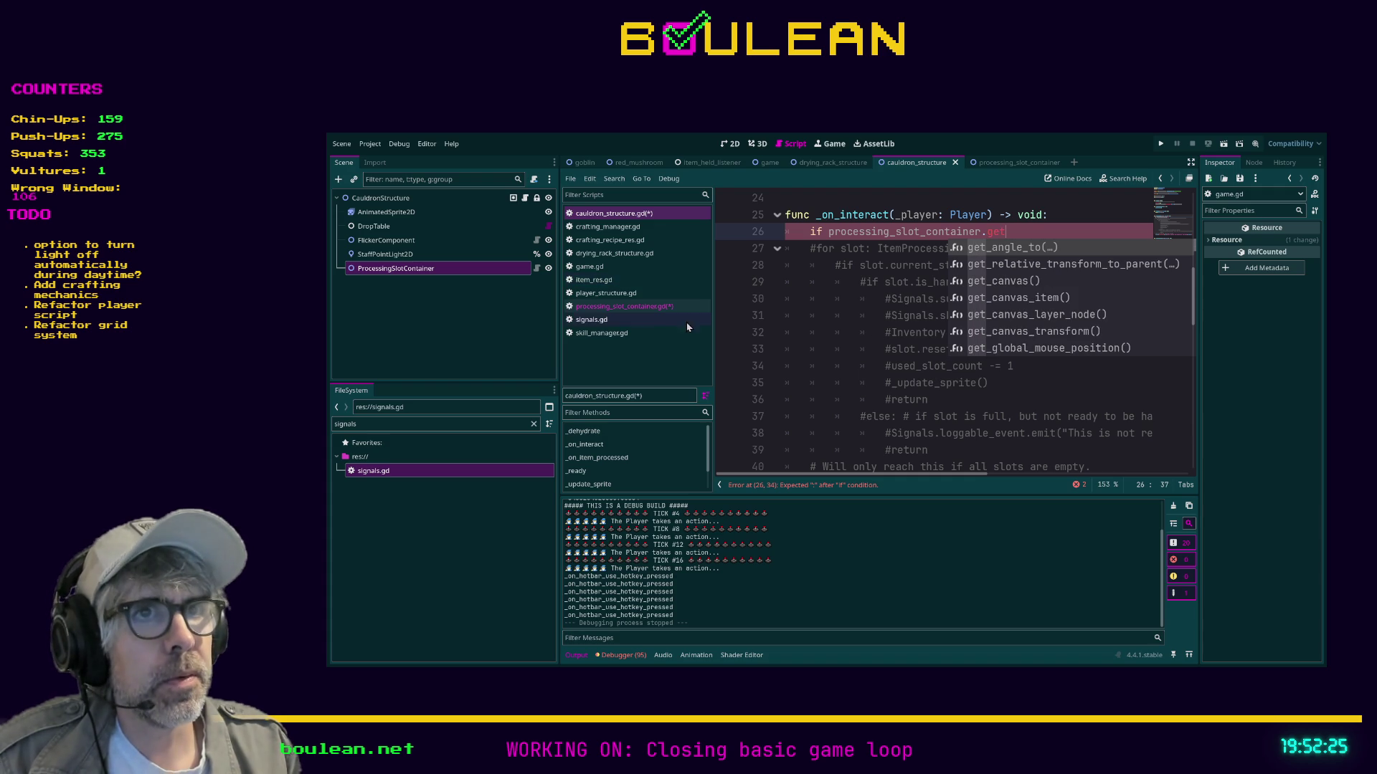
Clear the selection in processing_slot_container.gd and save the scripts.
{"action": "left_click", "coordinate": [642, 309]}
{"action": "left_click", "coordinate": [861, 382]}
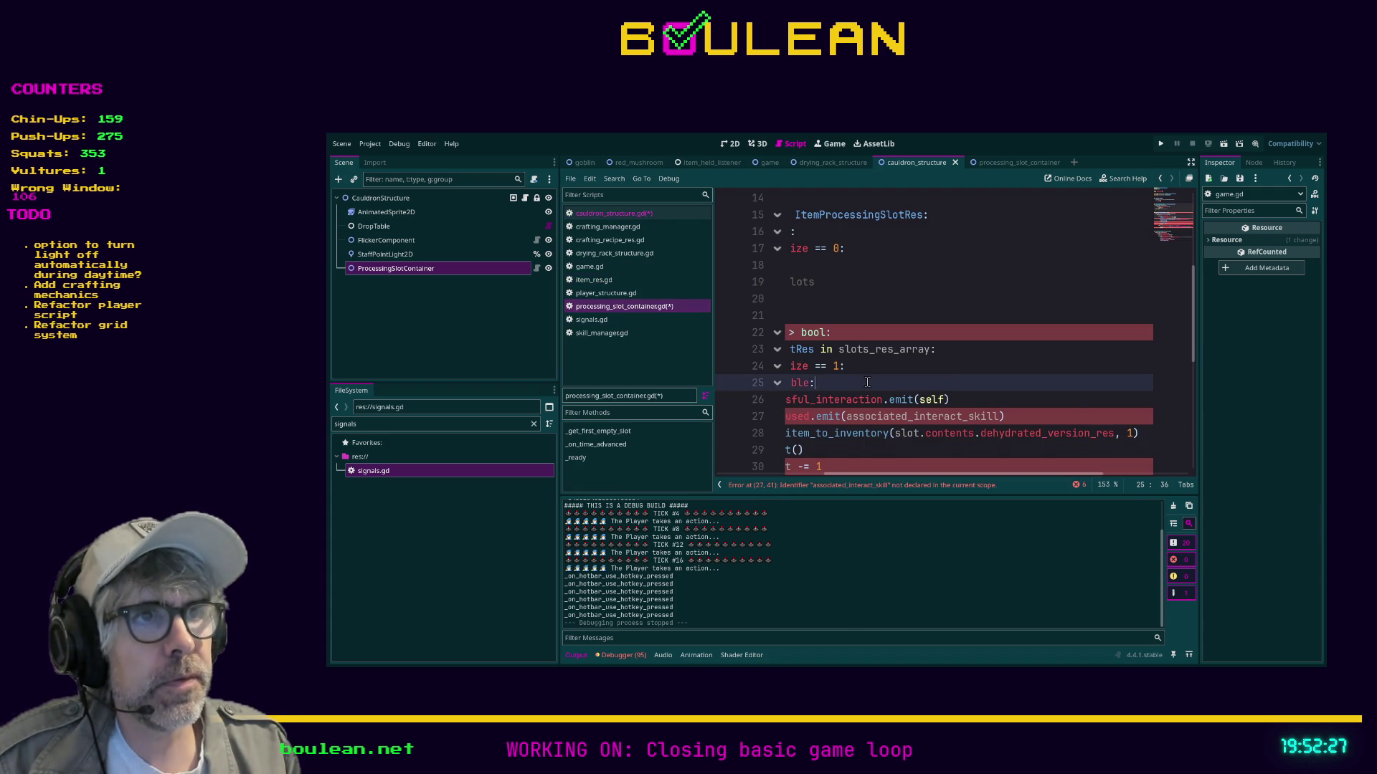
{"action": "key", "text": "ctrl+s"}
{"action": "scroll", "coordinate": [849, 478], "scroll_direction": "left", "scroll_amount": 5}
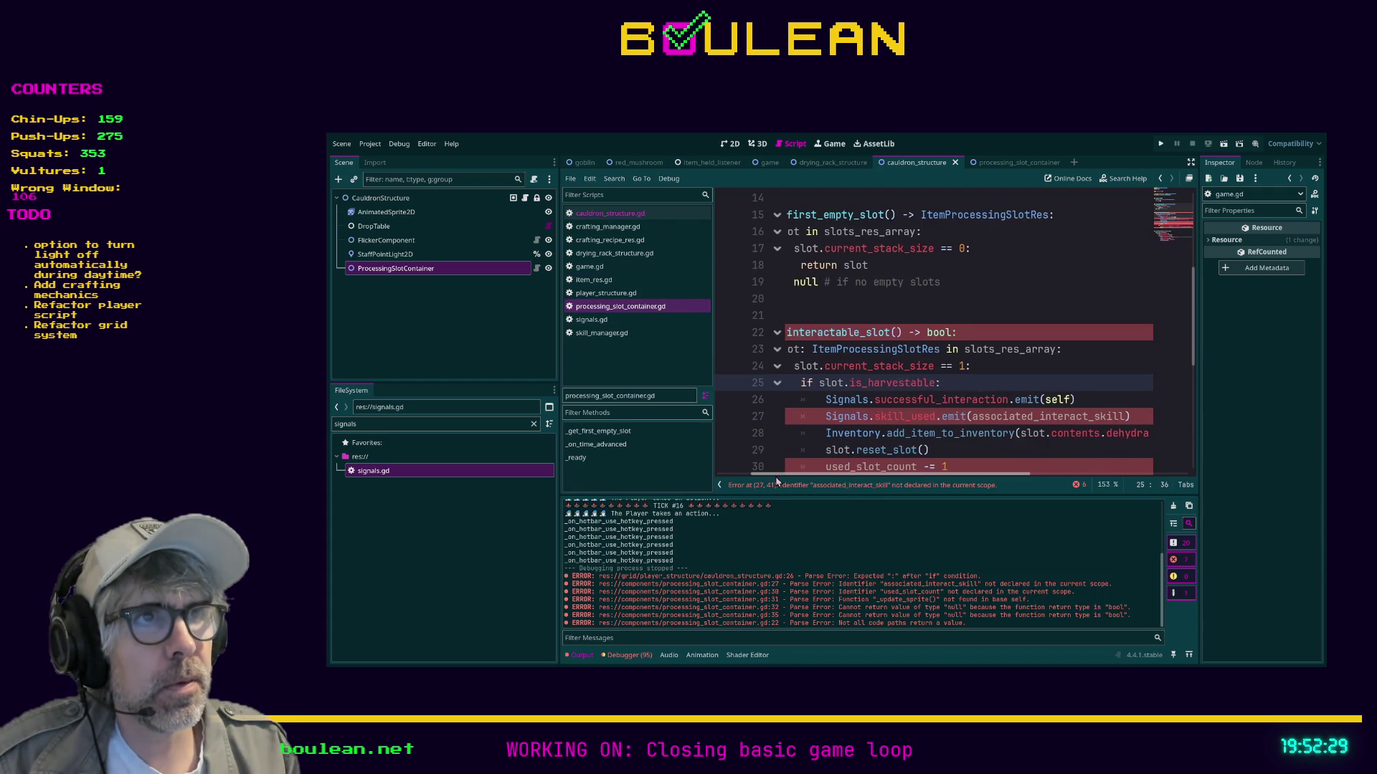
Rename the function to get_interactable_slot and complete the cauldron's if get_interactable_slot(): condition.
{"action": "left_click", "coordinate": [812, 332]}
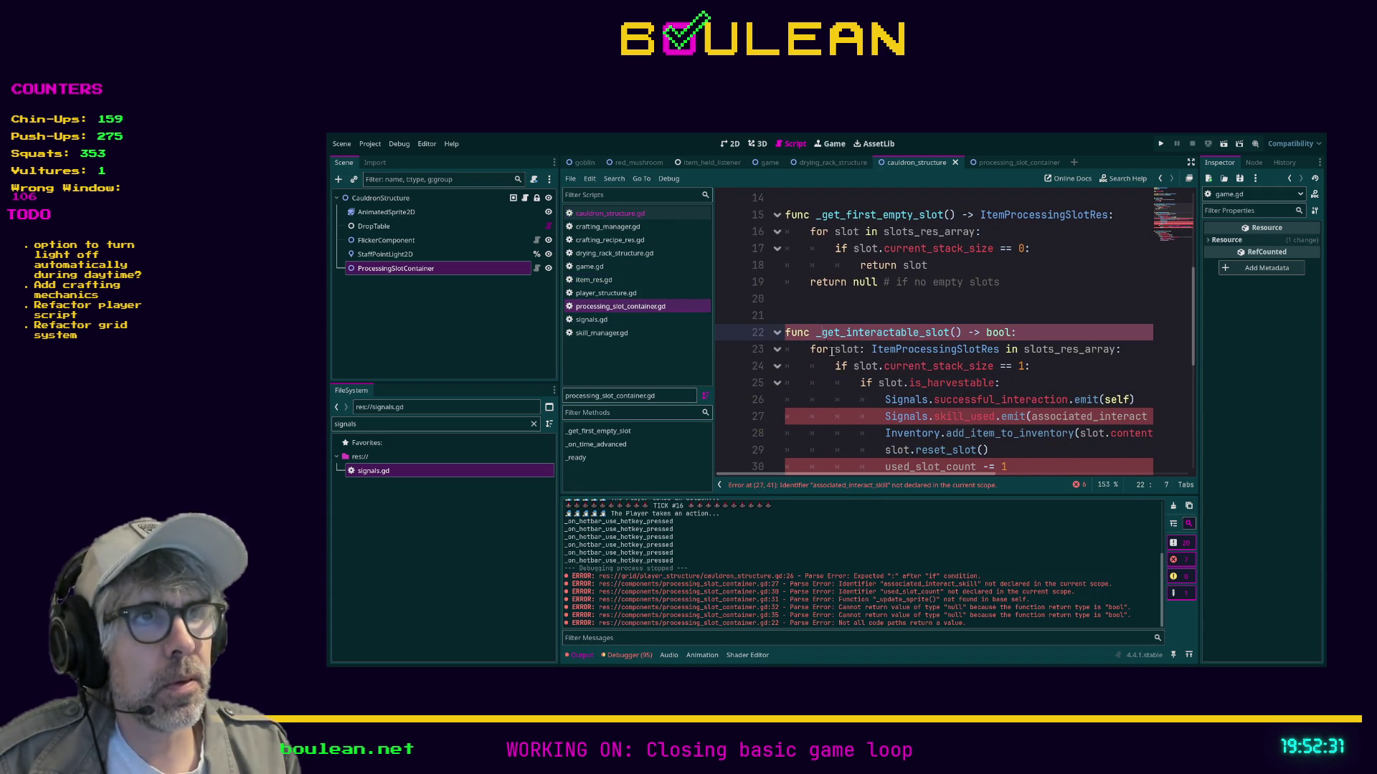
{"action": "key", "text": "Delete"}
{"action": "left_click", "coordinate": [631, 214]}
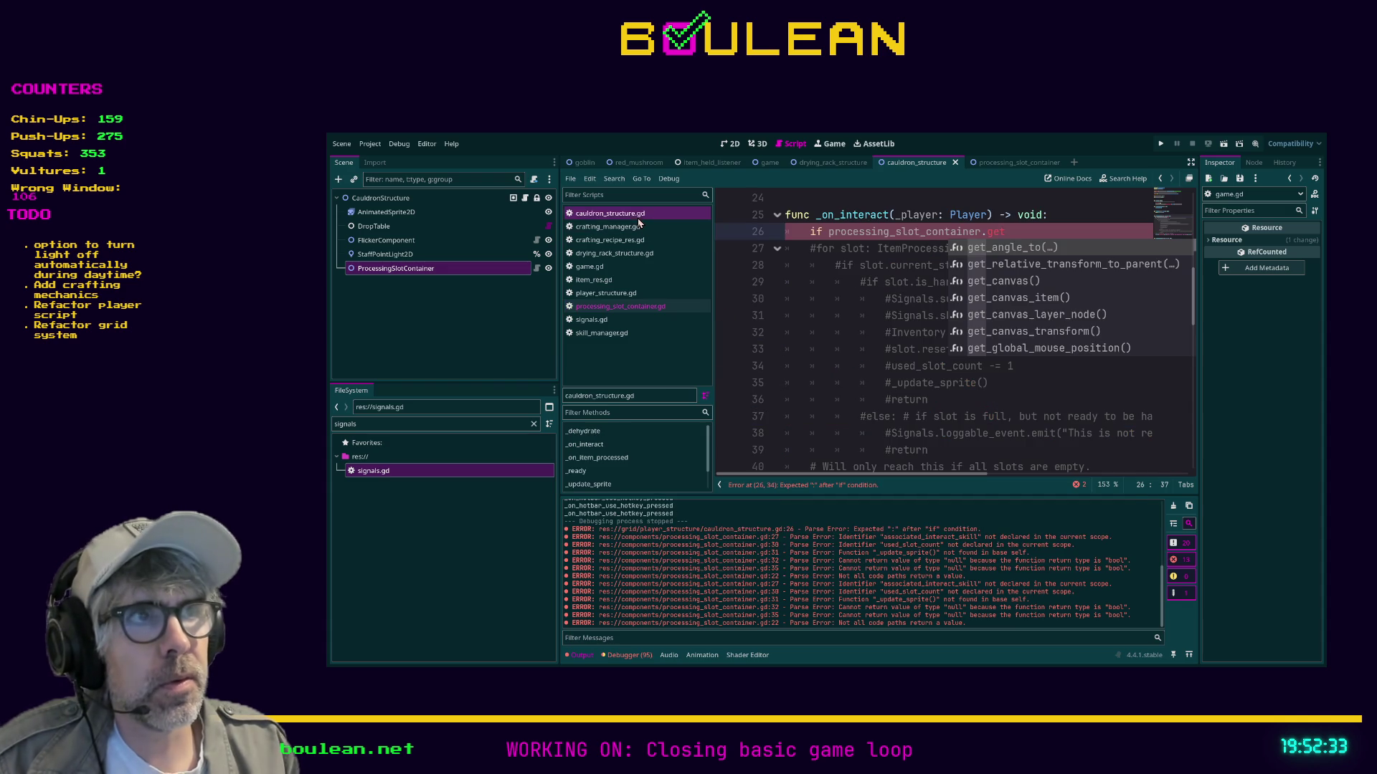
{"action": "type", "text": "_int"}
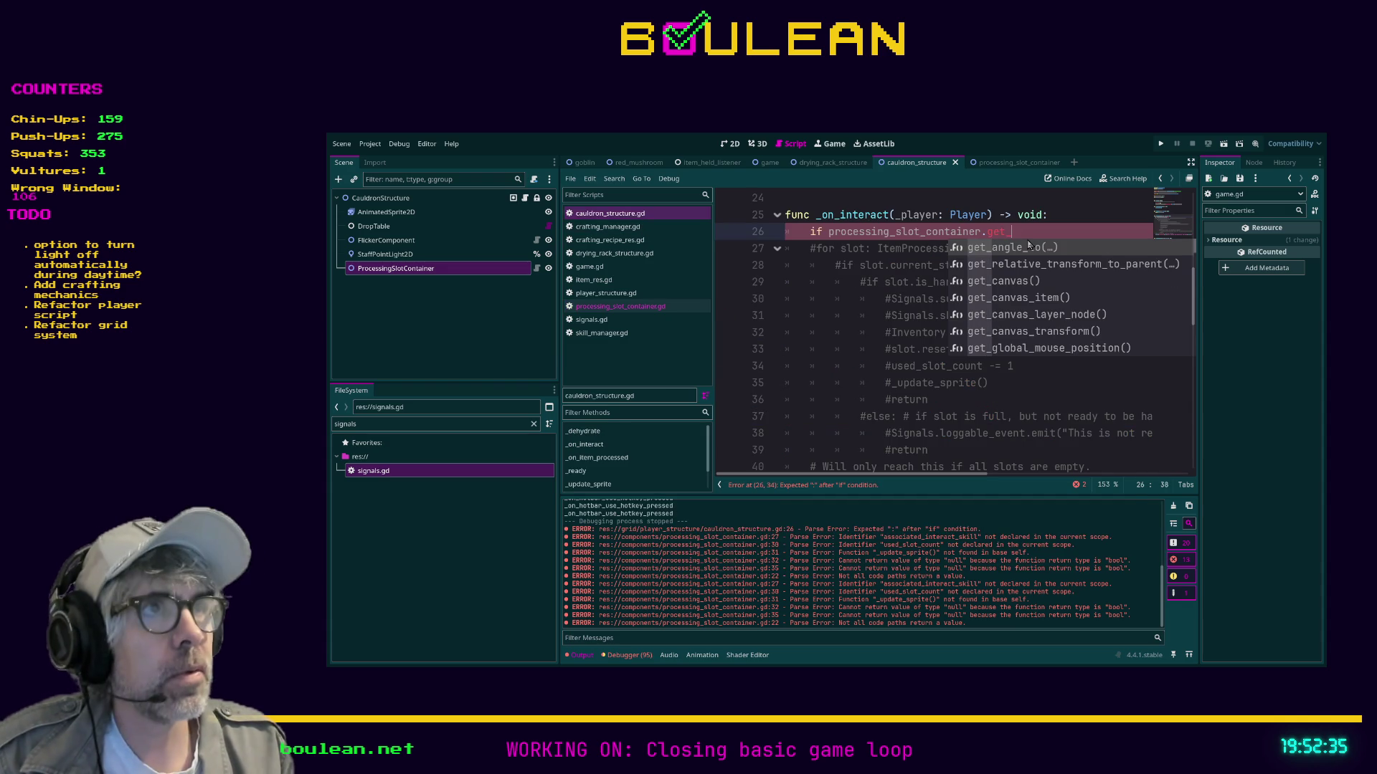
{"action": "key", "text": "Return"}
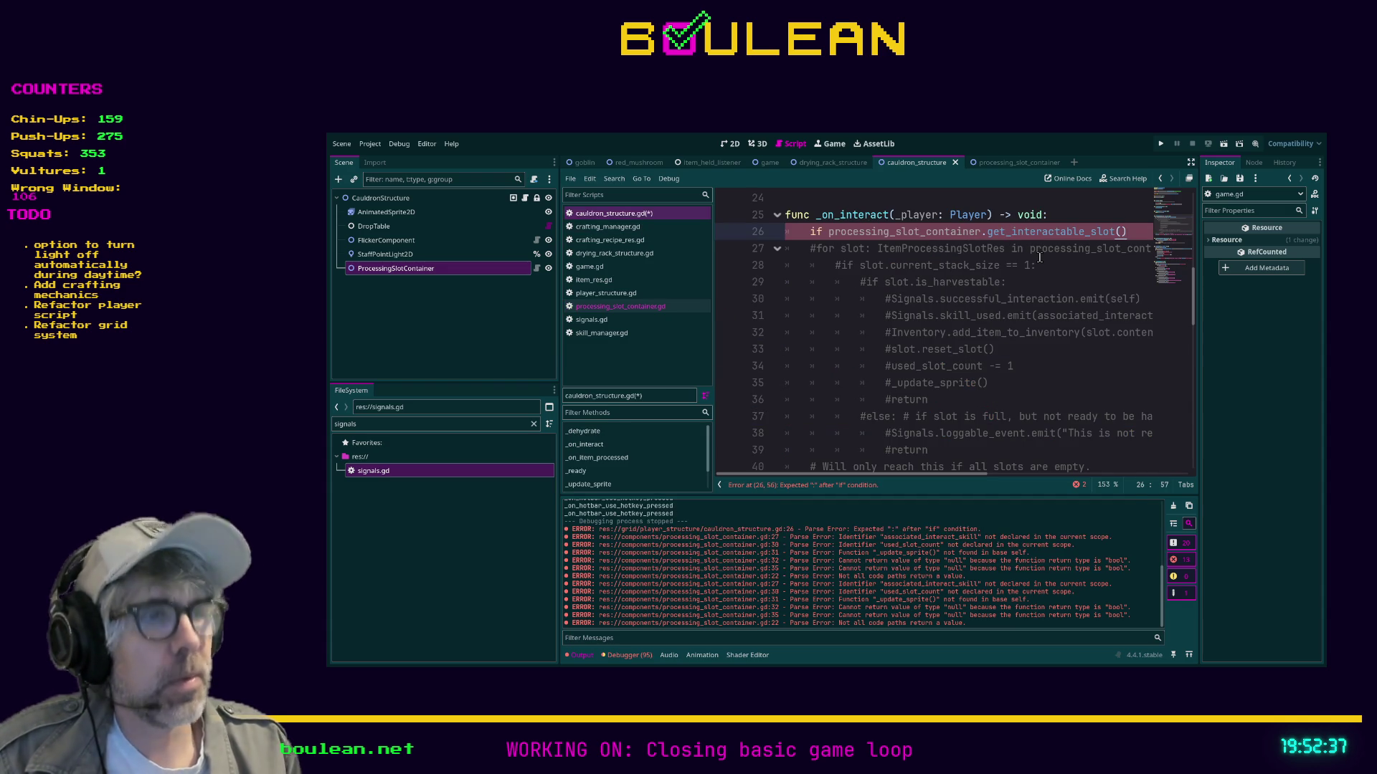
{"action": "type", "text": ":"}
{"action": "key", "text": "Return"}
Add an Inventory.add_item_to_inventory() call inside the if block.
{"action": "type", "text": "inventory.add"}
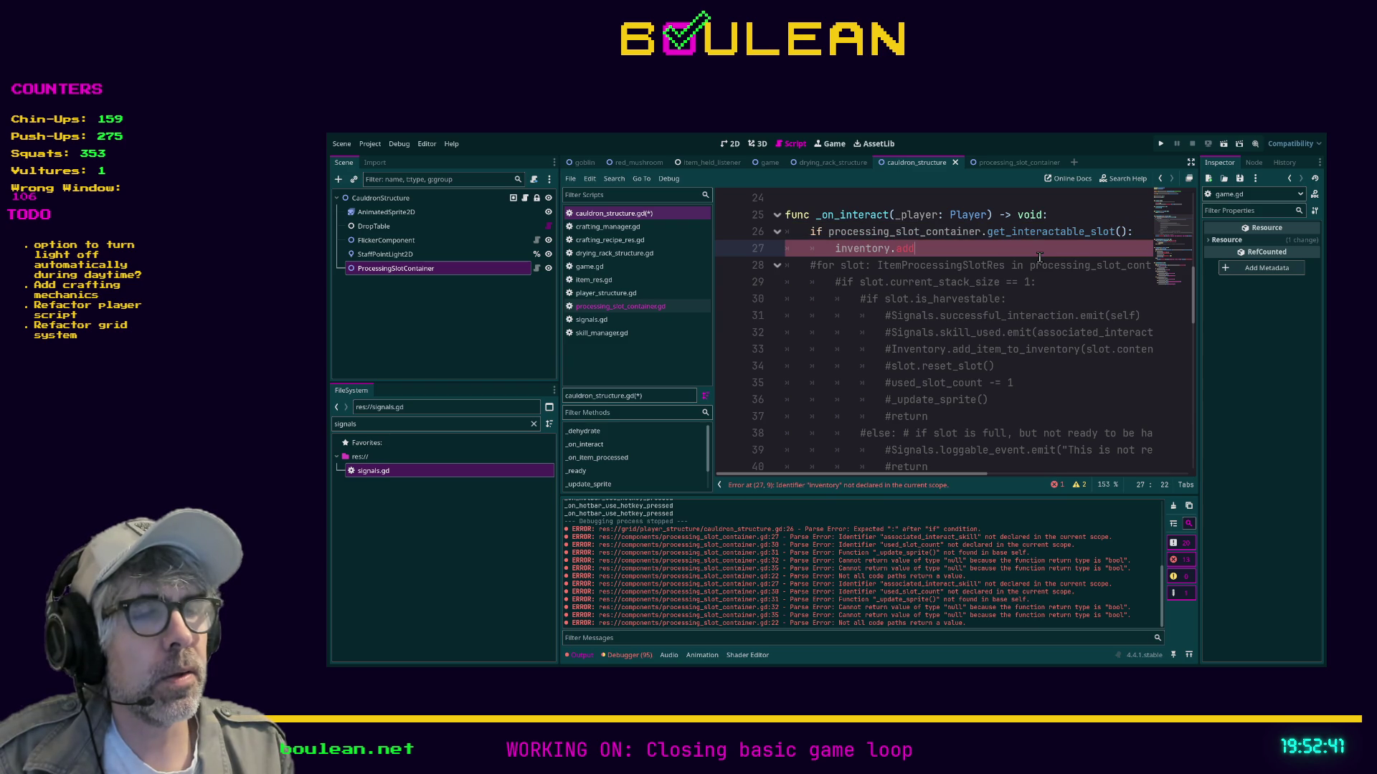
{"action": "key", "text": "shift+Home"}
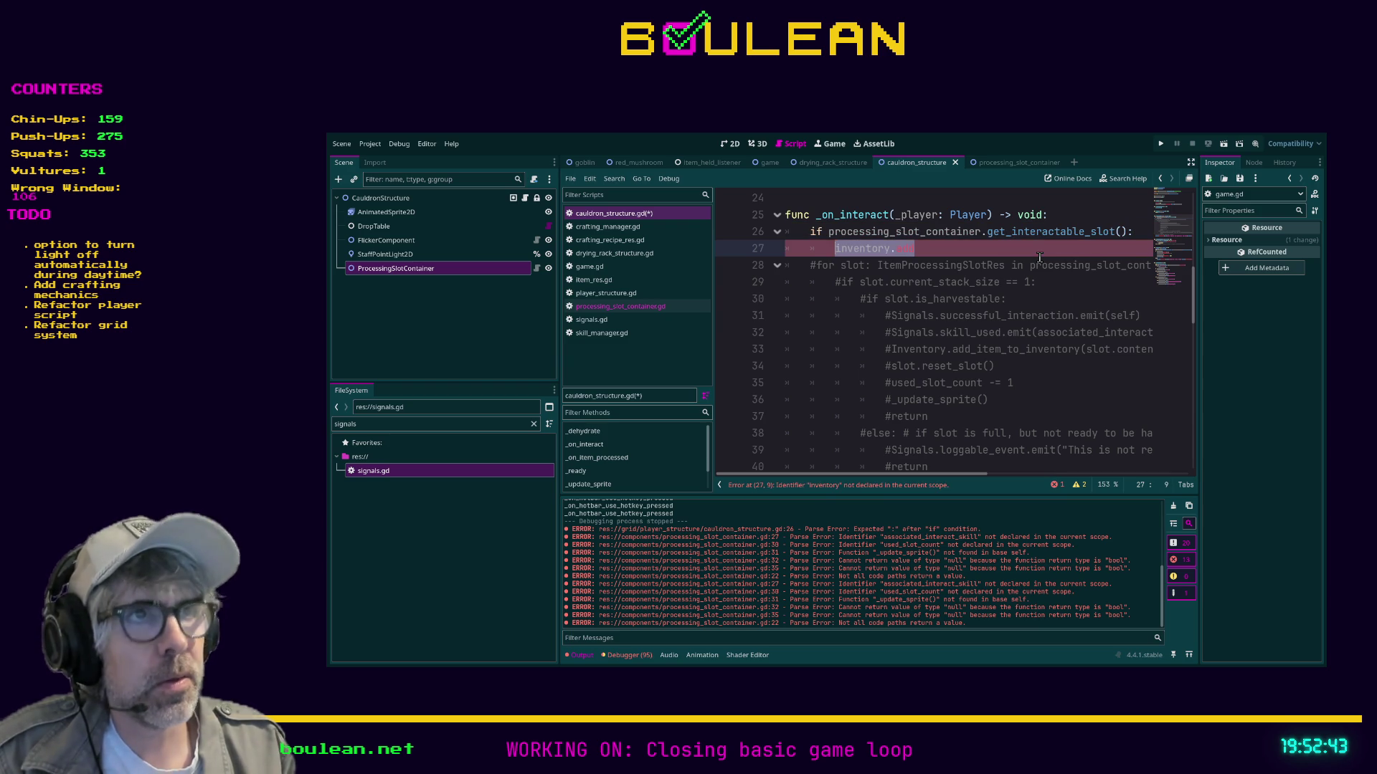
{"action": "type", "text": "Inventory.a"}
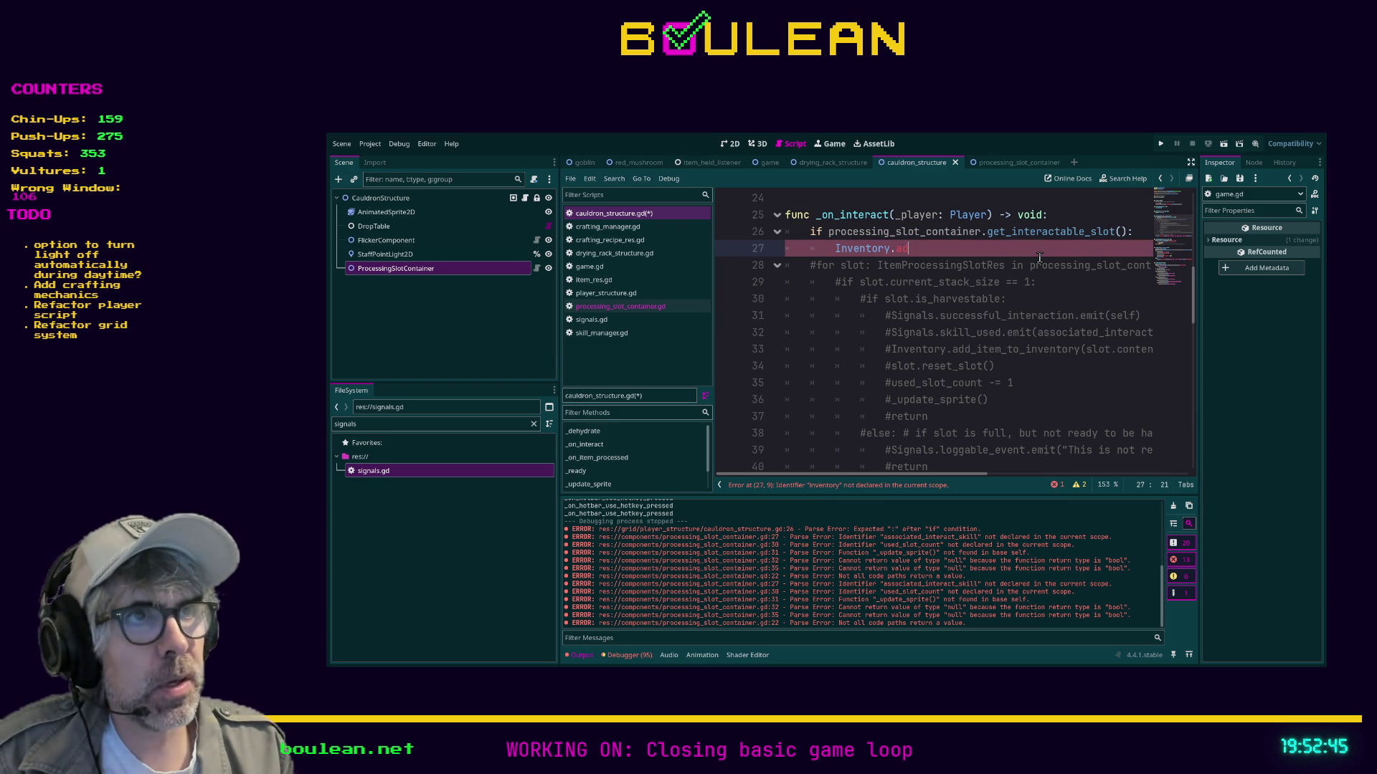
{"action": "type", "text": "d_"}
{"action": "key", "text": "Return"}
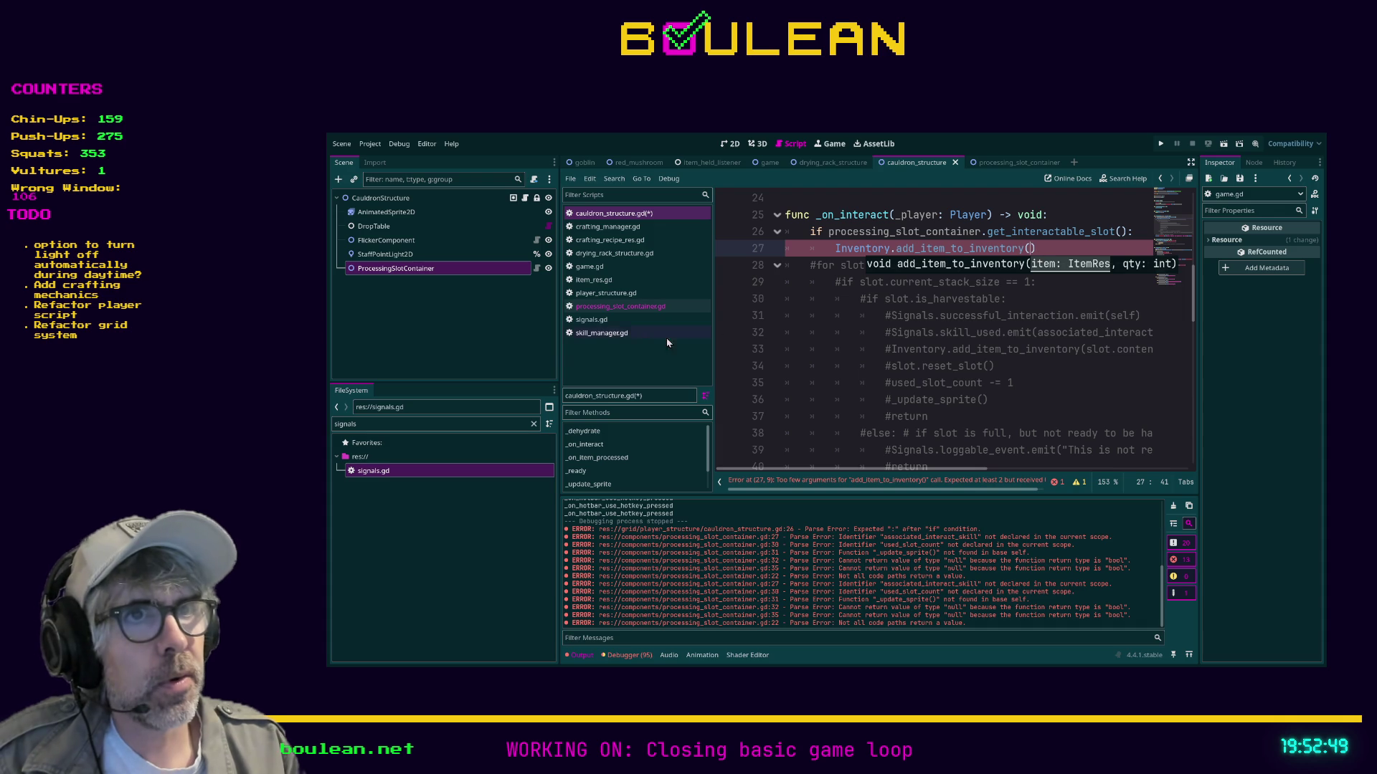
{"action": "left_click", "coordinate": [621, 306]}
{"action": "scroll", "coordinate": [918, 379], "scroll_direction": "down", "scroll_amount": 3}
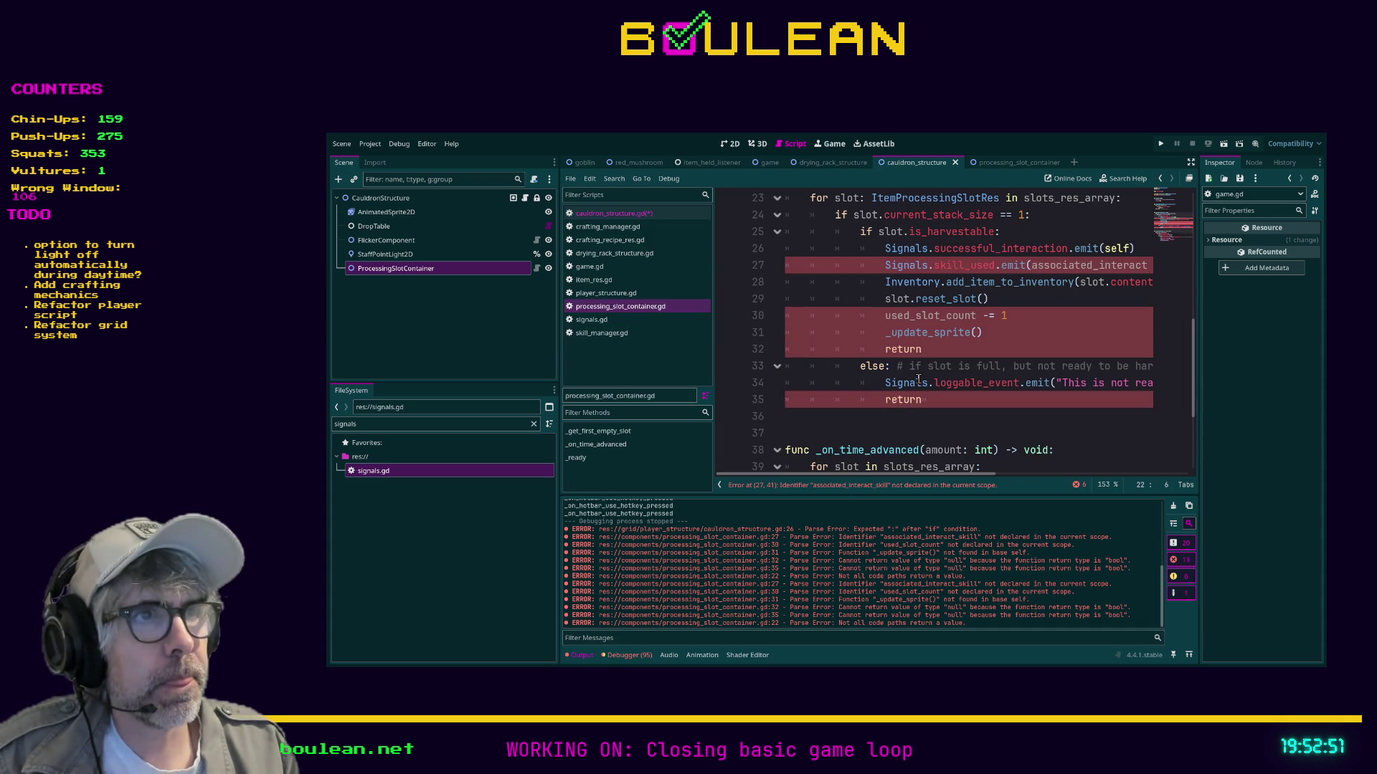
Cut the add_item_to_inventory arguments from line 28 of processing_slot_container.gd.
{"action": "scroll", "coordinate": [977, 370], "scroll_direction": "up", "scroll_amount": 1}
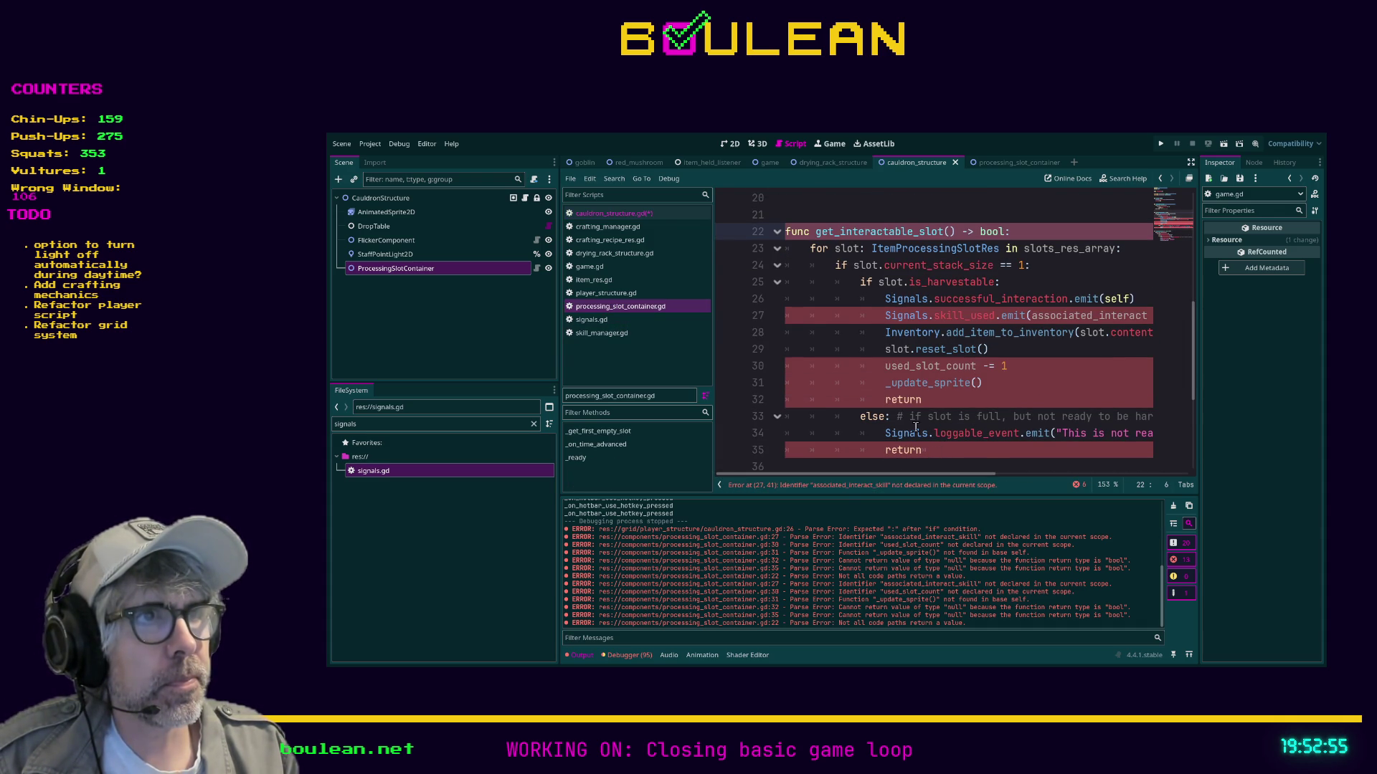
{"action": "left_click", "coordinate": [887, 334]}
{"action": "key", "text": "shift+End"}
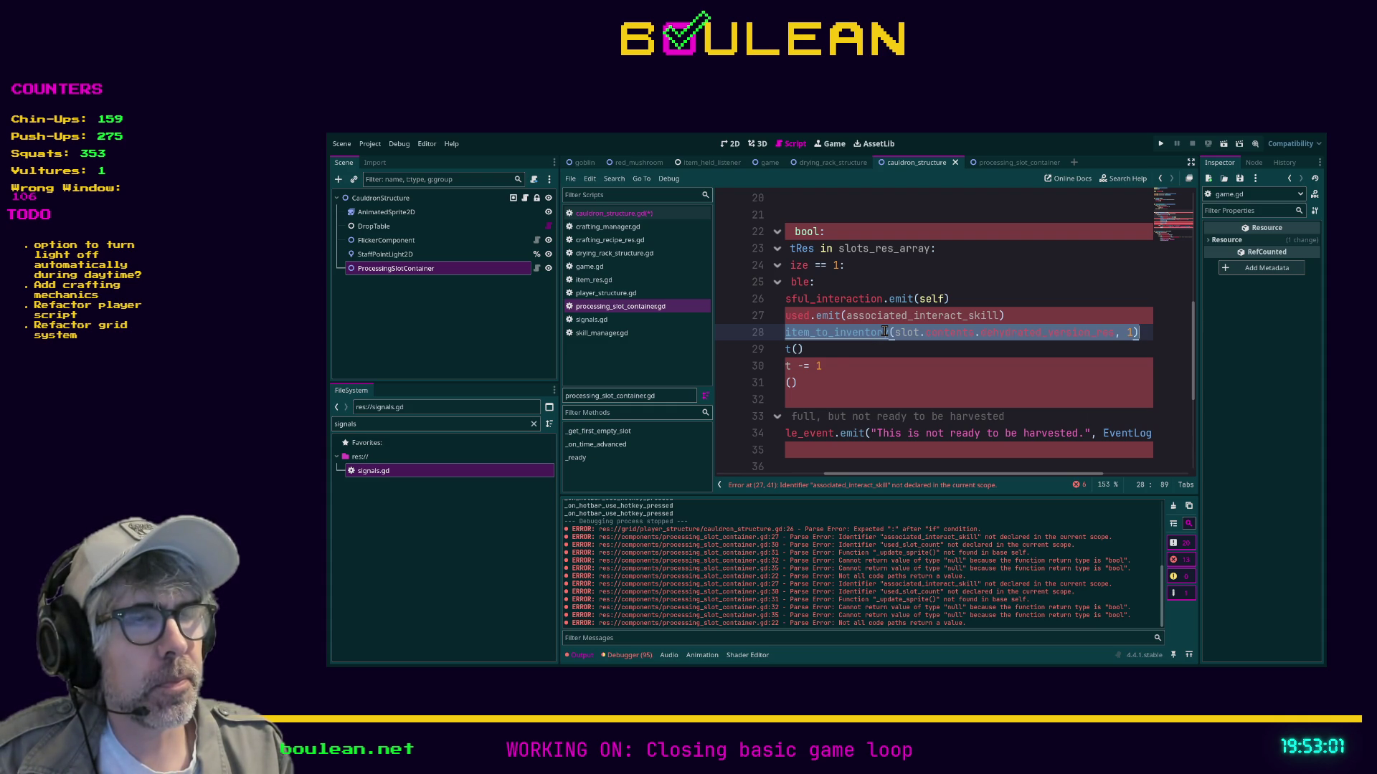
{"action": "key", "text": "BackSpace"}
{"action": "key", "text": "BackSpace"}
{"action": "key", "text": "BackSpace"}
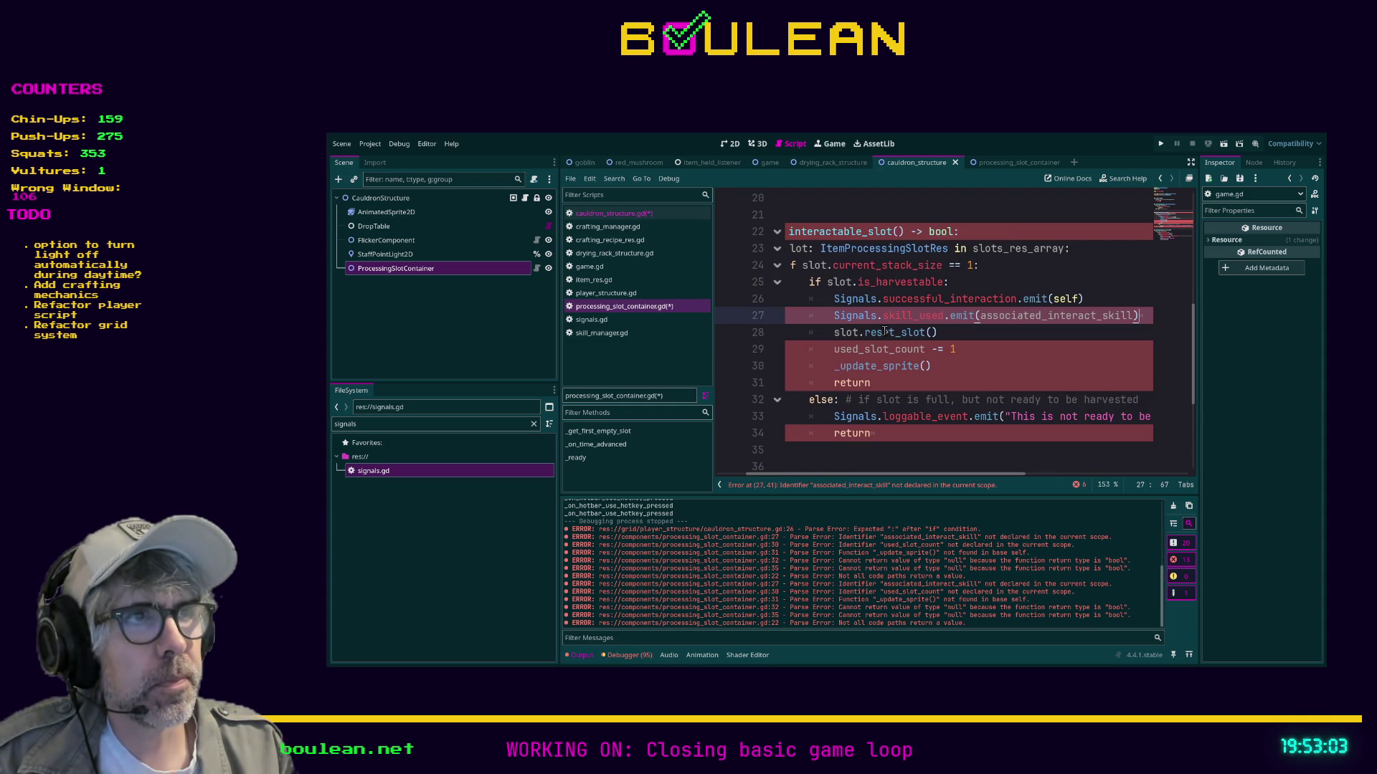
Paste the item arguments after a colon on cauldron line 27, removing the extra parenthesis.
{"action": "left_click", "coordinate": [621, 215]}
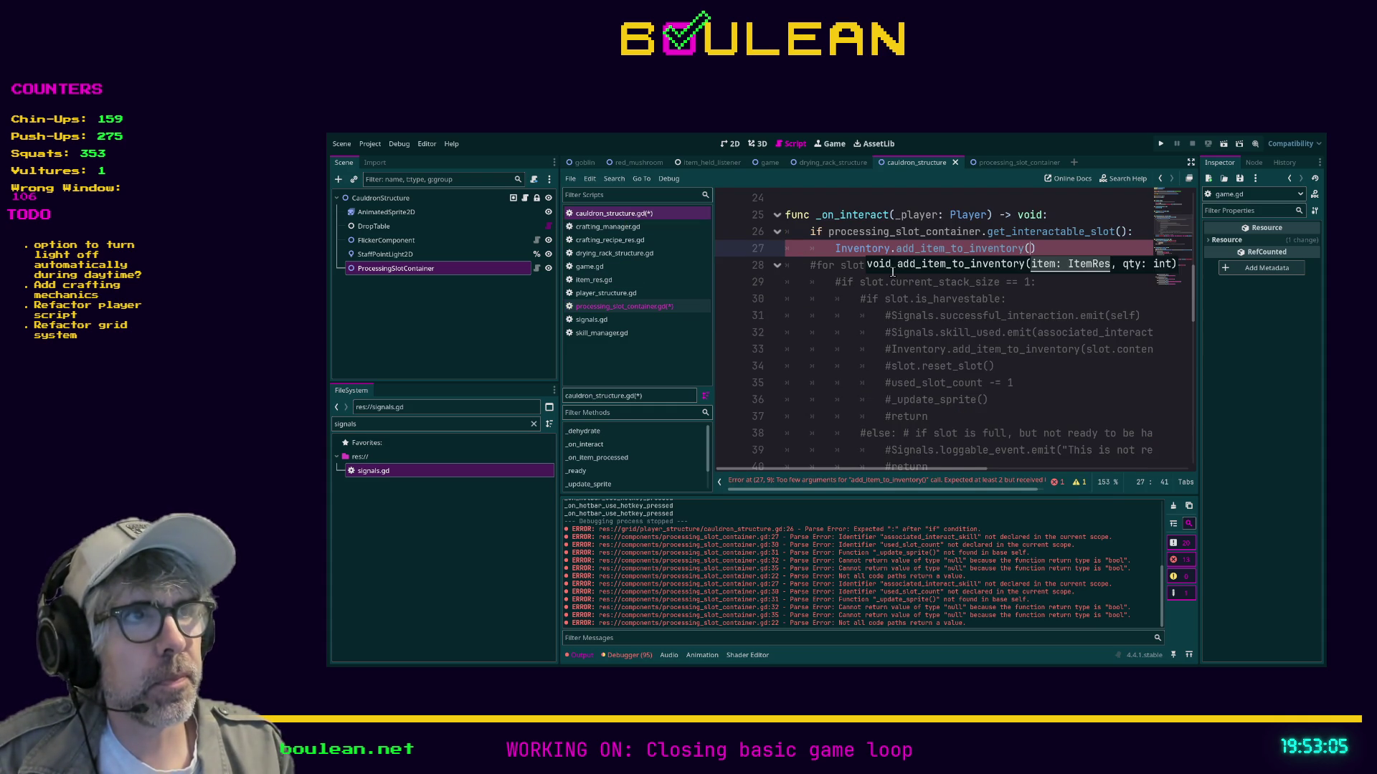
{"action": "left_click", "coordinate": [1040, 251]}
{"action": "type", "text": ":"}
{"action": "type", "text": "Inventory.add_item_to_inventory(slot.contents.dehydrated_version_res, 1)"}
{"action": "key", "text": "Delete"}
{"action": "key", "text": "Home"}
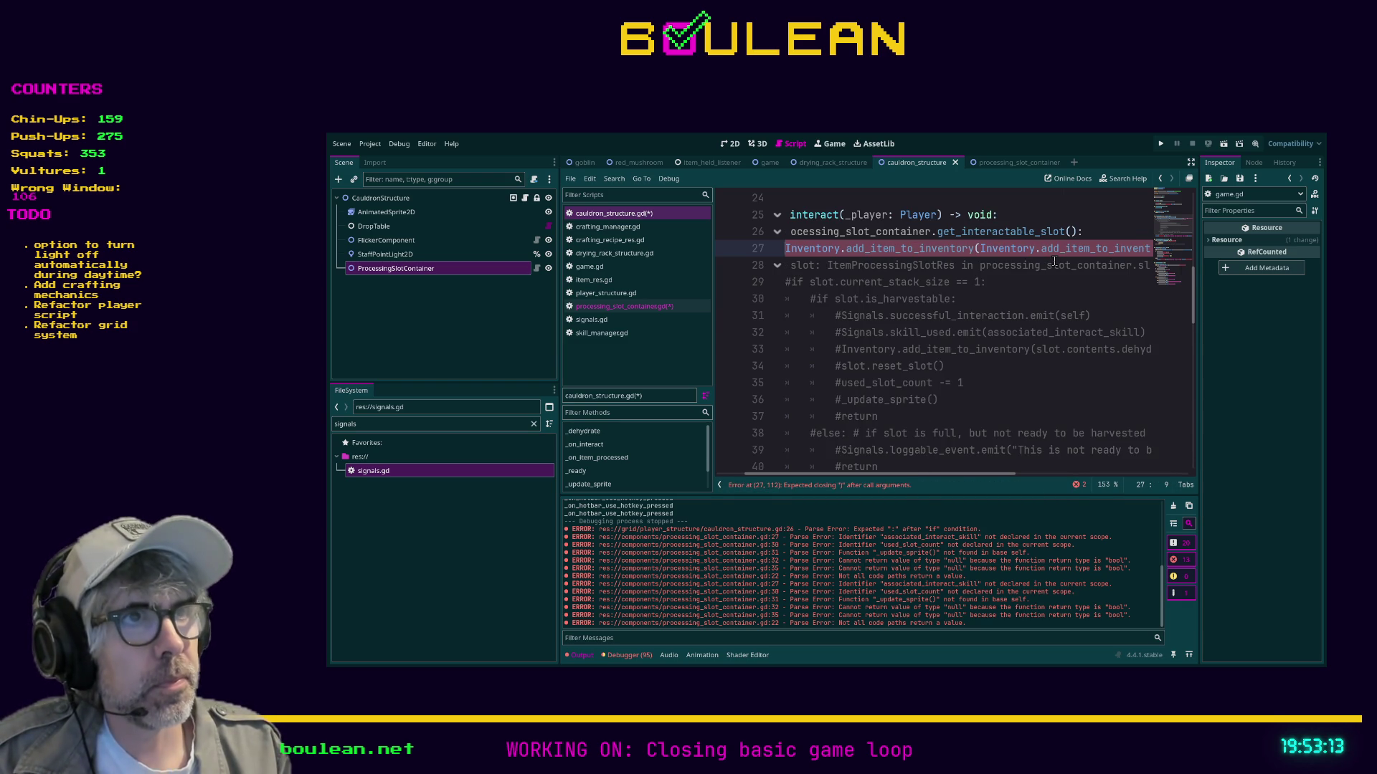
{"action": "key", "text": "Home"}
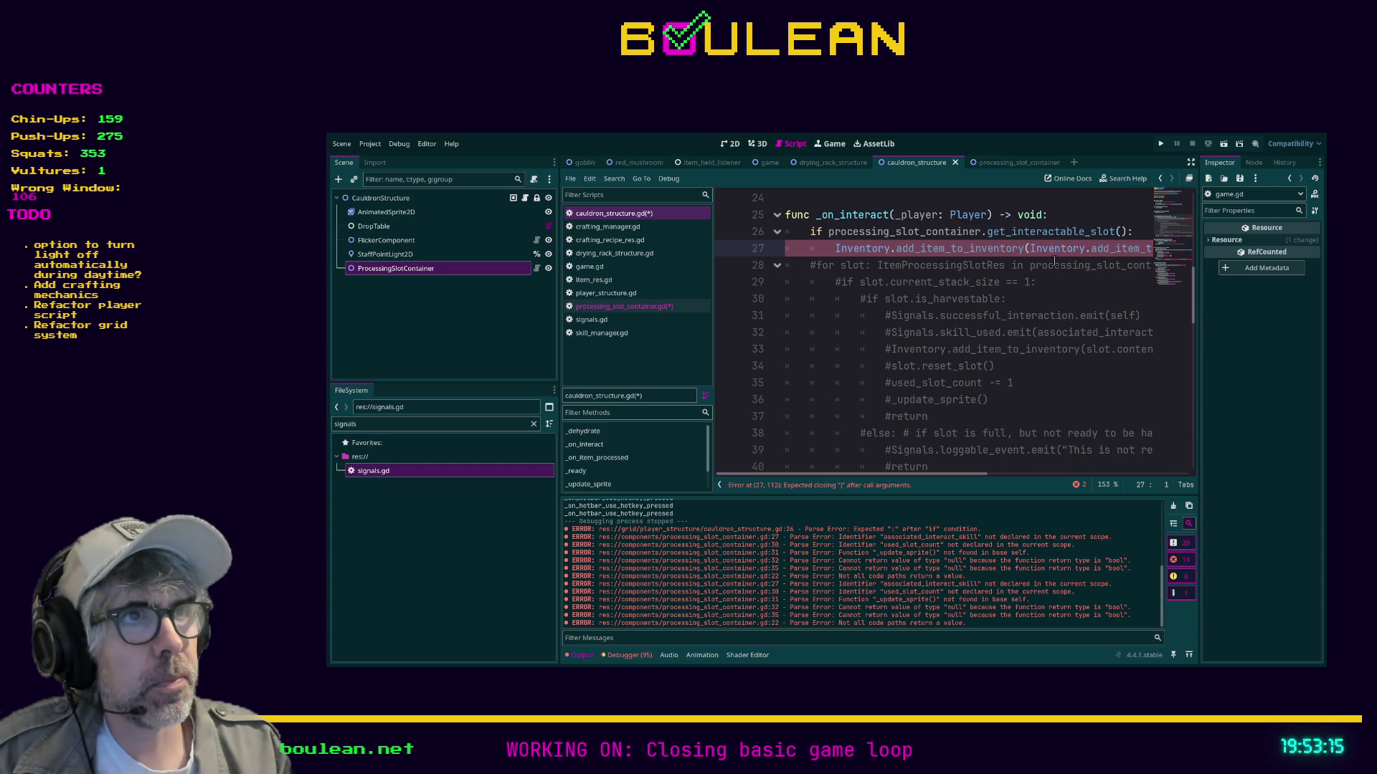
{"action": "key", "text": "Right"}
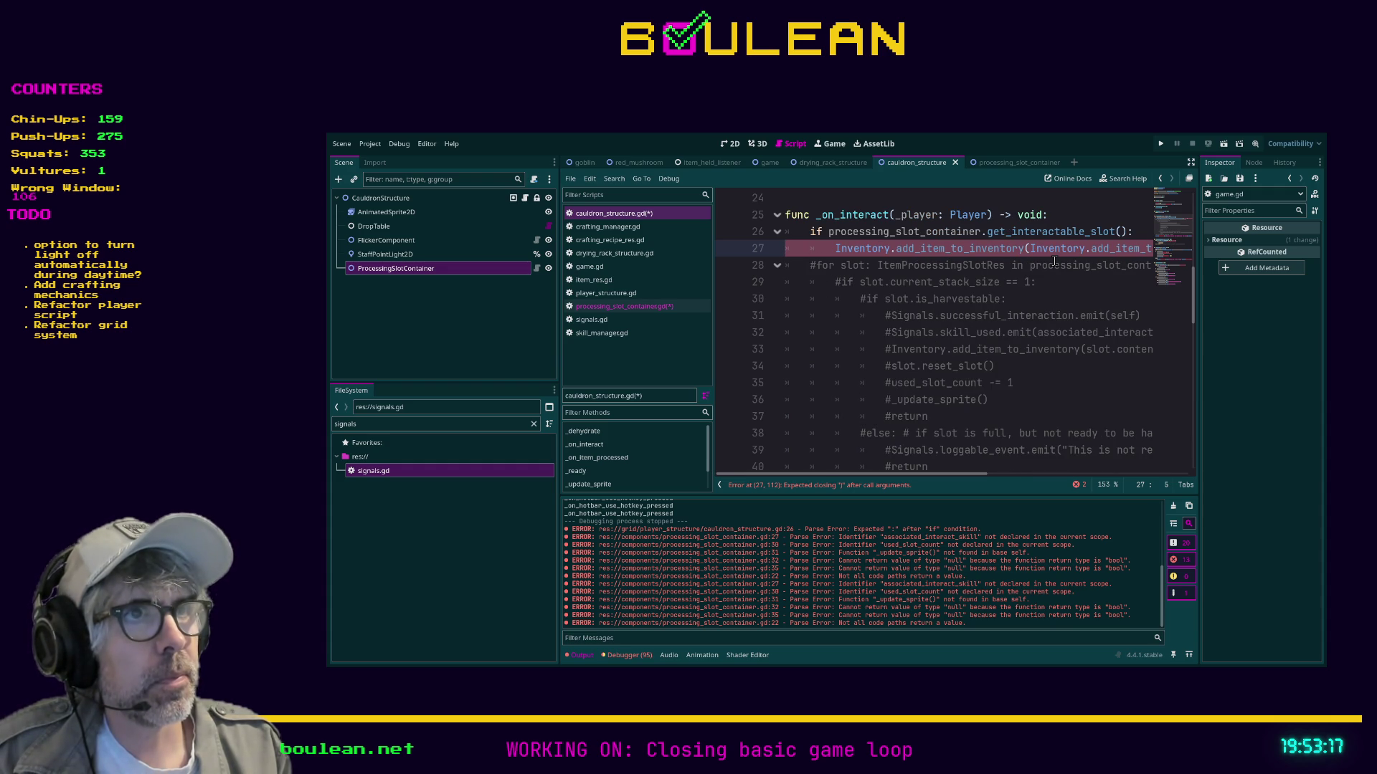
{"action": "key", "text": "Up"}
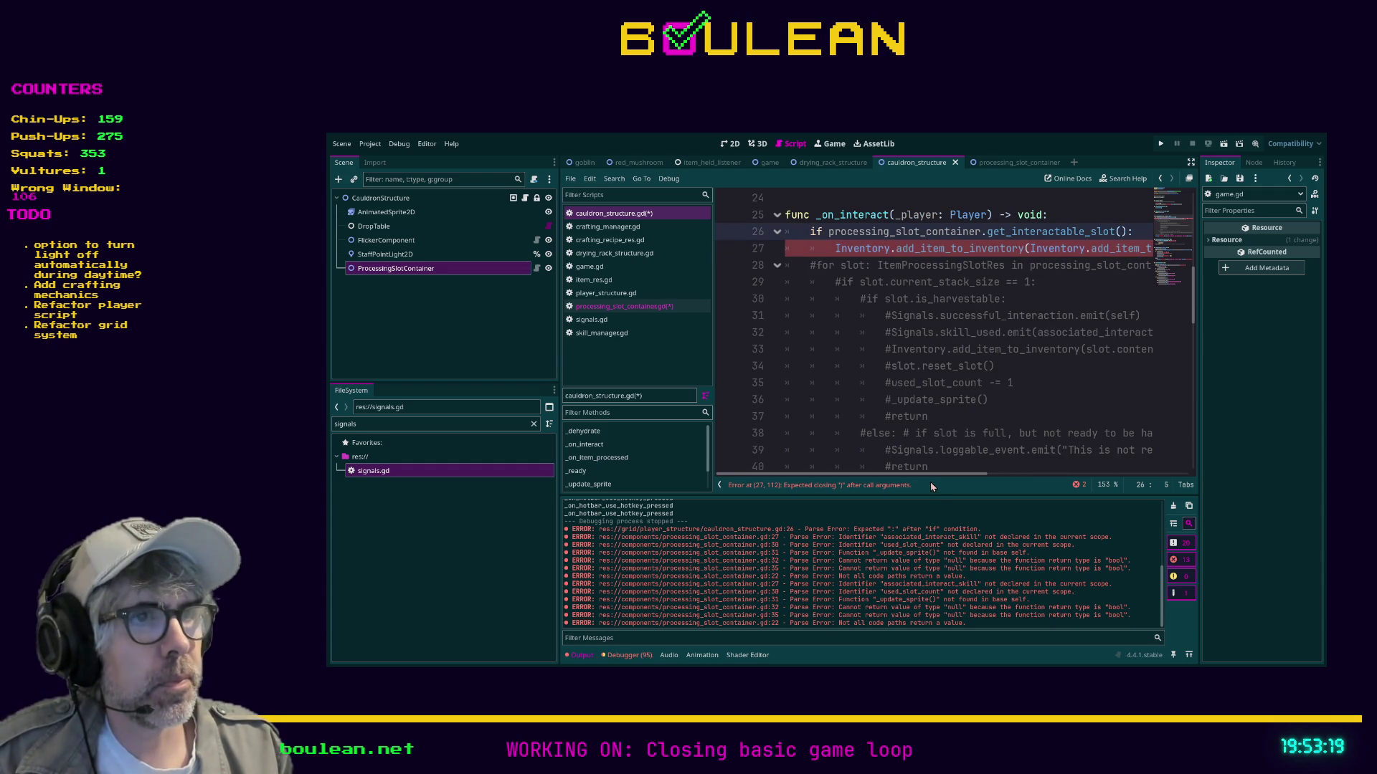
Delete the duplicated 'Inventory.add_item_to_inventory(' text from line 27.
{"action": "scroll", "coordinate": [1002, 297], "scroll_direction": "right", "scroll_amount": 5}
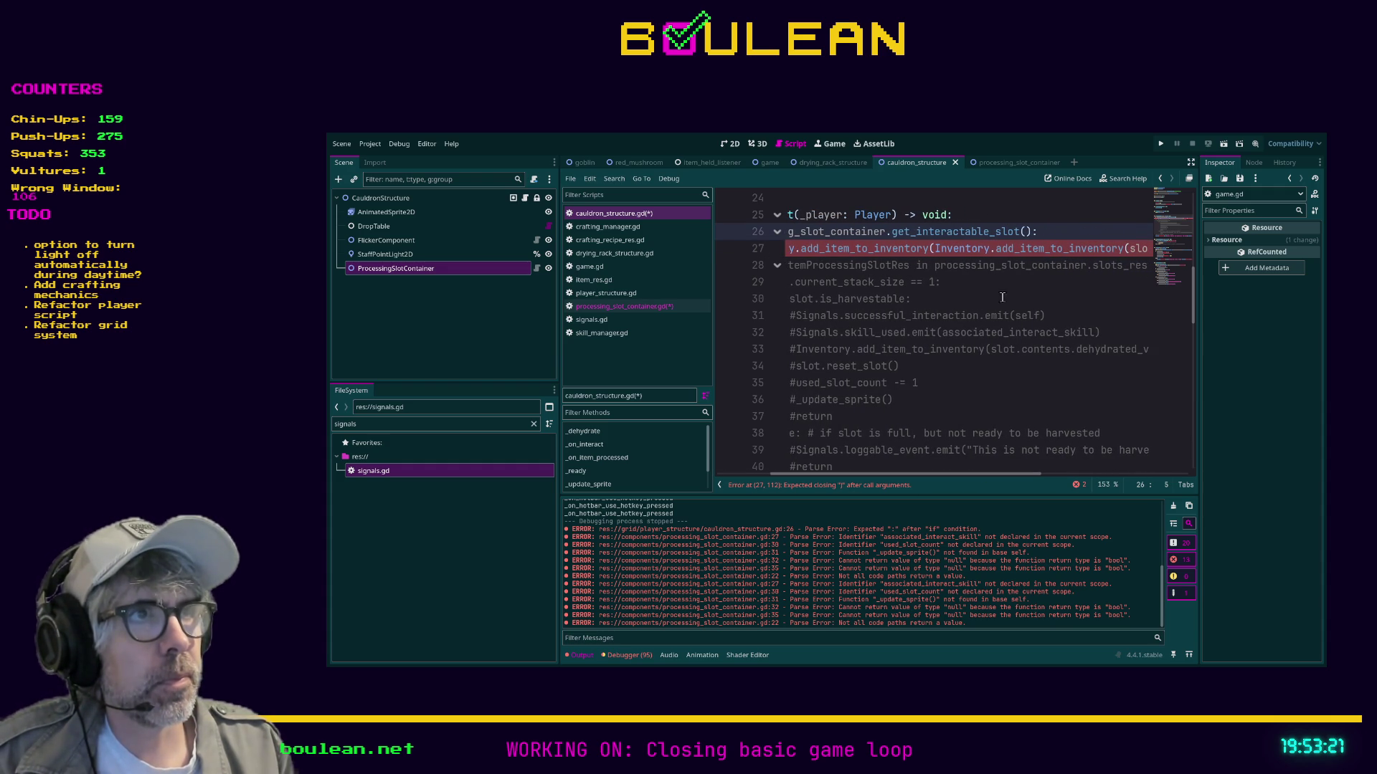
{"action": "left_click_drag", "start_coordinate": [1130, 249], "coordinate": [930, 254]}
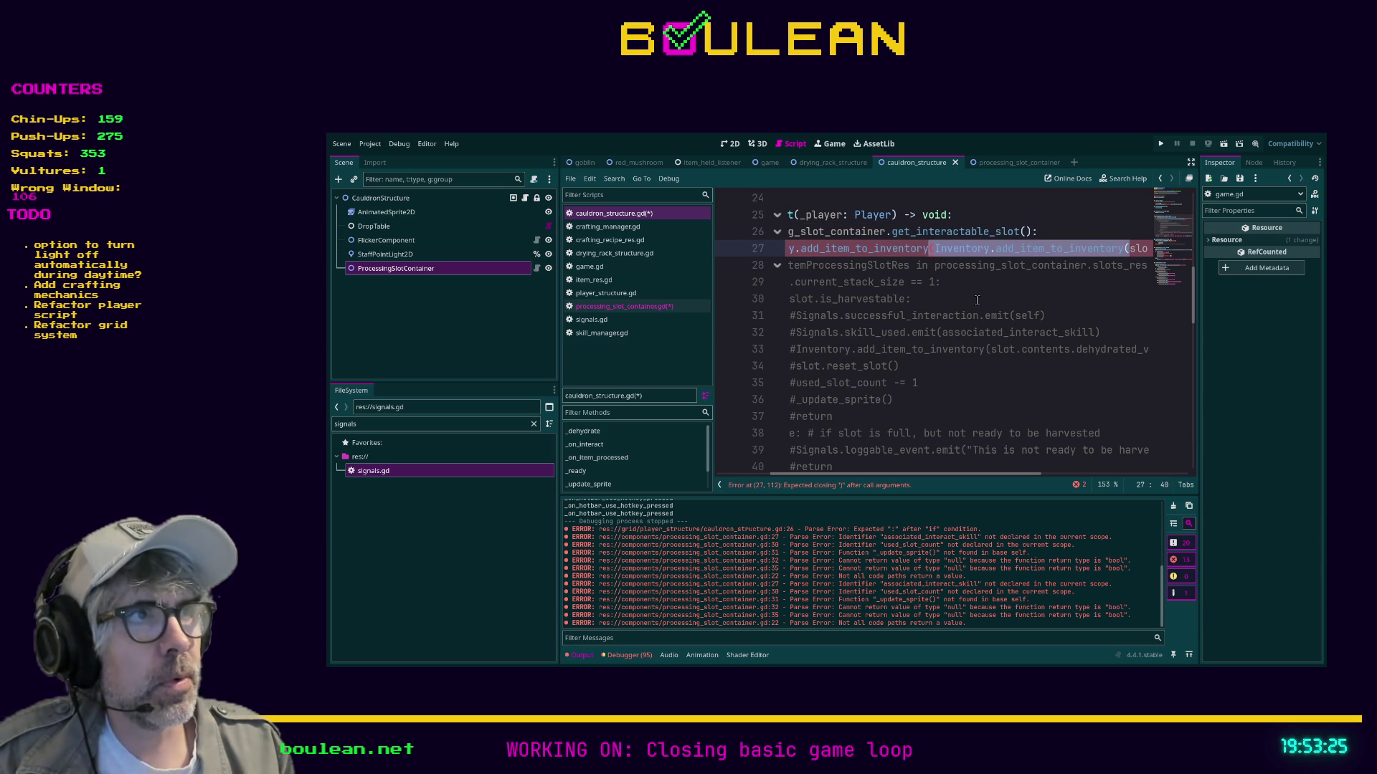
{"action": "key", "text": "BackSpace"}
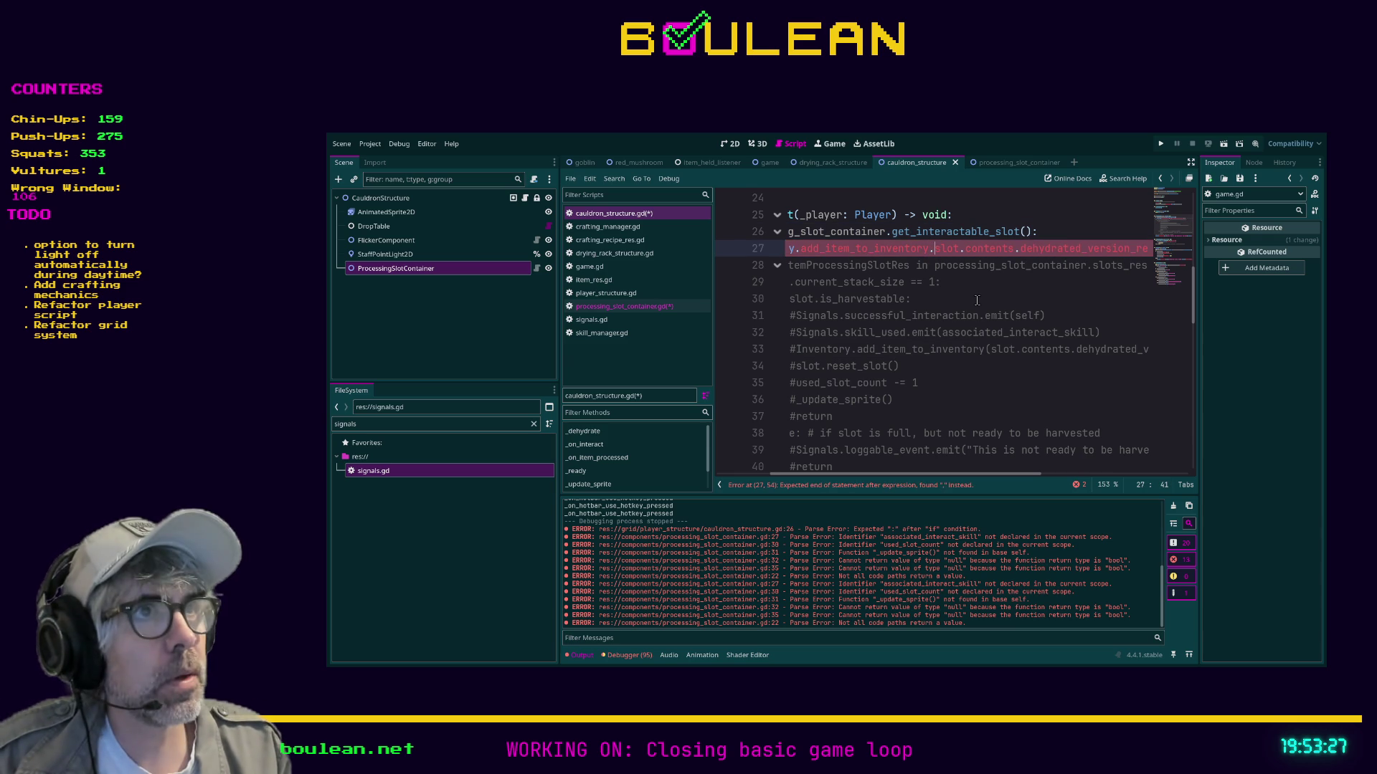
{"action": "left_click", "coordinate": [915, 301]}
{"action": "scroll", "coordinate": [916, 301], "scroll_direction": "up", "scroll_amount": 1}
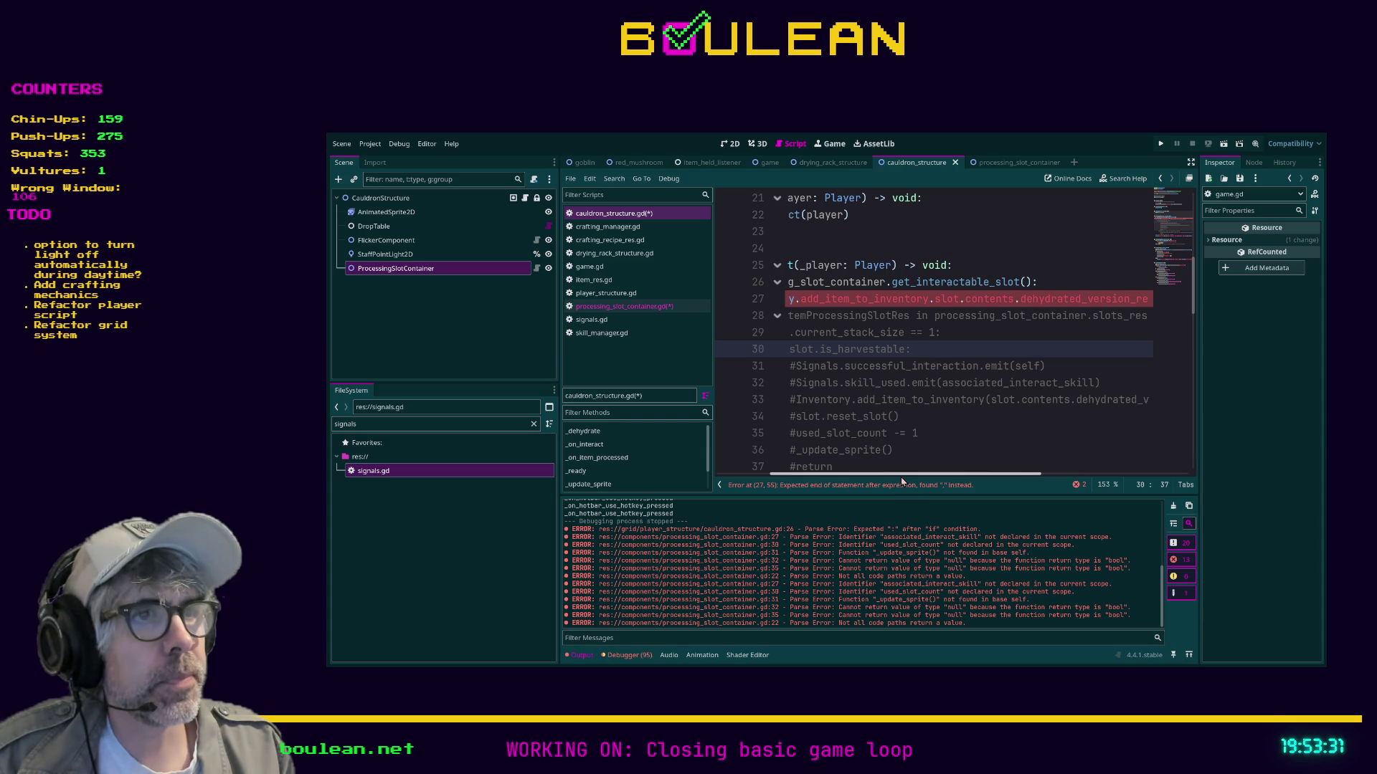
{"action": "left_click_drag", "start_coordinate": [901, 479], "coordinate": [868, 477]}
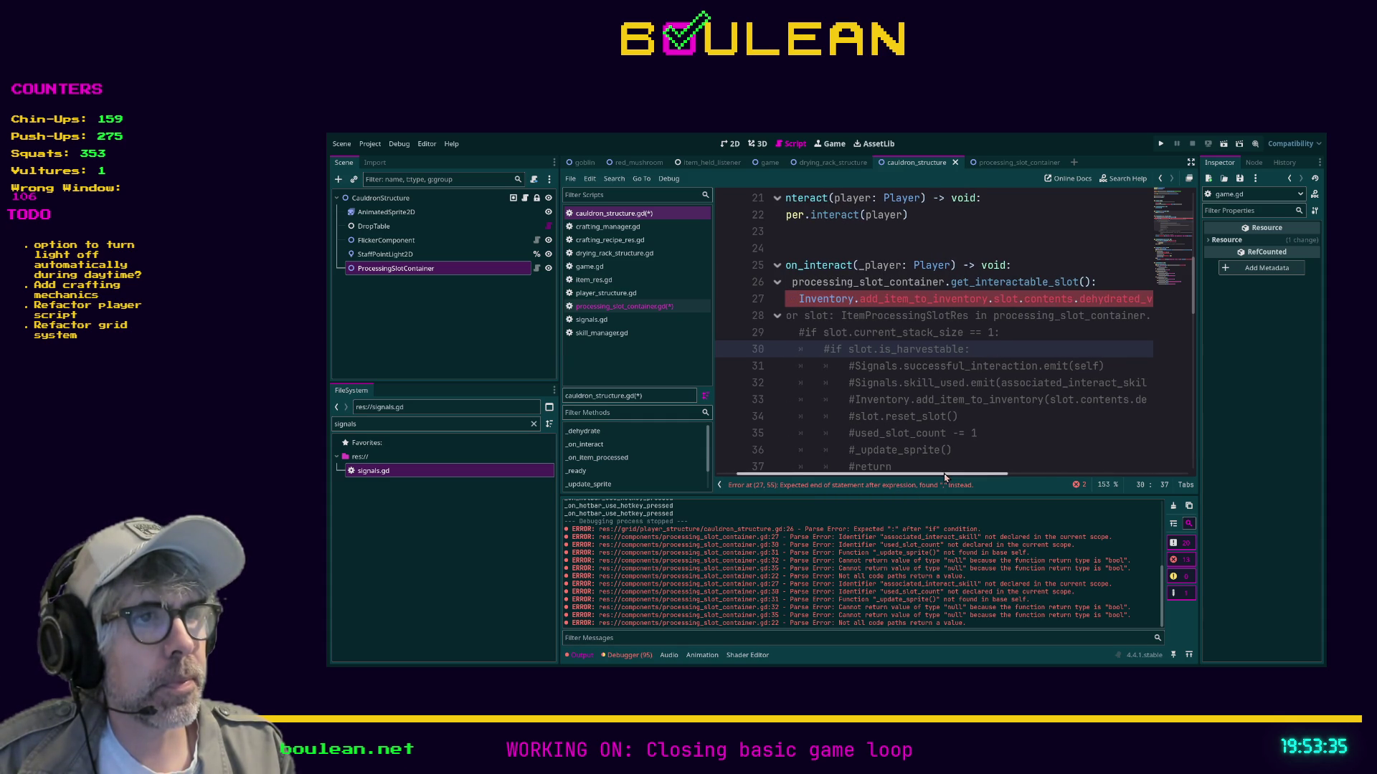
{"action": "left_click_drag", "start_coordinate": [946, 477], "coordinate": [916, 476]}
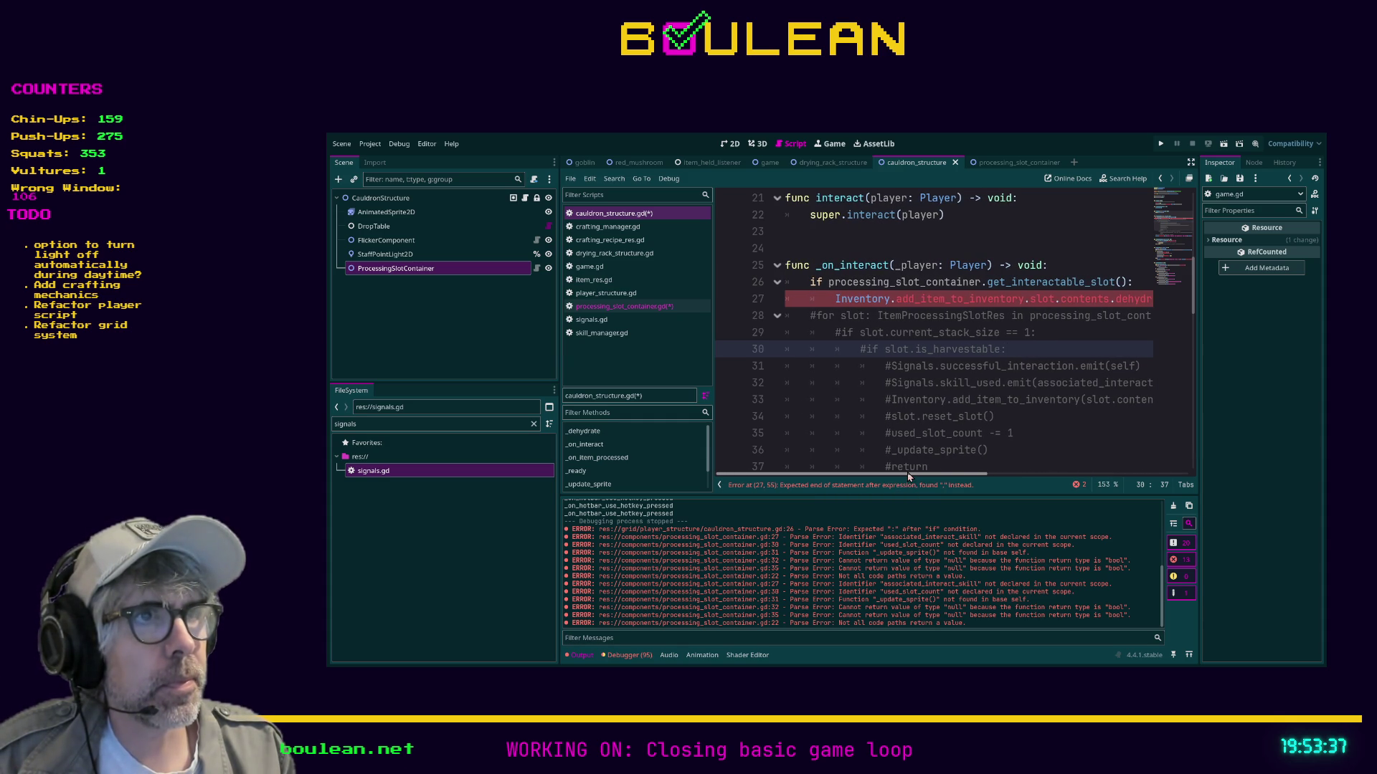
{"action": "left_click_drag", "start_coordinate": [923, 477], "coordinate": [955, 474]}
Replace 'slot' on line 27 with 'proc' to begin the proc argument.
{"action": "double_click", "coordinate": [977, 297]}
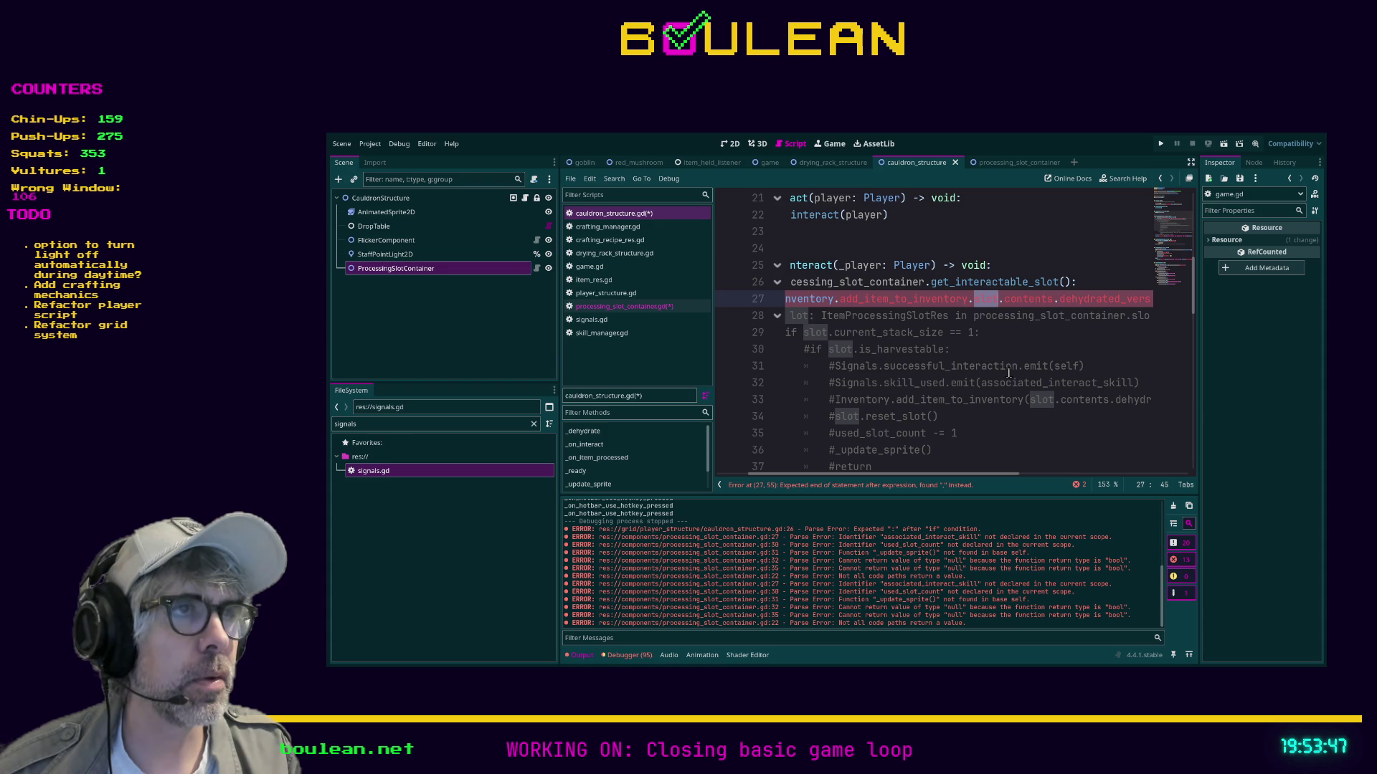
{"action": "type", "text": "proc"}
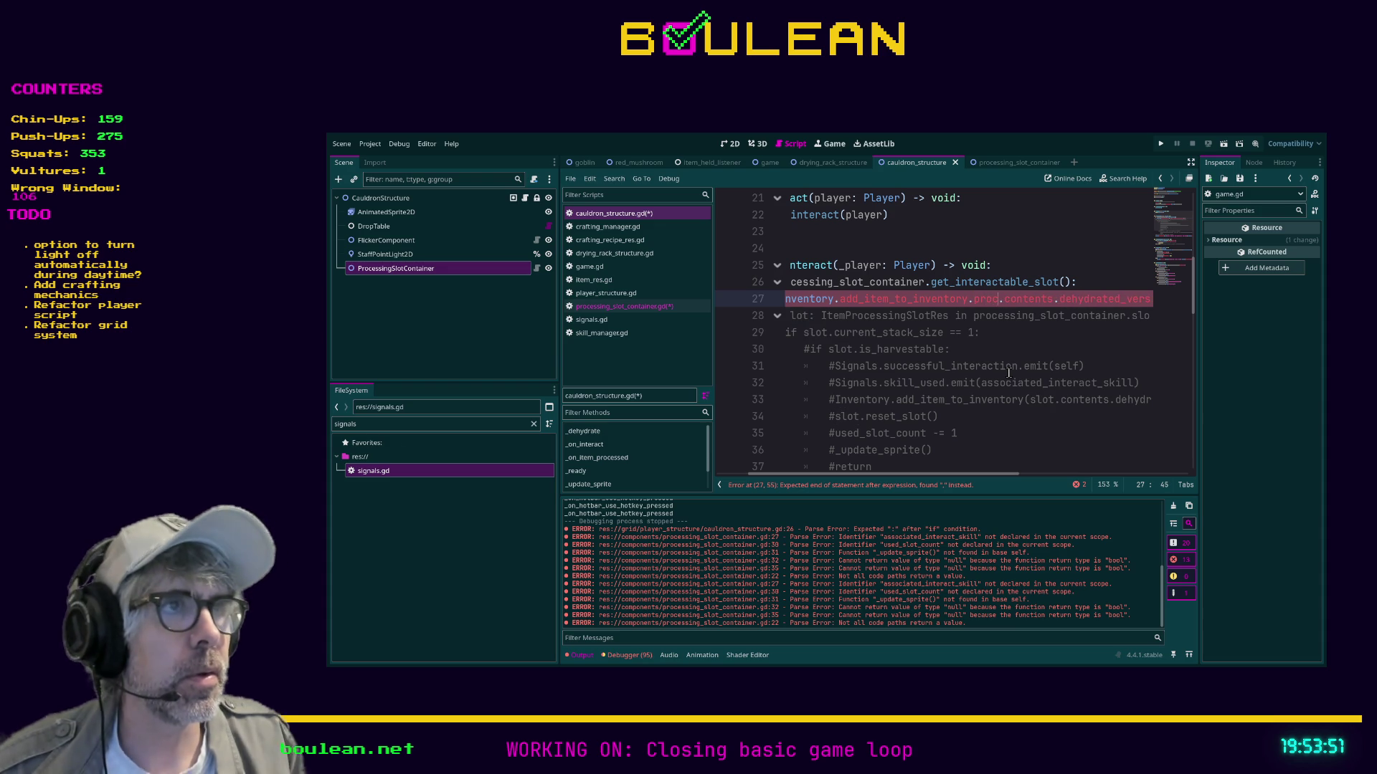
{"action": "left_click_drag", "start_coordinate": [971, 473], "coordinate": [901, 477]}
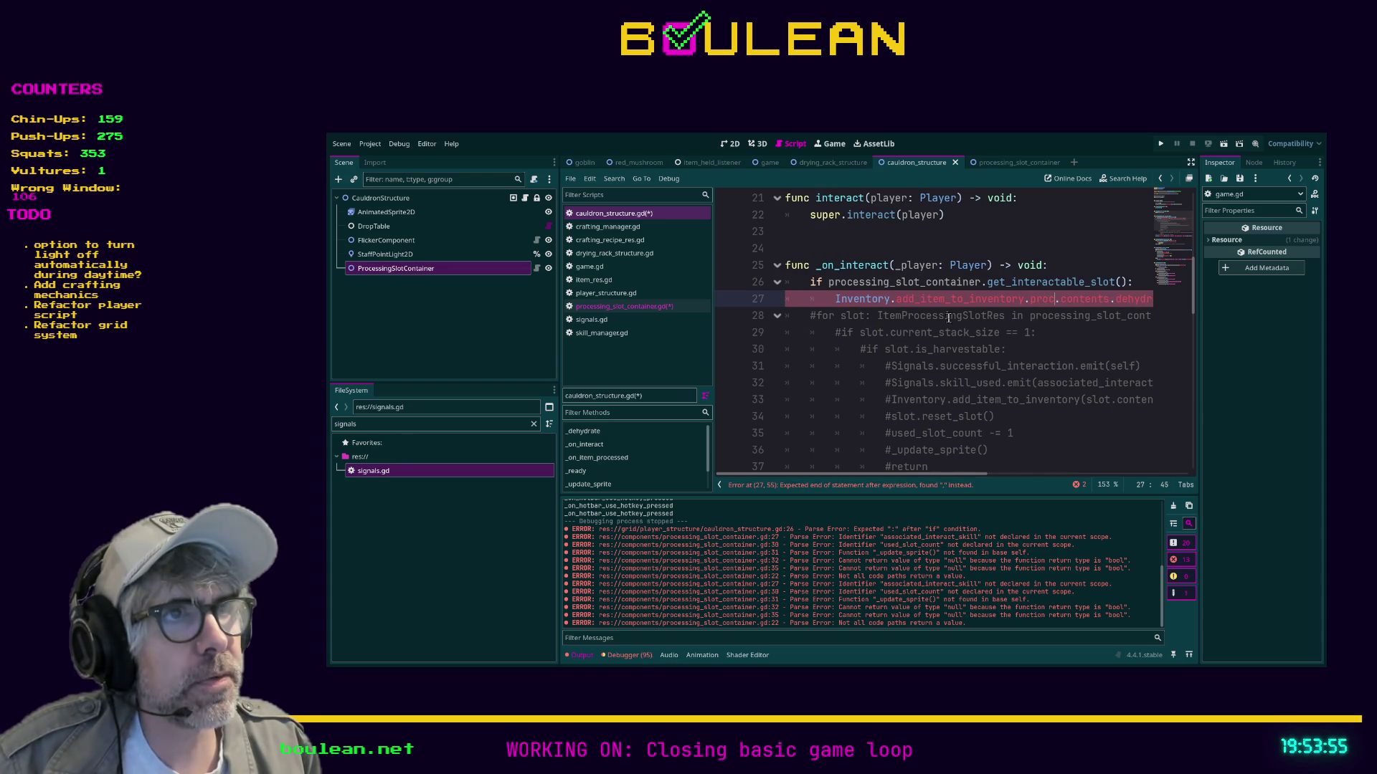
{"action": "left_click", "coordinate": [1123, 283]}
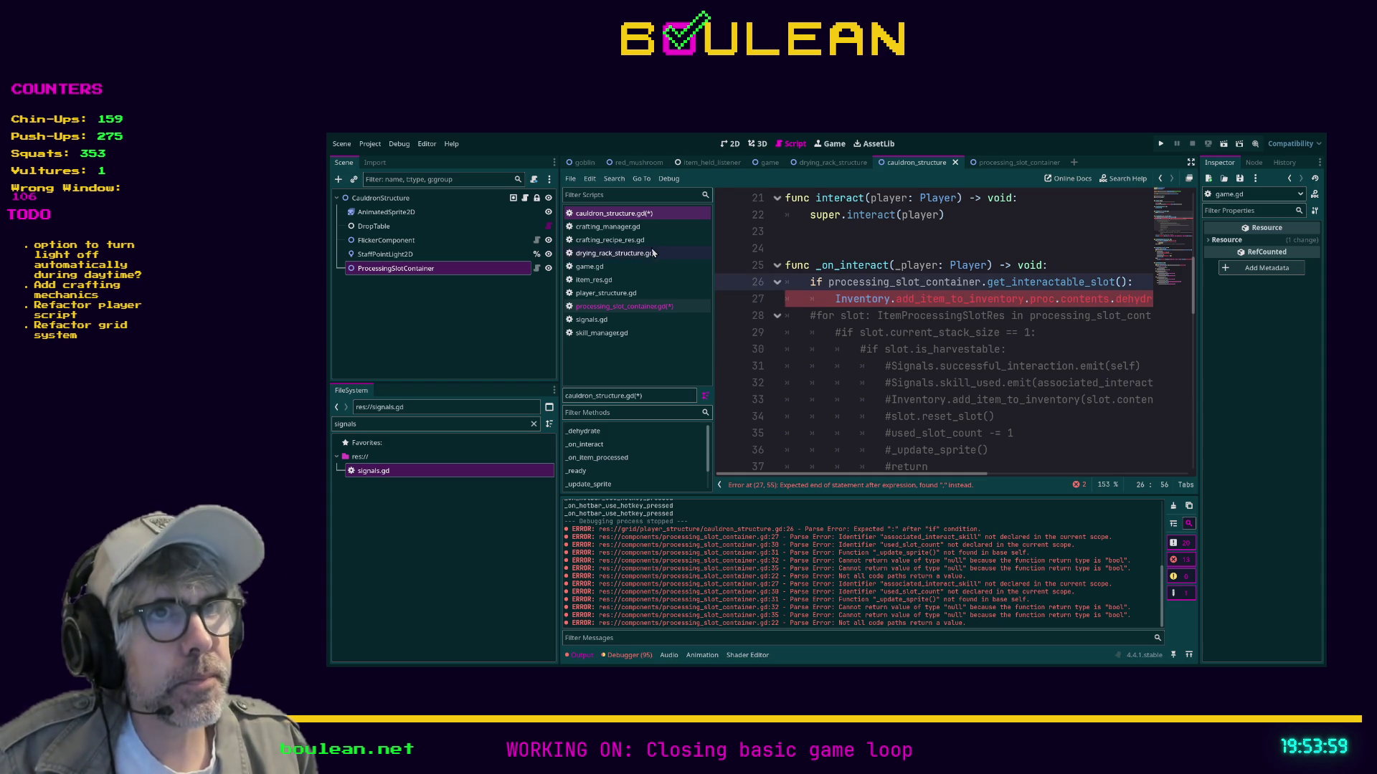
{"action": "left_click", "coordinate": [630, 307]}
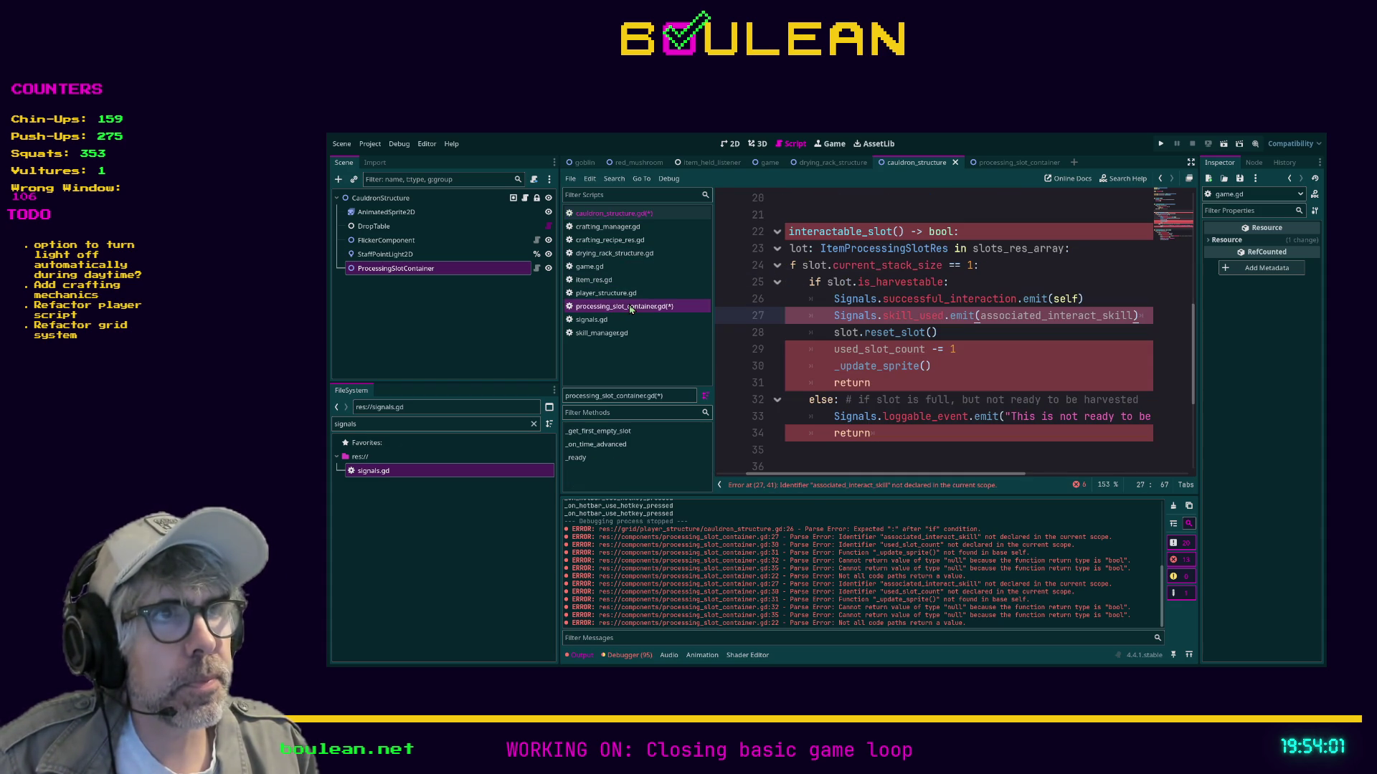
Change the return type on line 22 from bool to ItemRes.
{"action": "double_click", "coordinate": [940, 229]}
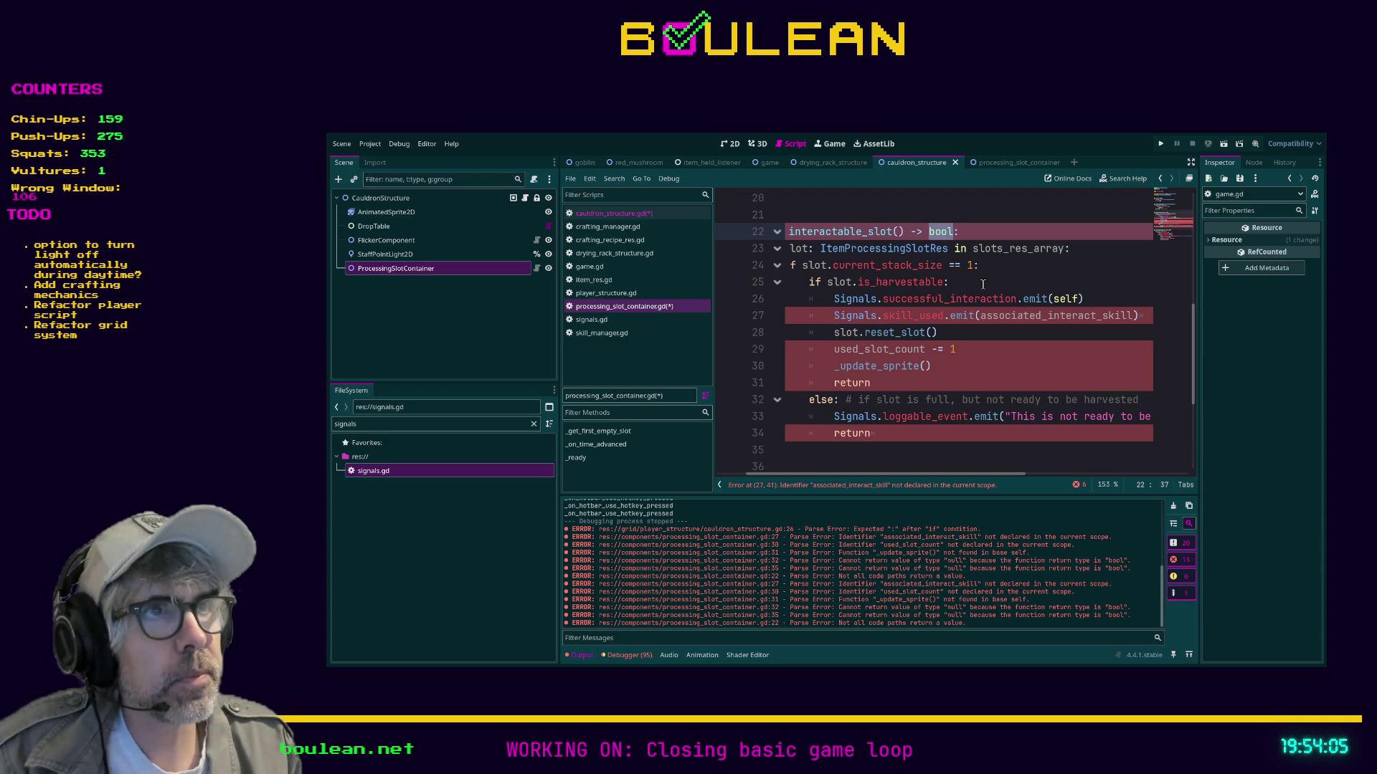
{"action": "type", "text": "Item"}
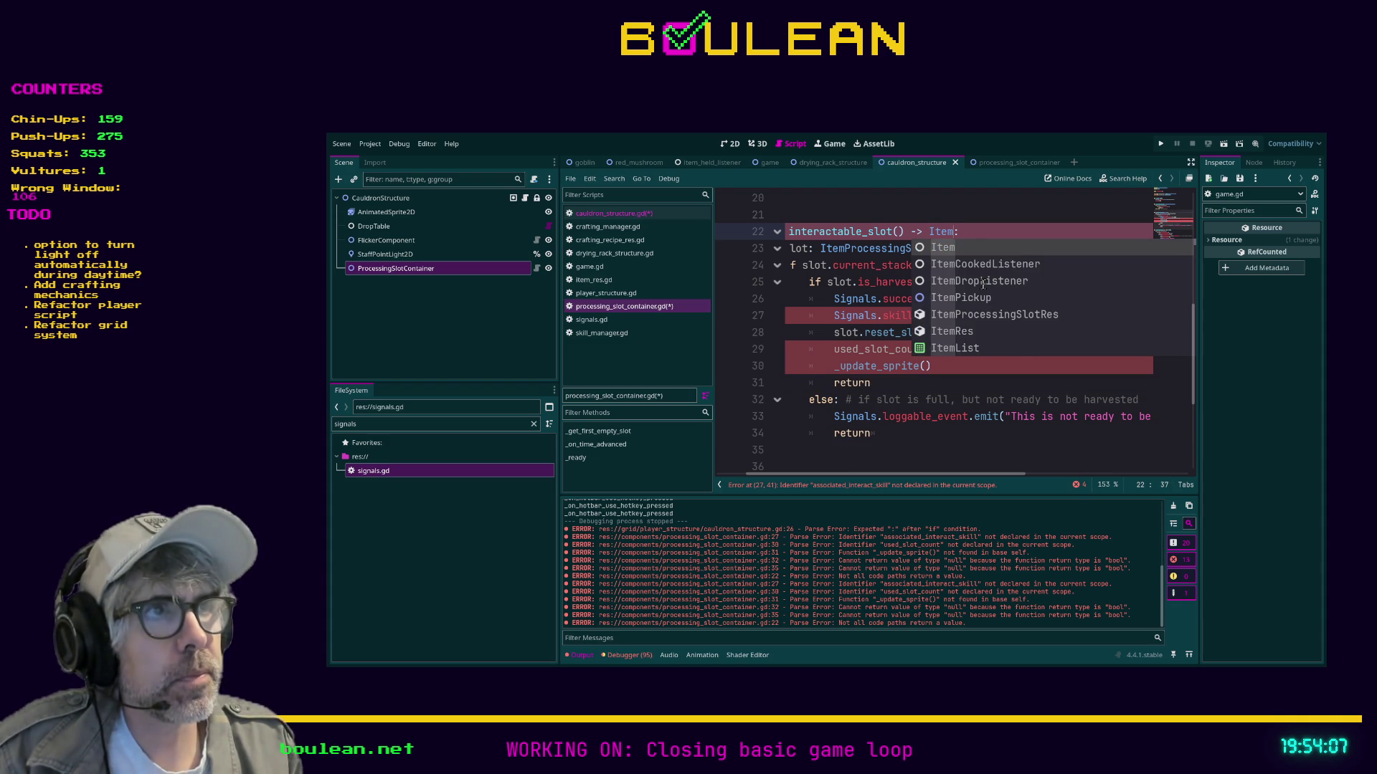
{"action": "type", "text": "Res"}
{"action": "left_click", "coordinate": [1133, 281]}
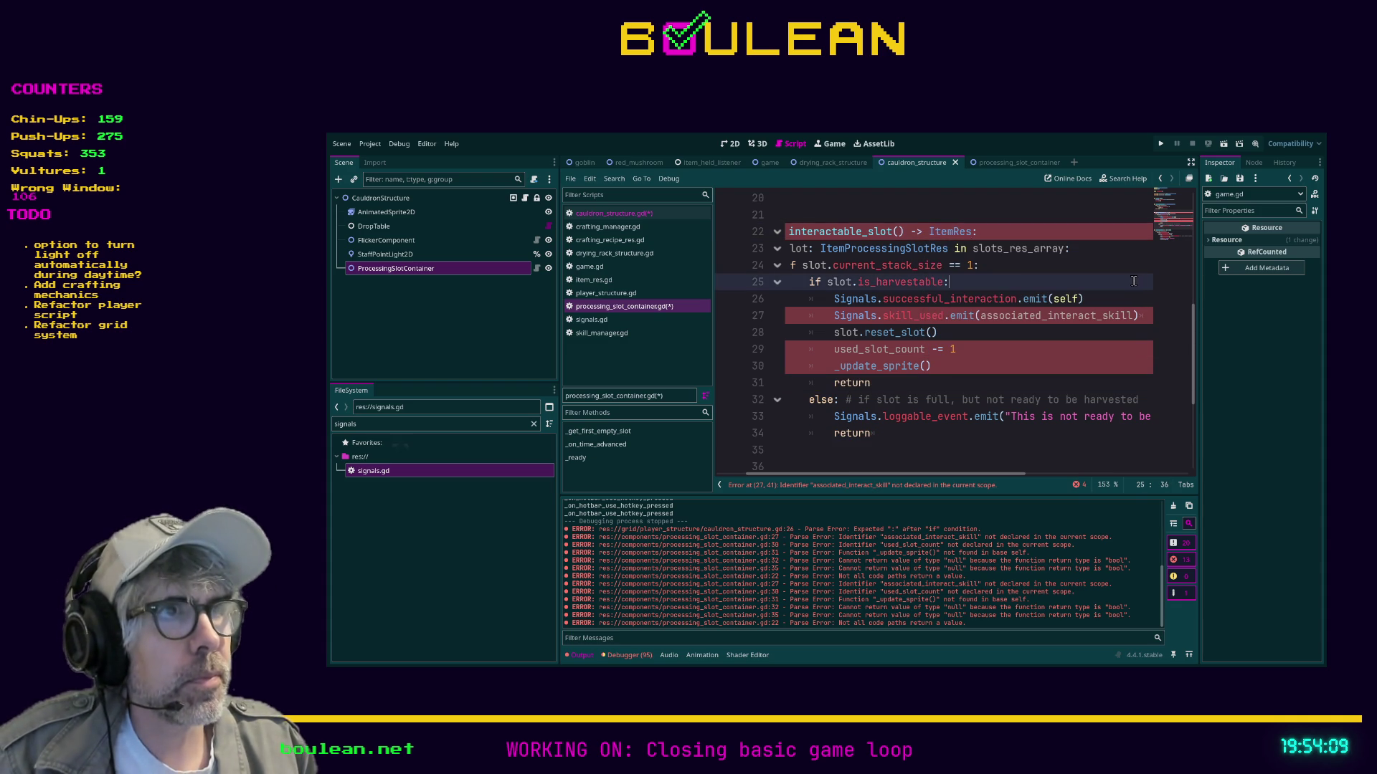
{"action": "left_click_drag", "start_coordinate": [852, 474], "coordinate": [824, 479]}
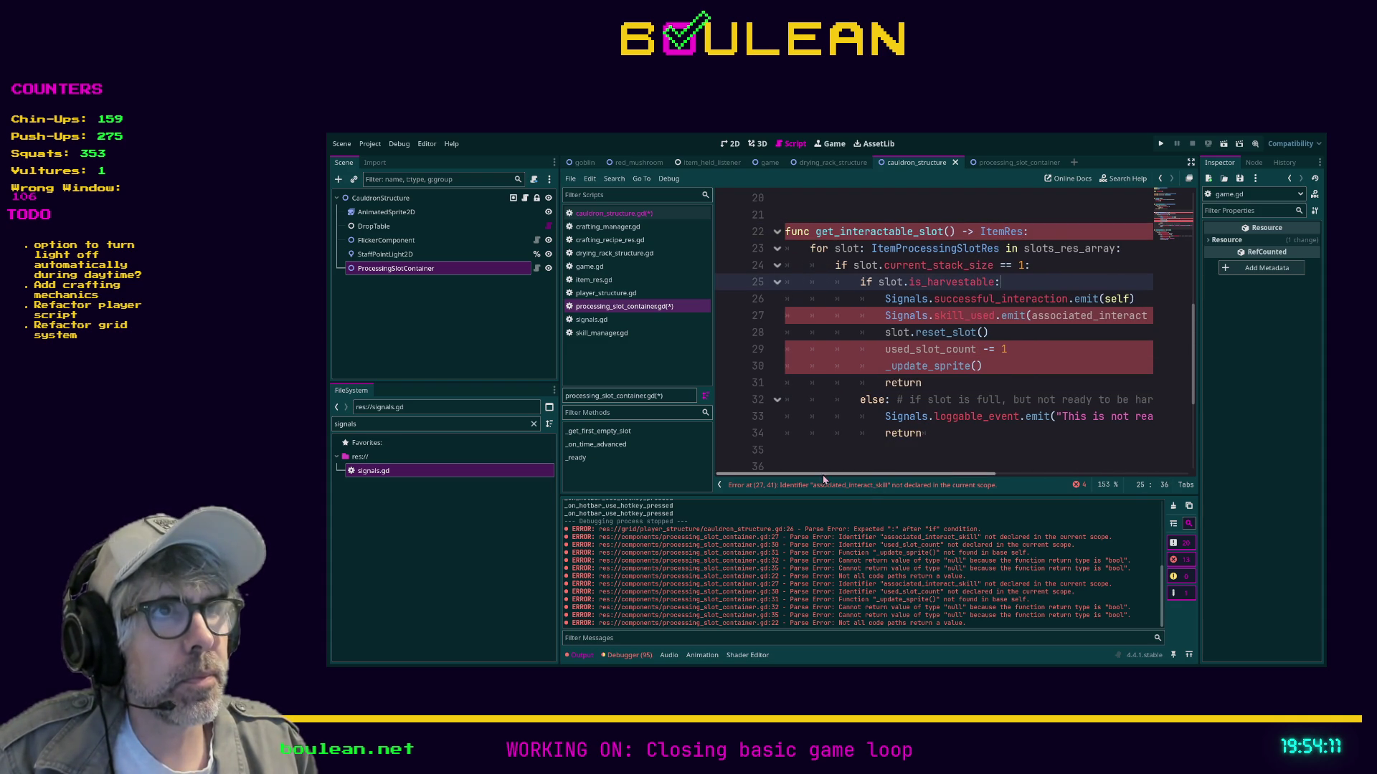
{"action": "left_click", "coordinate": [633, 215]}
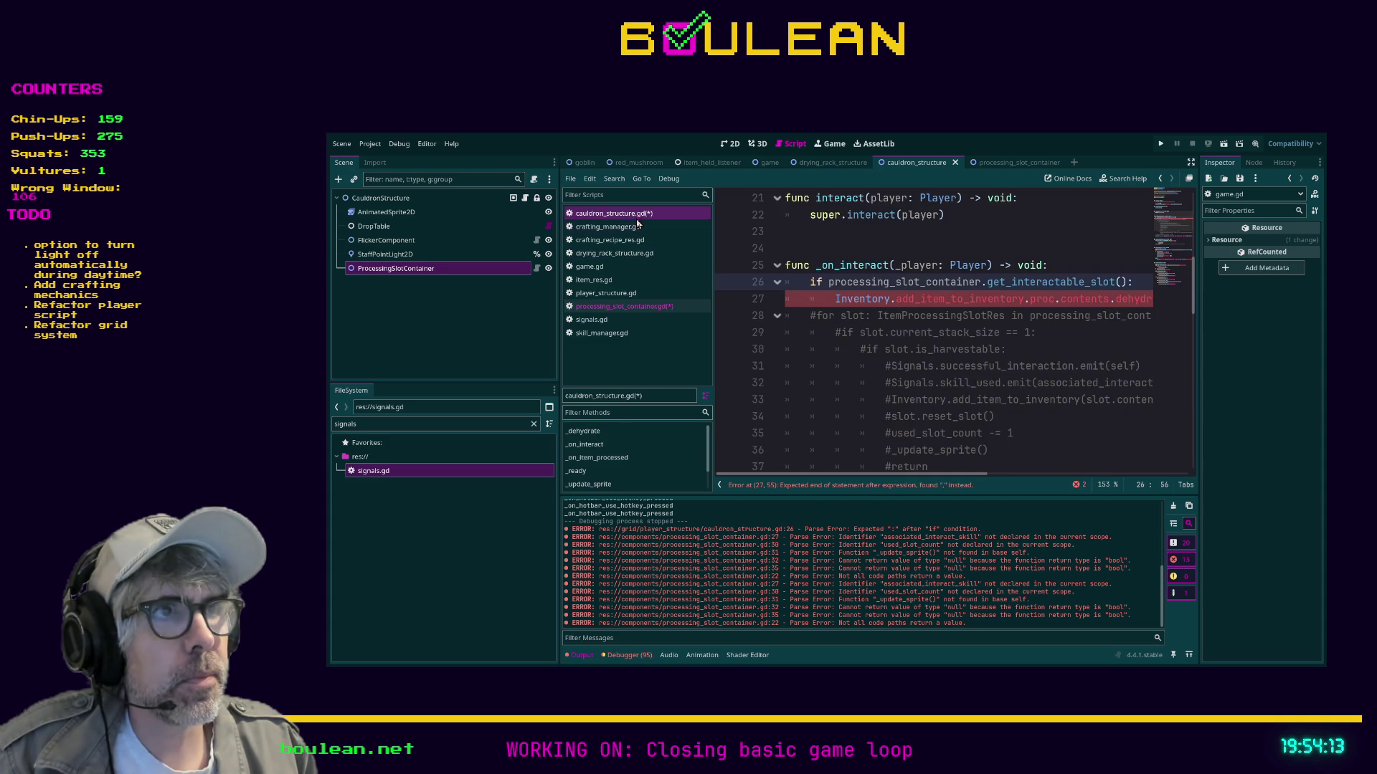
On line 26, assign get_interactable_slot() to a new variable 'item_res: ItemRes'.
{"action": "left_click_drag", "start_coordinate": [965, 474], "coordinate": [1008, 476]}
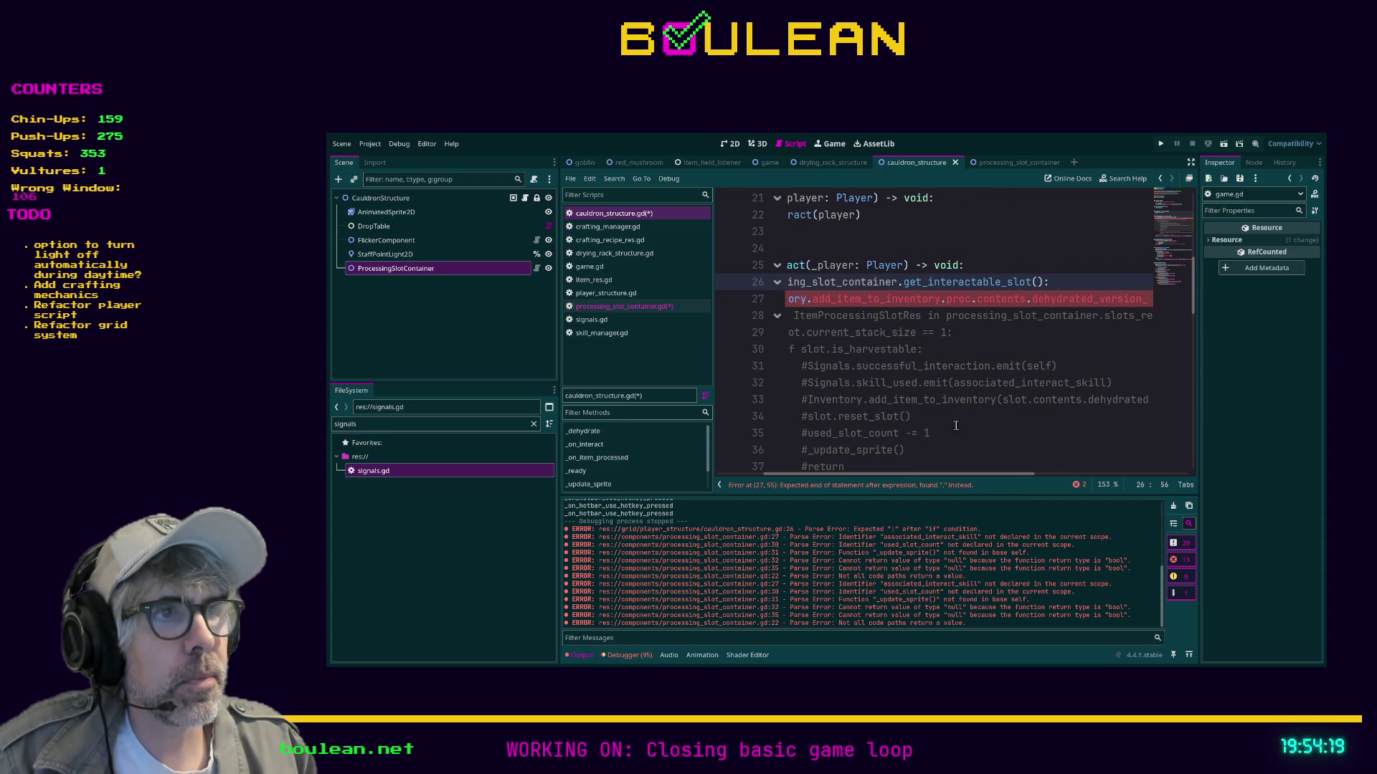
{"action": "left_click_drag", "start_coordinate": [937, 476], "coordinate": [865, 476]}
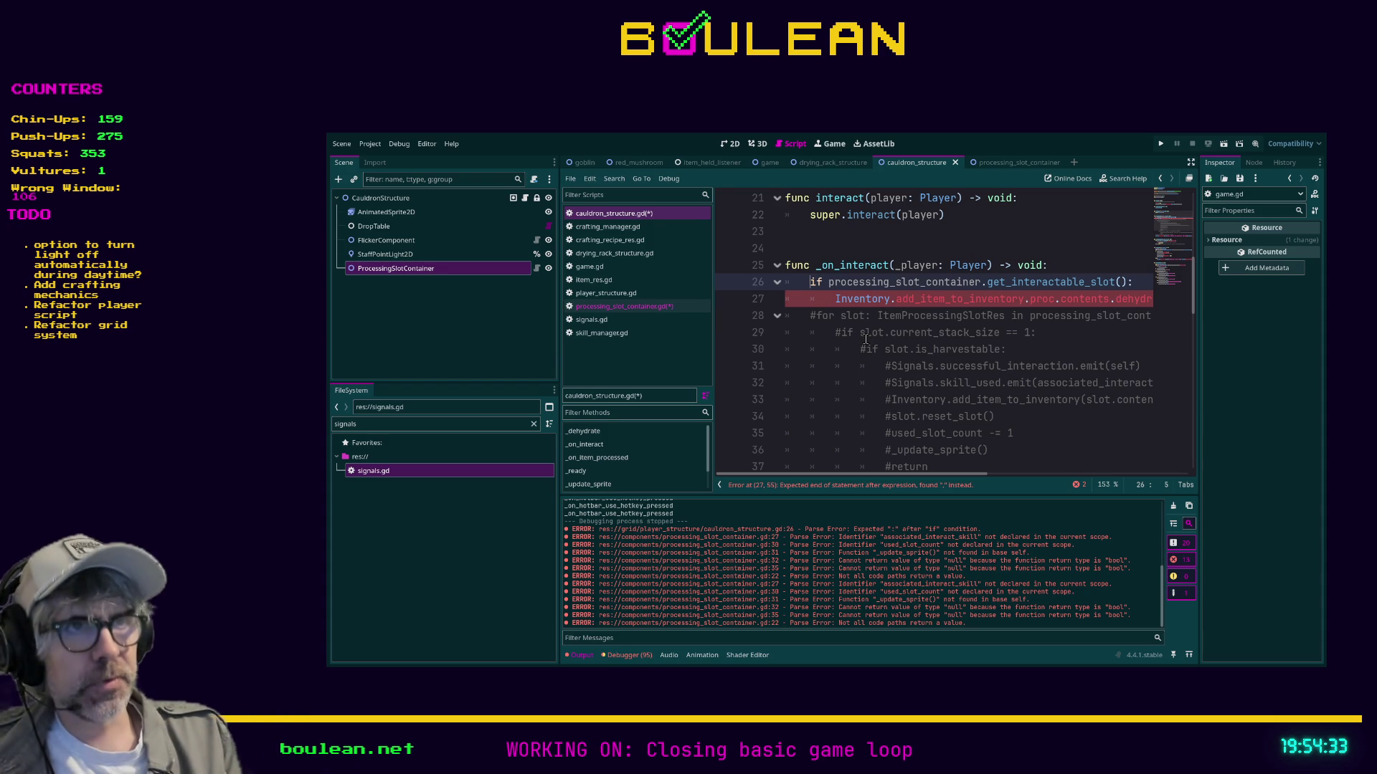
{"action": "type", "text": "var s"}
{"action": "key", "text": "BackSpace"}
{"action": "type", "text": "item:"}
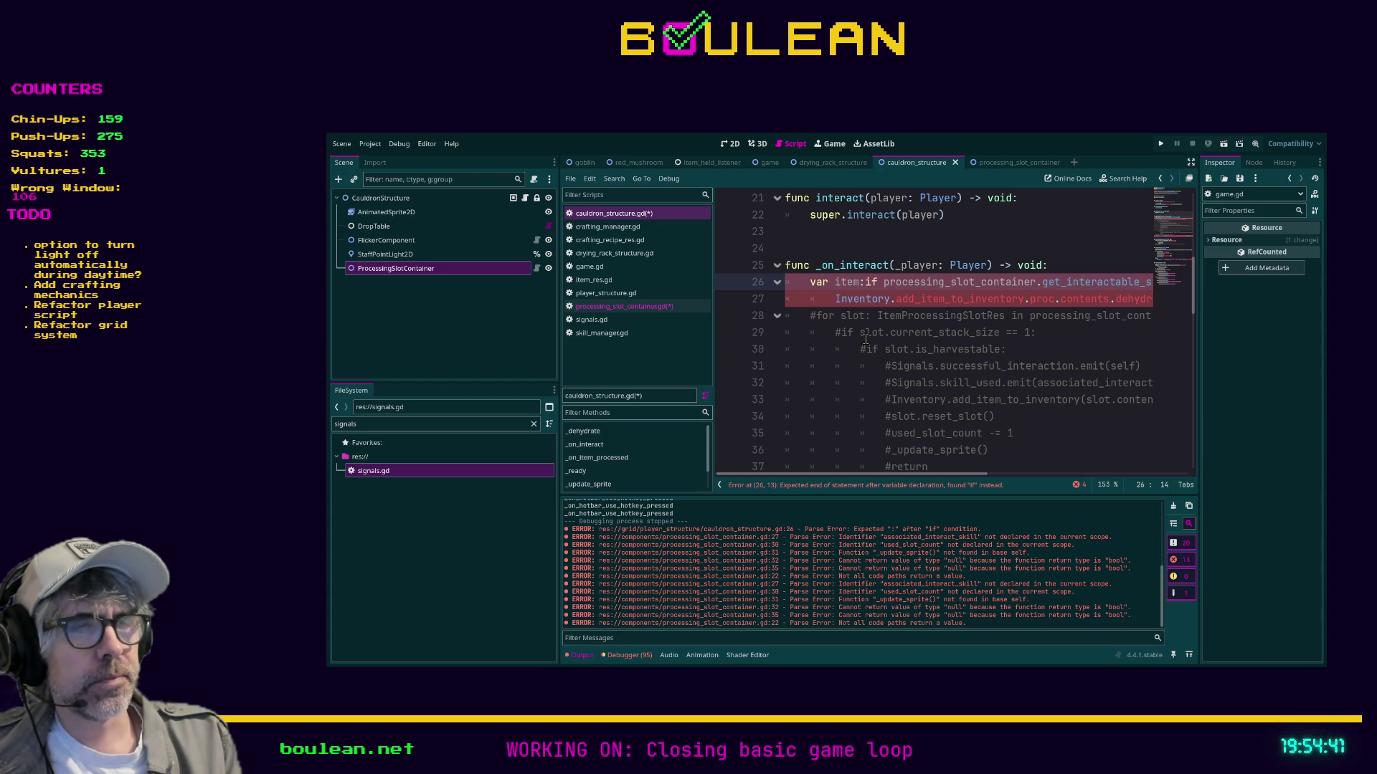
{"action": "type", "text": "ItemRes"}
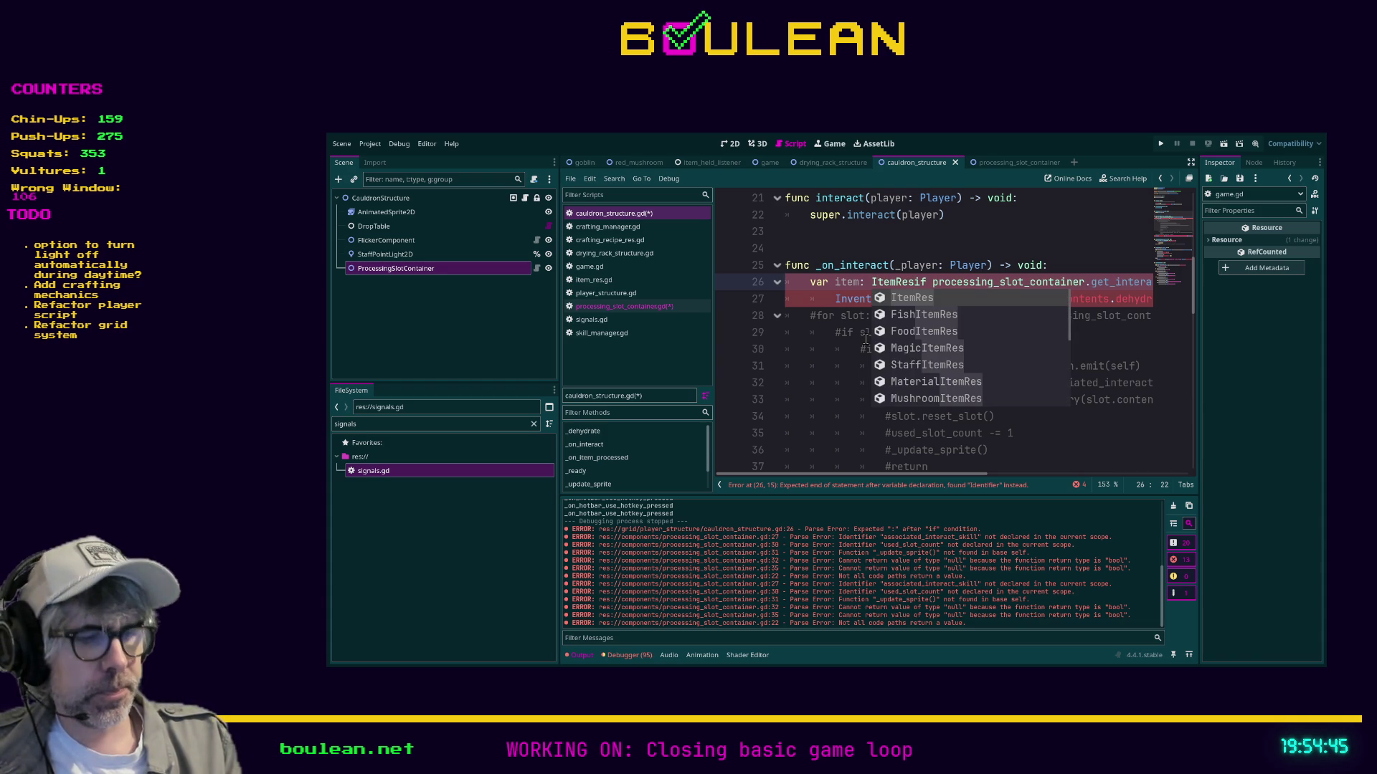
{"action": "type", "text": " =if"}
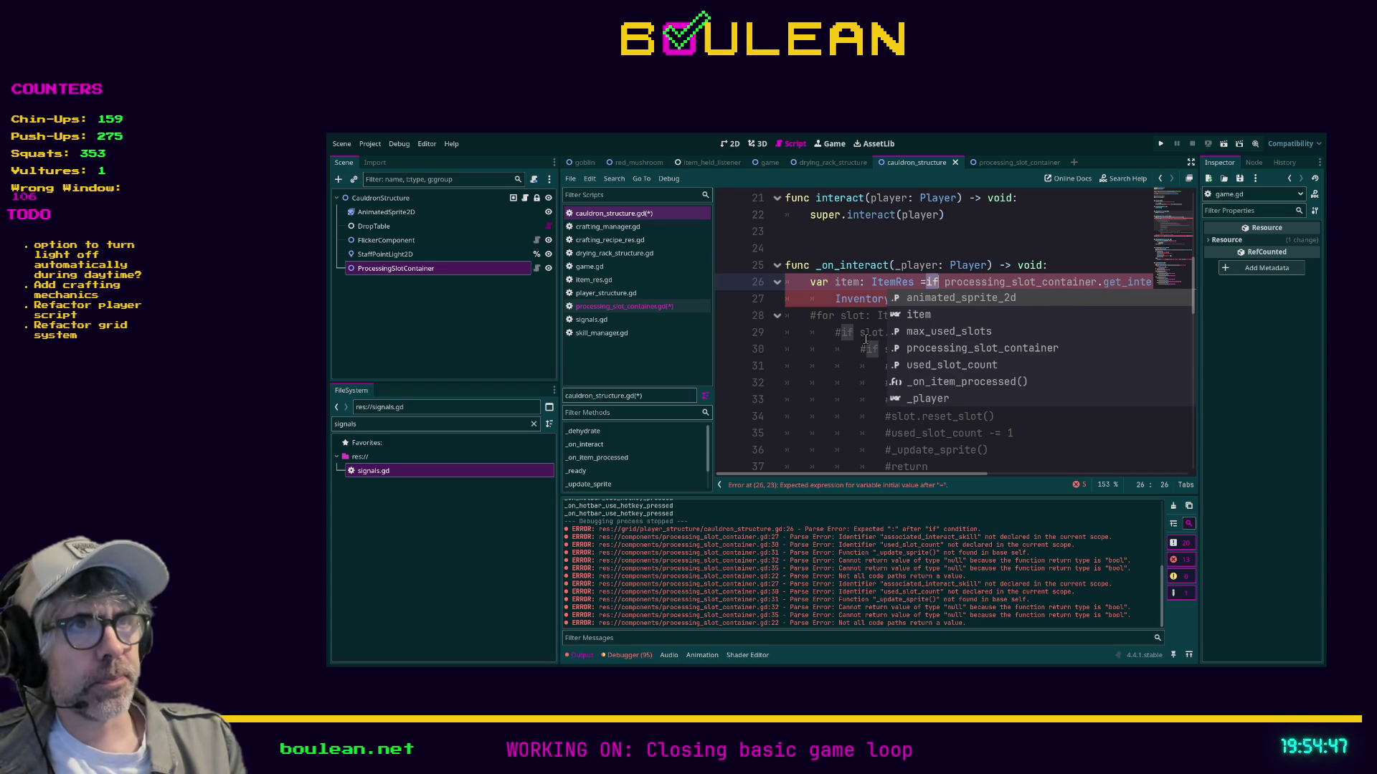
{"action": "key", "text": "Delete"}
{"action": "key", "text": "Delete"}
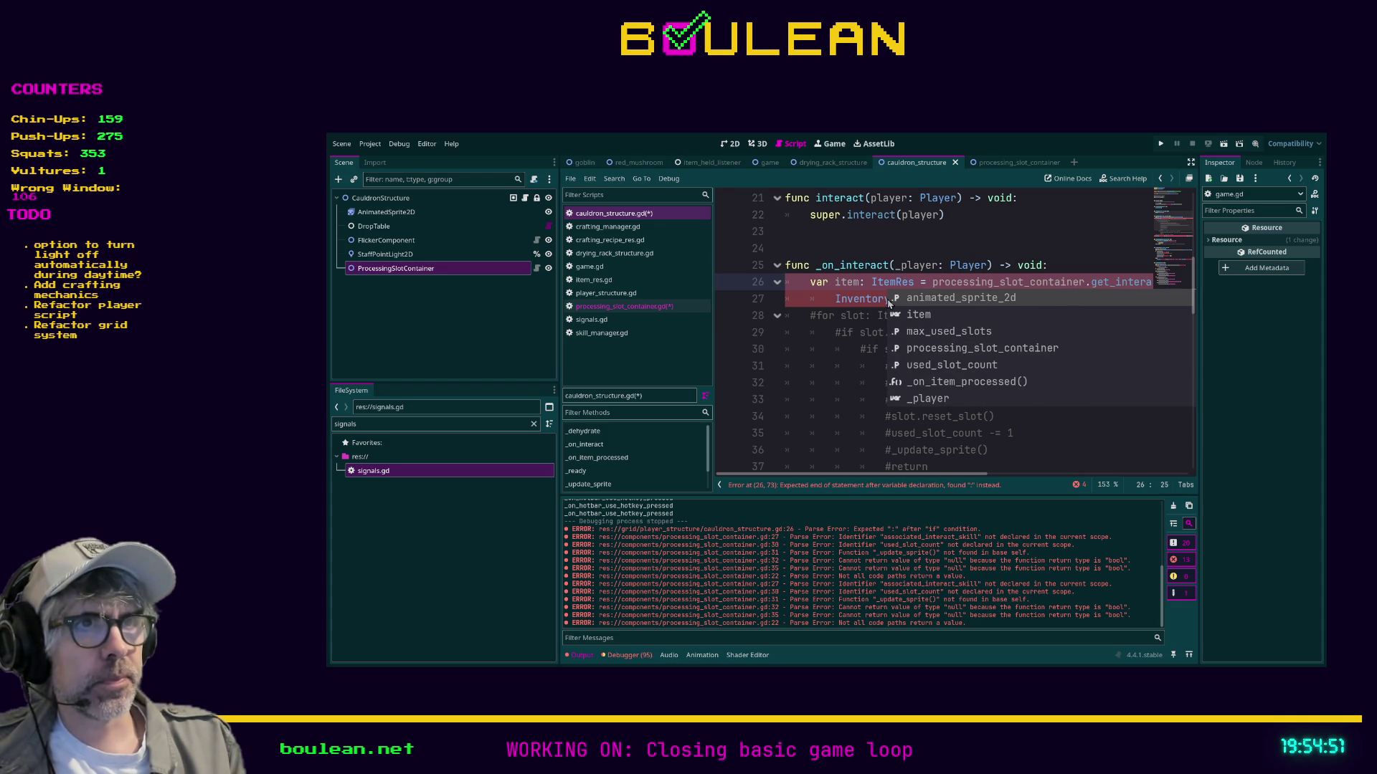
{"action": "left_click", "coordinate": [860, 281]}
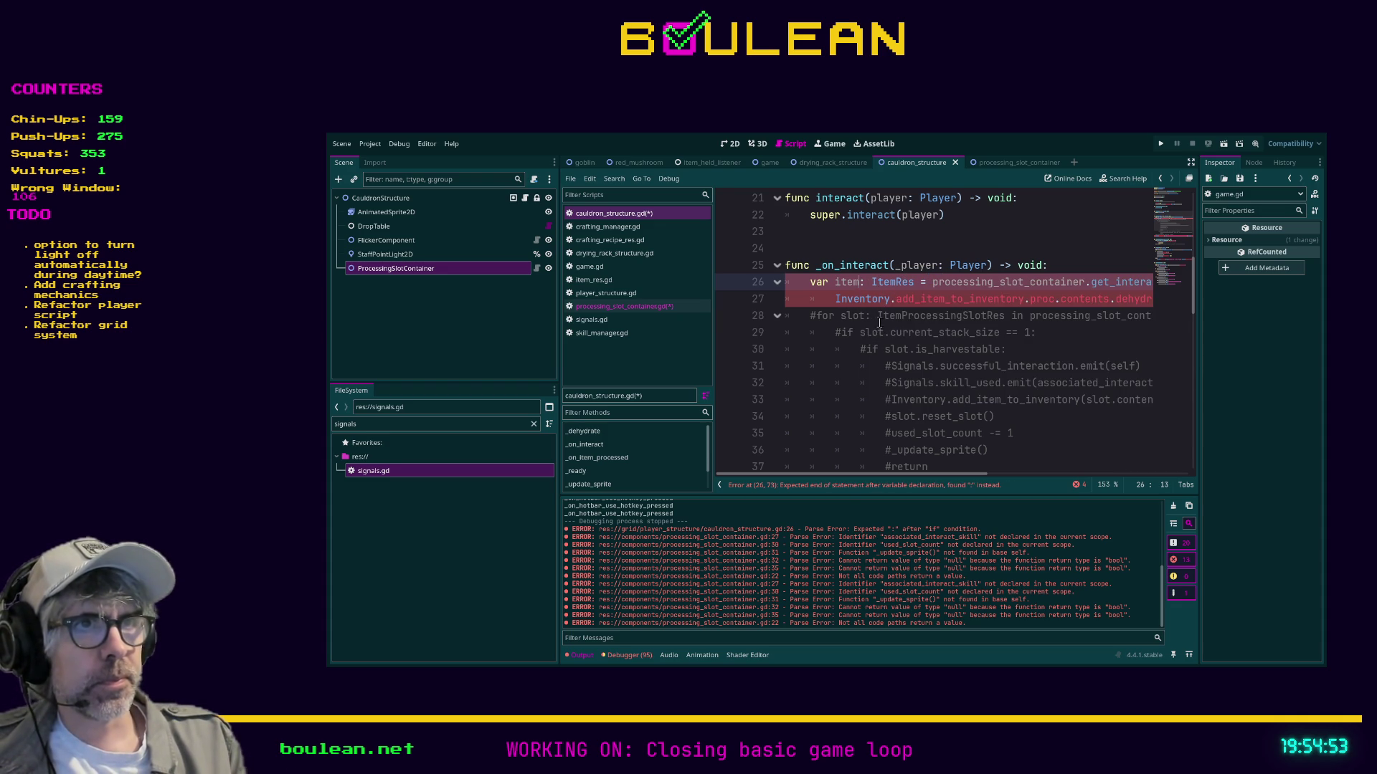
{"action": "type", "text": "_res"}
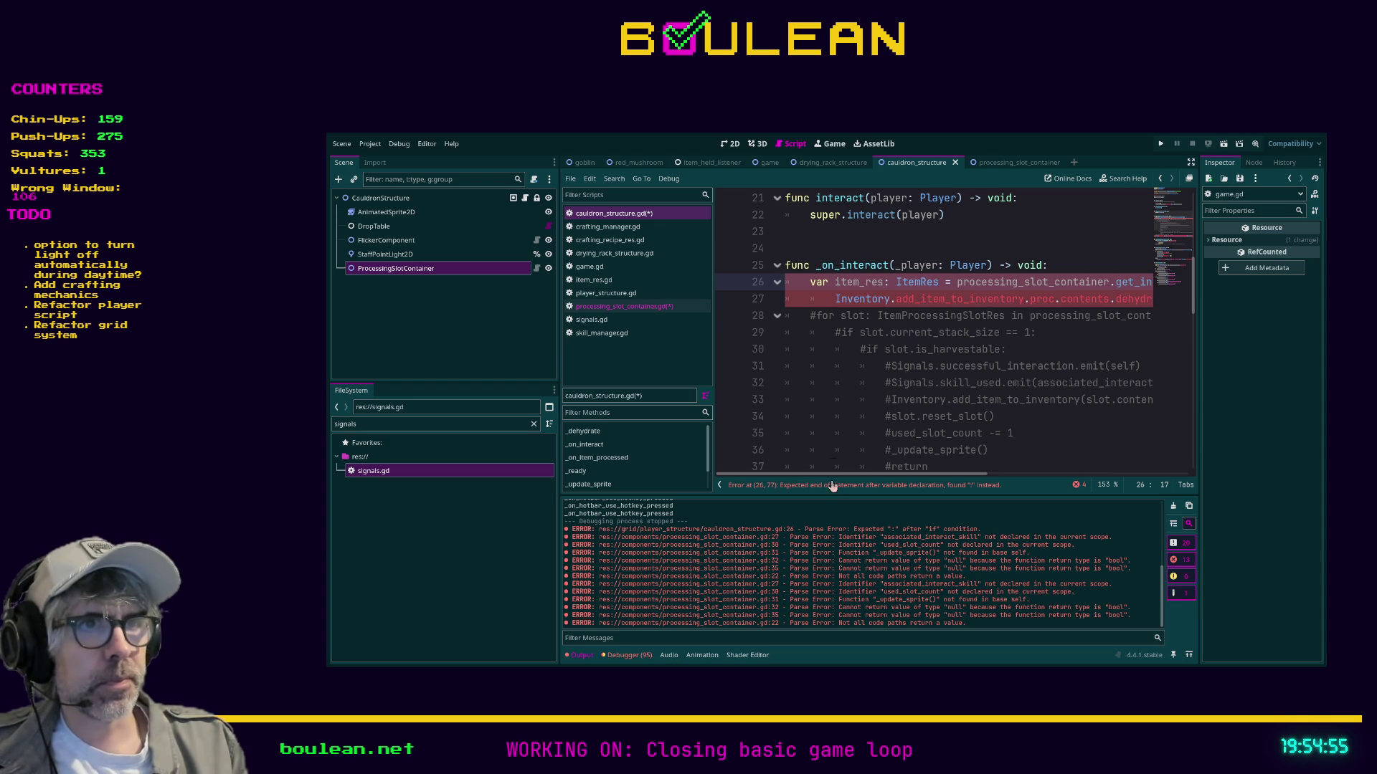
Put the Inventory call under a new 'if item_res:' check, indented one level.
{"action": "left_click", "coordinate": [834, 299]}
{"action": "key", "text": "Return"}
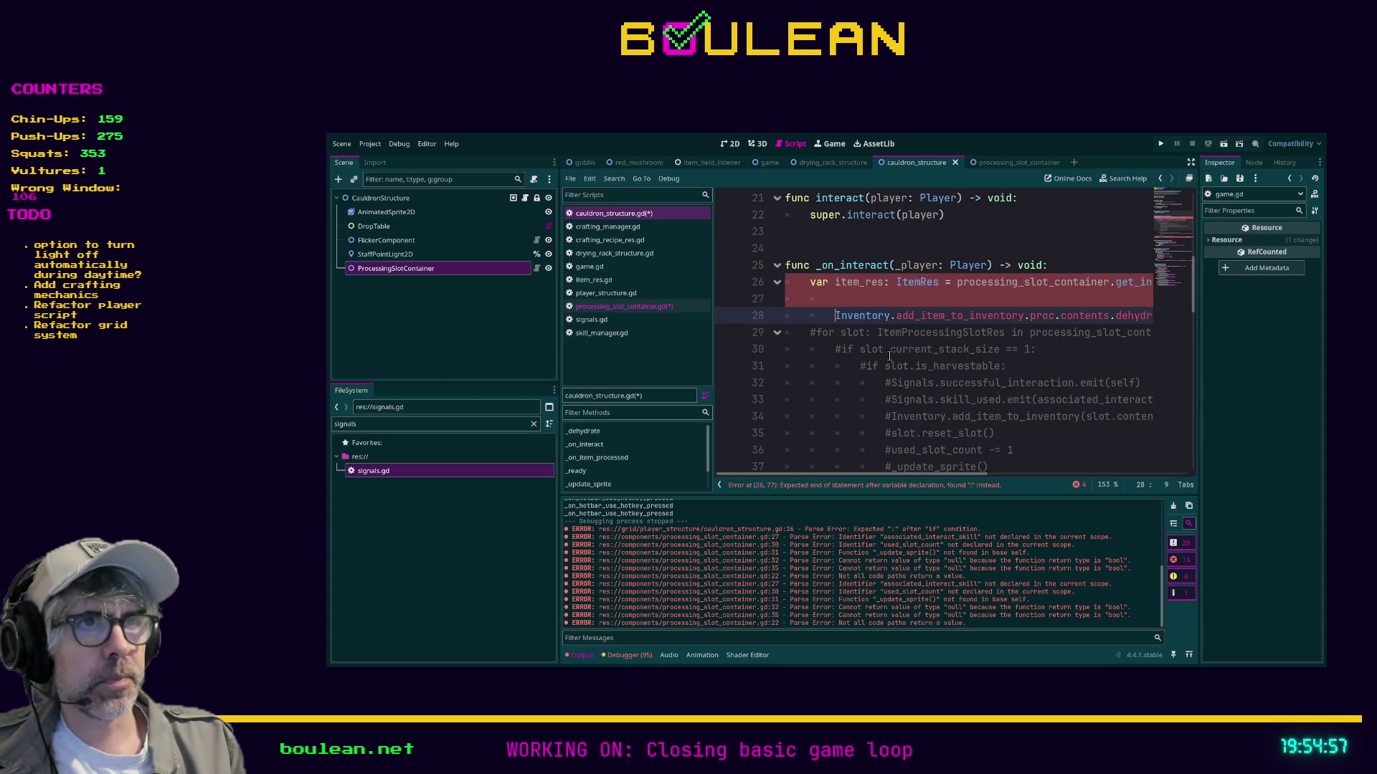
{"action": "key", "text": "Up"}
{"action": "type", "text": "res:"}
{"action": "key", "text": "Down"}
{"action": "key", "text": "Home"}
{"action": "key", "text": "Tab"}
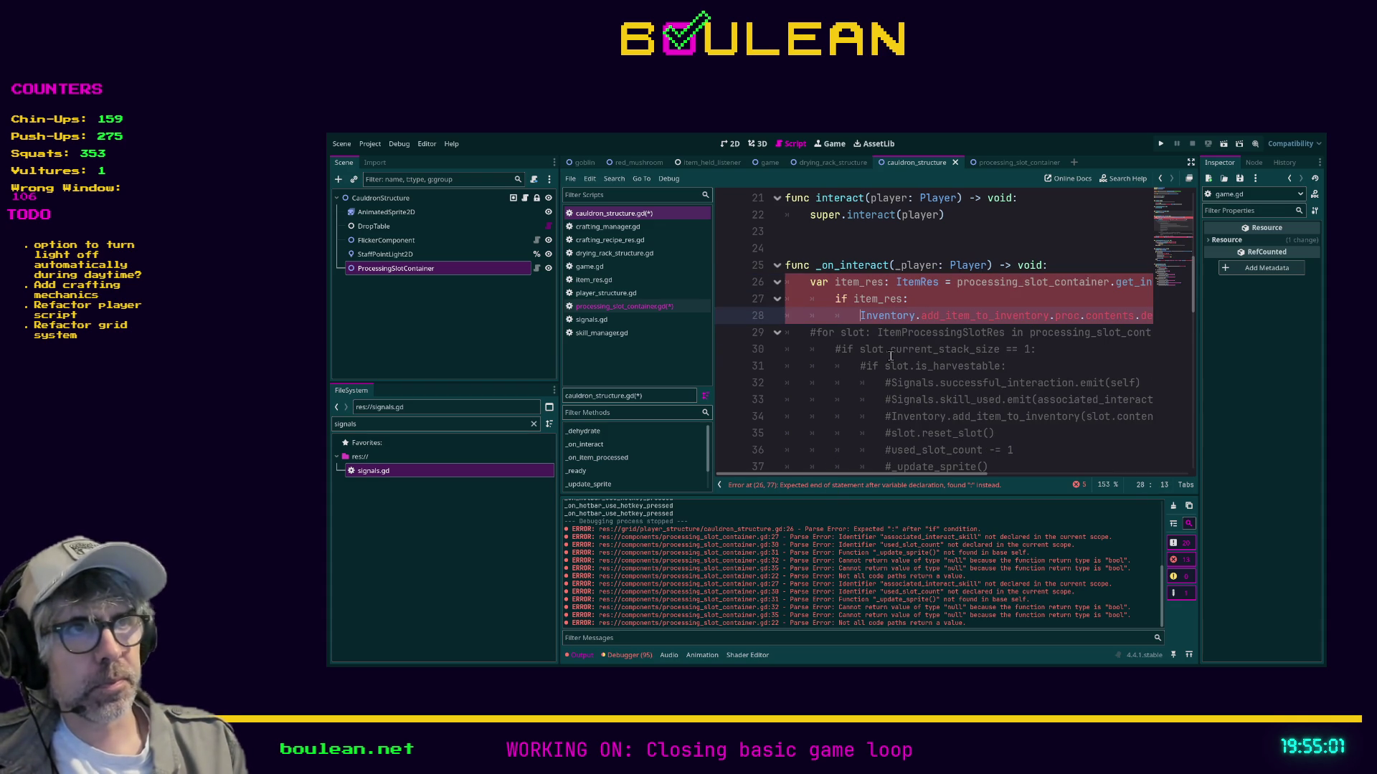
{"action": "mouse_move", "coordinate": [887, 476]}
{"action": "left_mouse_down"}
{"action": "mouse_move", "coordinate": [992, 488]}
{"action": "mouse_move", "coordinate": [866, 470]}
{"action": "left_mouse_up"}
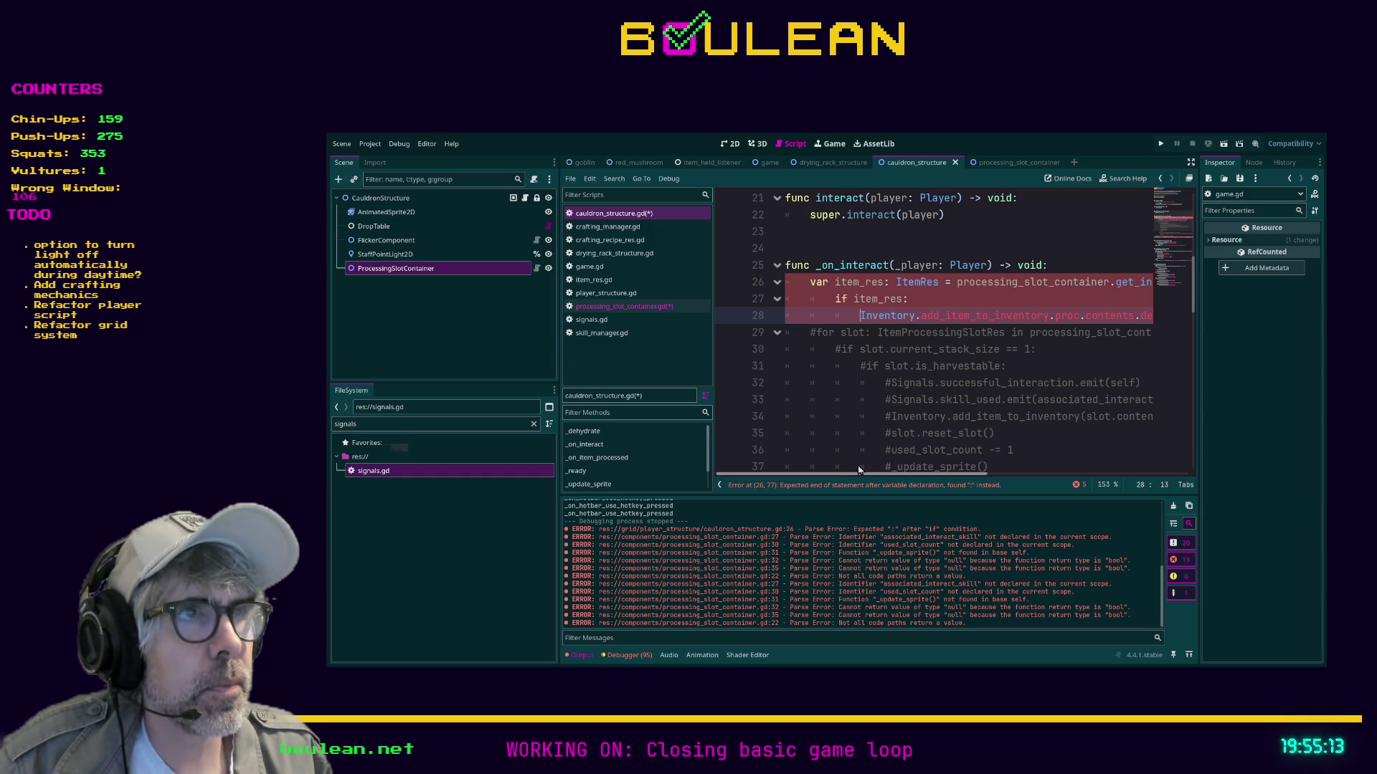
{"action": "mouse_move", "coordinate": [878, 473]}
{"action": "left_mouse_down"}
{"action": "mouse_move", "coordinate": [938, 476]}
{"action": "mouse_move", "coordinate": [861, 477]}
{"action": "mouse_move", "coordinate": [1005, 478]}
{"action": "mouse_move", "coordinate": [959, 482]}
{"action": "left_mouse_up"}
Remove the trailing colon on line 26 and outdent the if item_res block.
{"action": "left_click", "coordinate": [1129, 280]}
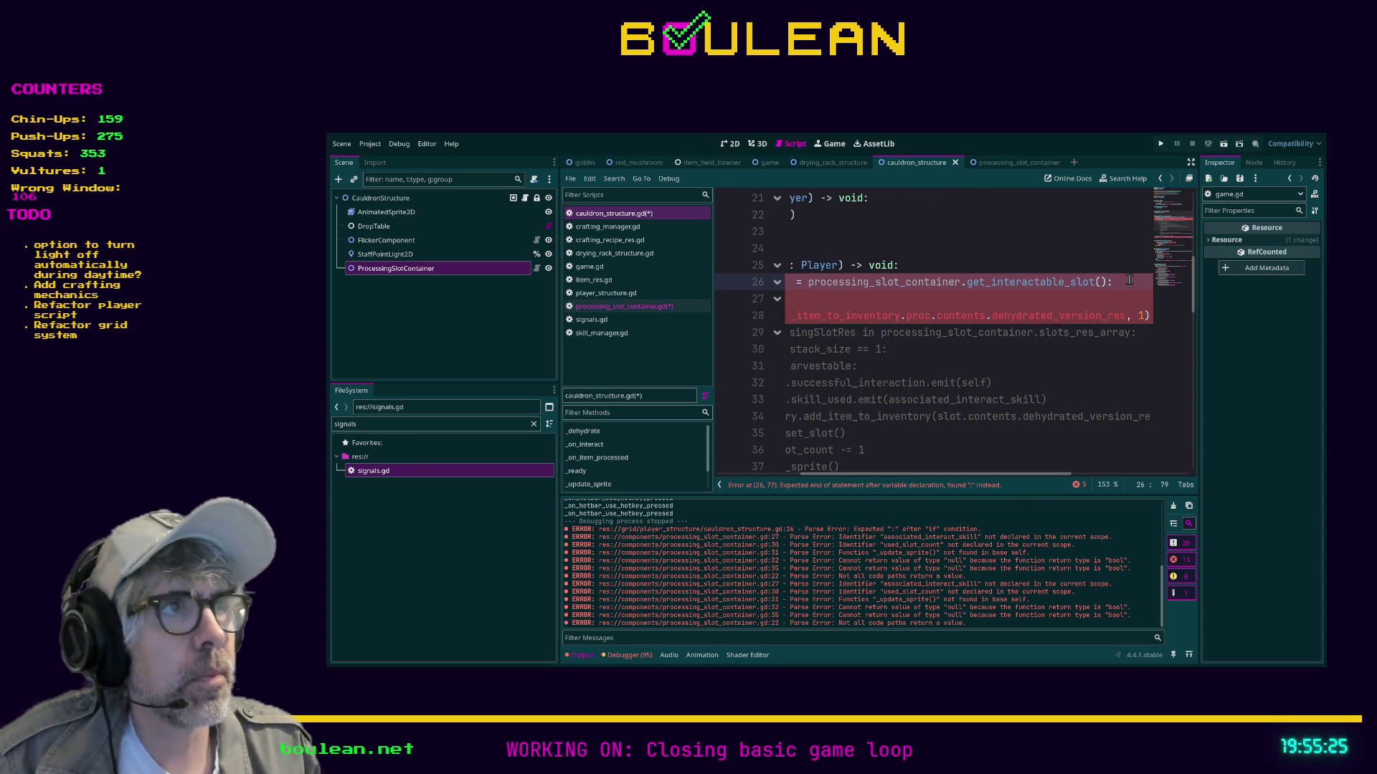
{"action": "key", "text": "BackSpace"}
{"action": "key", "text": "Home"}
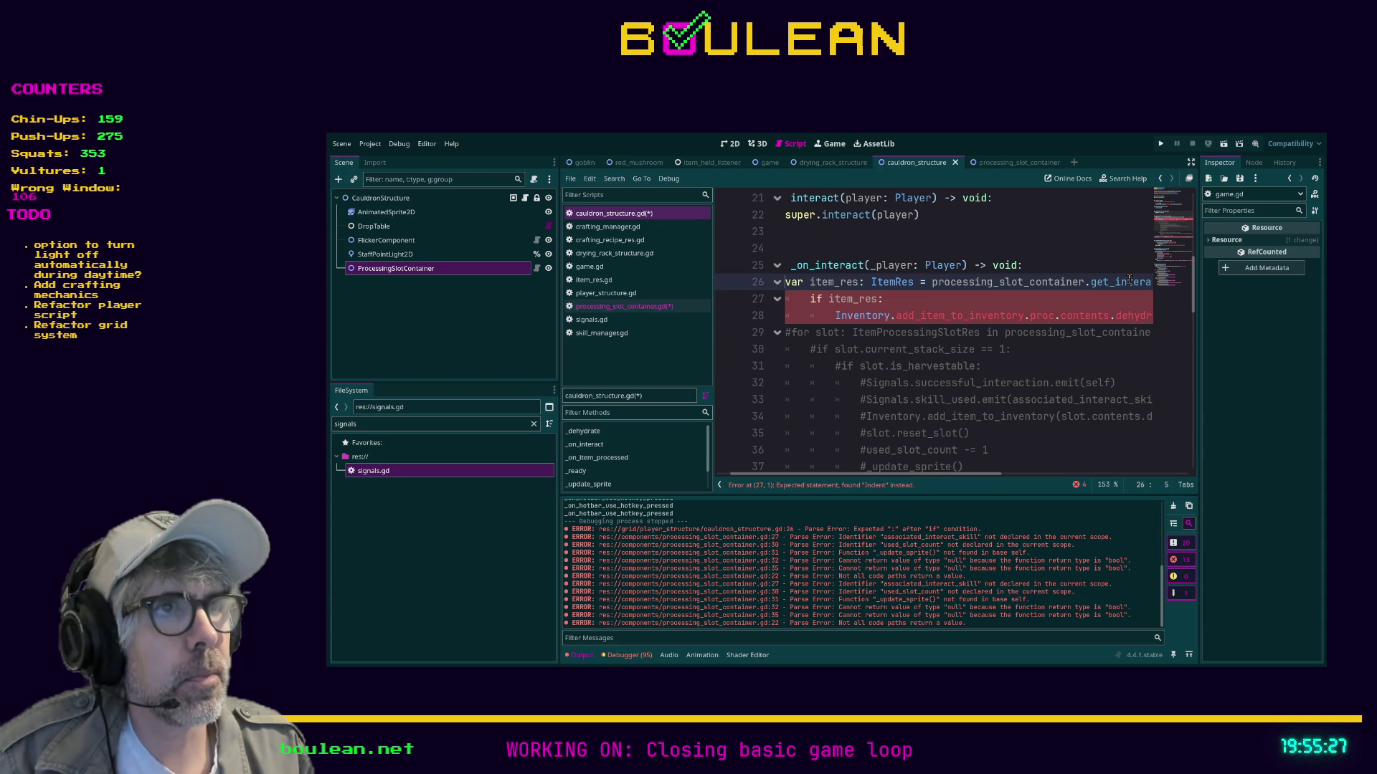
{"action": "key", "text": "Down"}
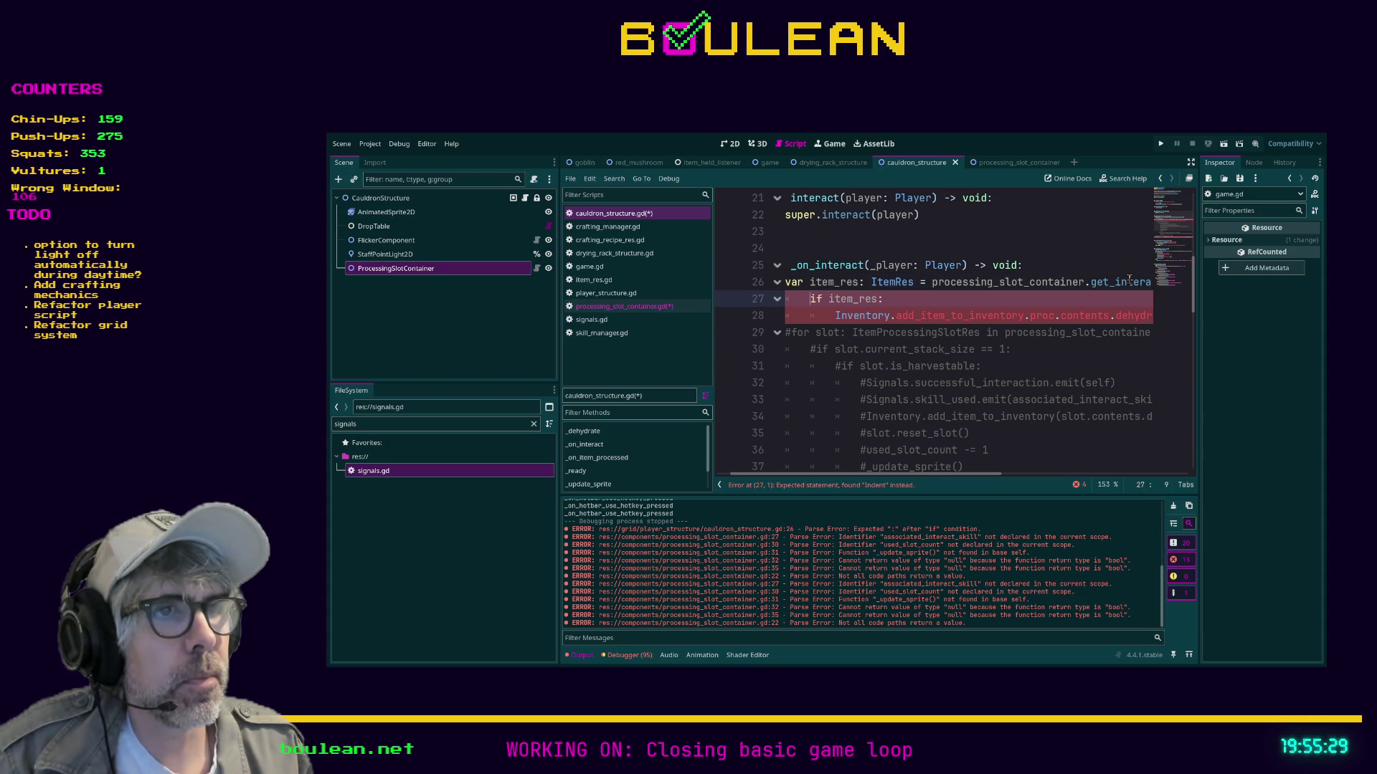
{"action": "key", "text": "BackSpace"}
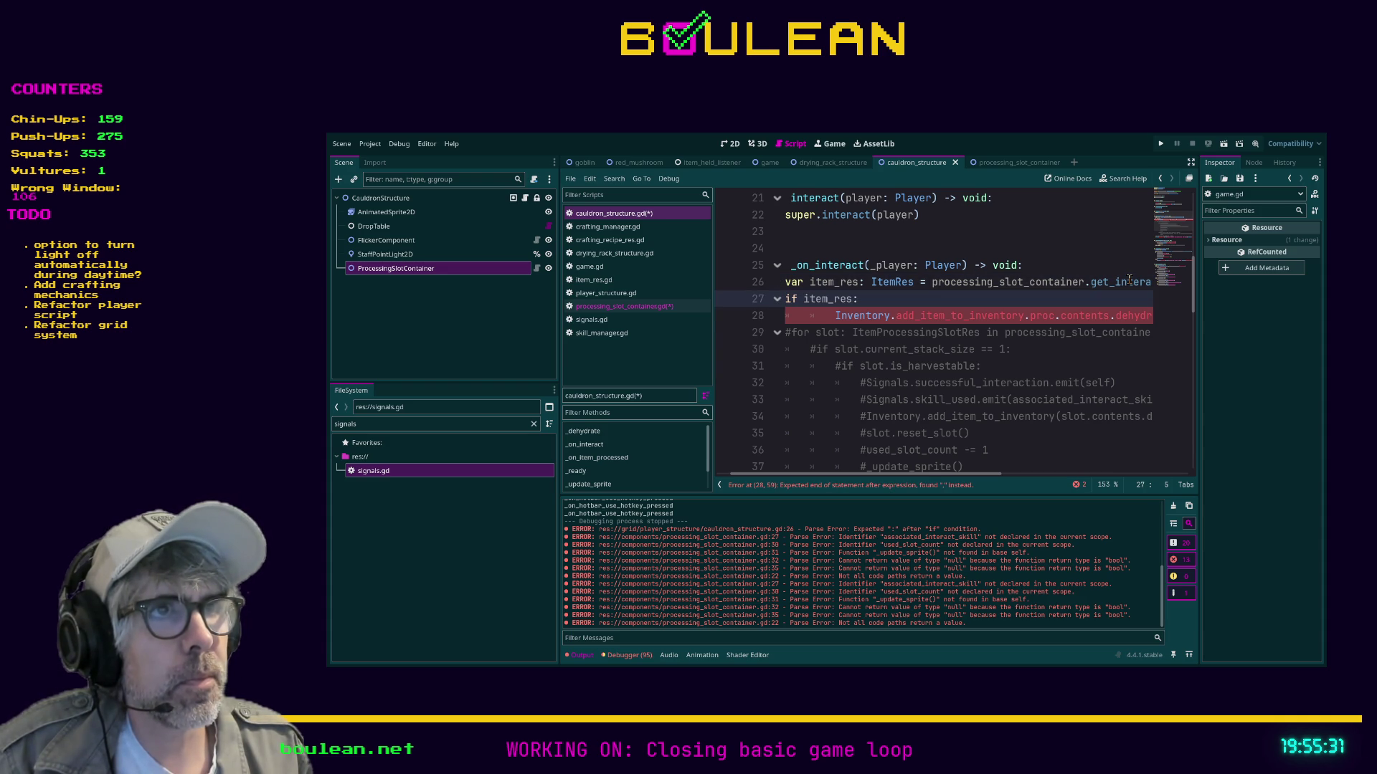
{"action": "key", "text": "Down"}
{"action": "key", "text": "BackSpace"}
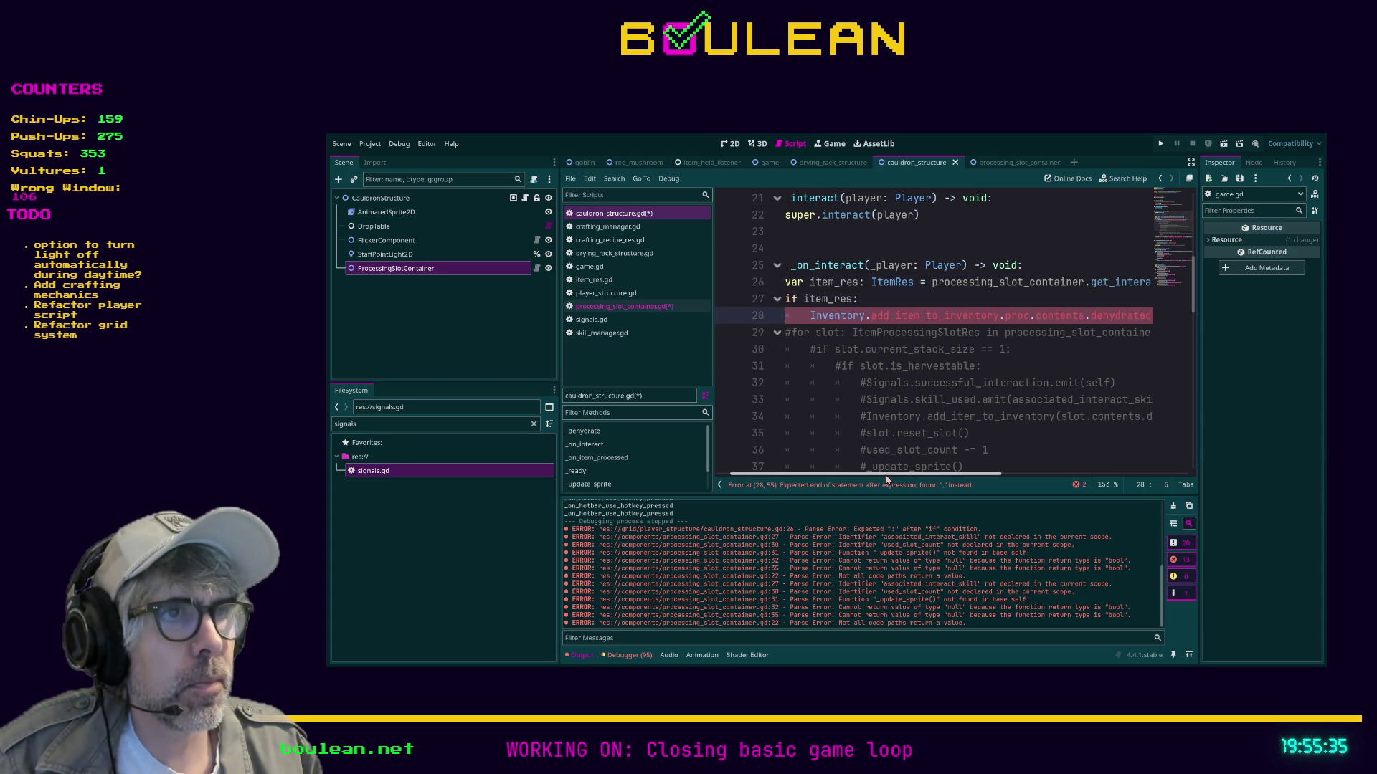
{"action": "mouse_move", "coordinate": [885, 475]}
{"action": "left_mouse_down"}
{"action": "mouse_move", "coordinate": [912, 480]}
{"action": "mouse_move", "coordinate": [870, 479]}
{"action": "left_mouse_up"}
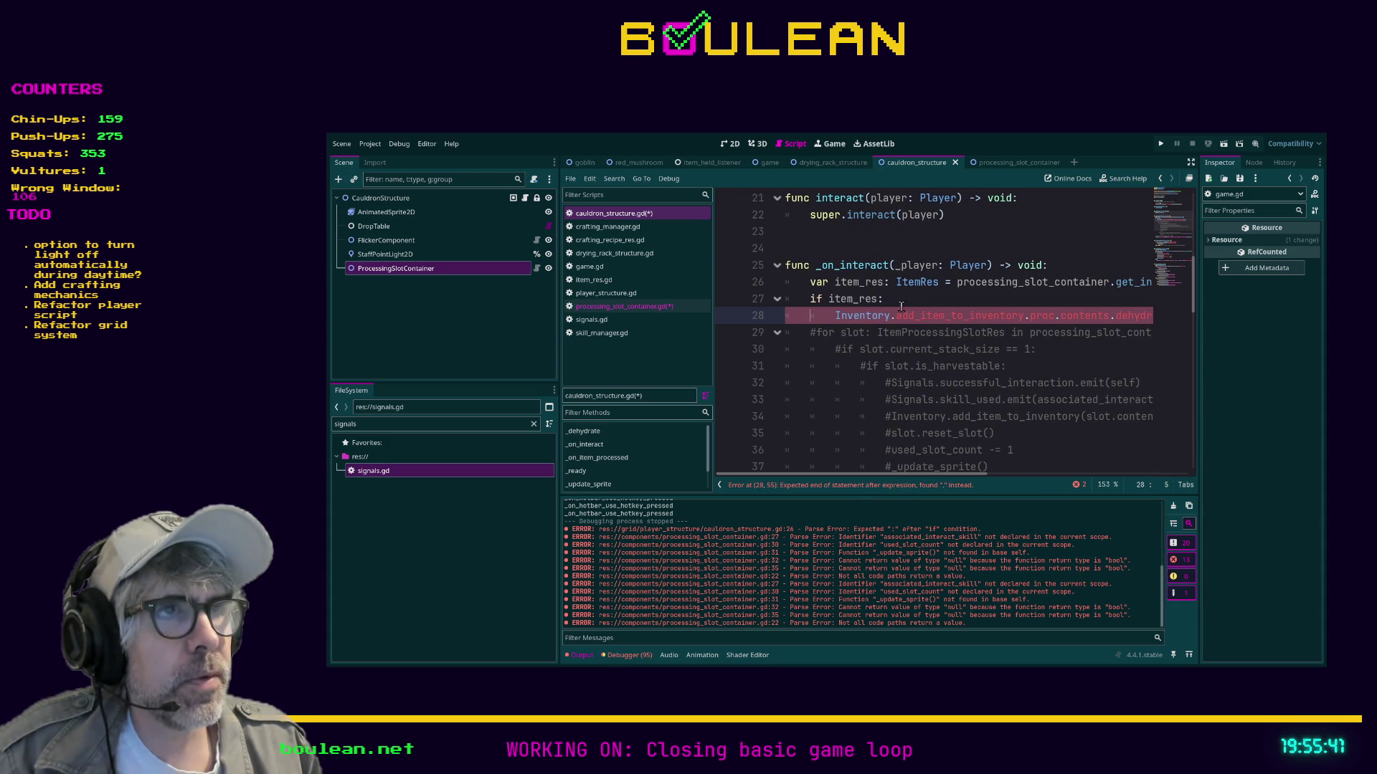
Start replacing item_res's ItemRes type hint with a 'Slo…' slot type name.
{"action": "double_click", "coordinate": [914, 284]}
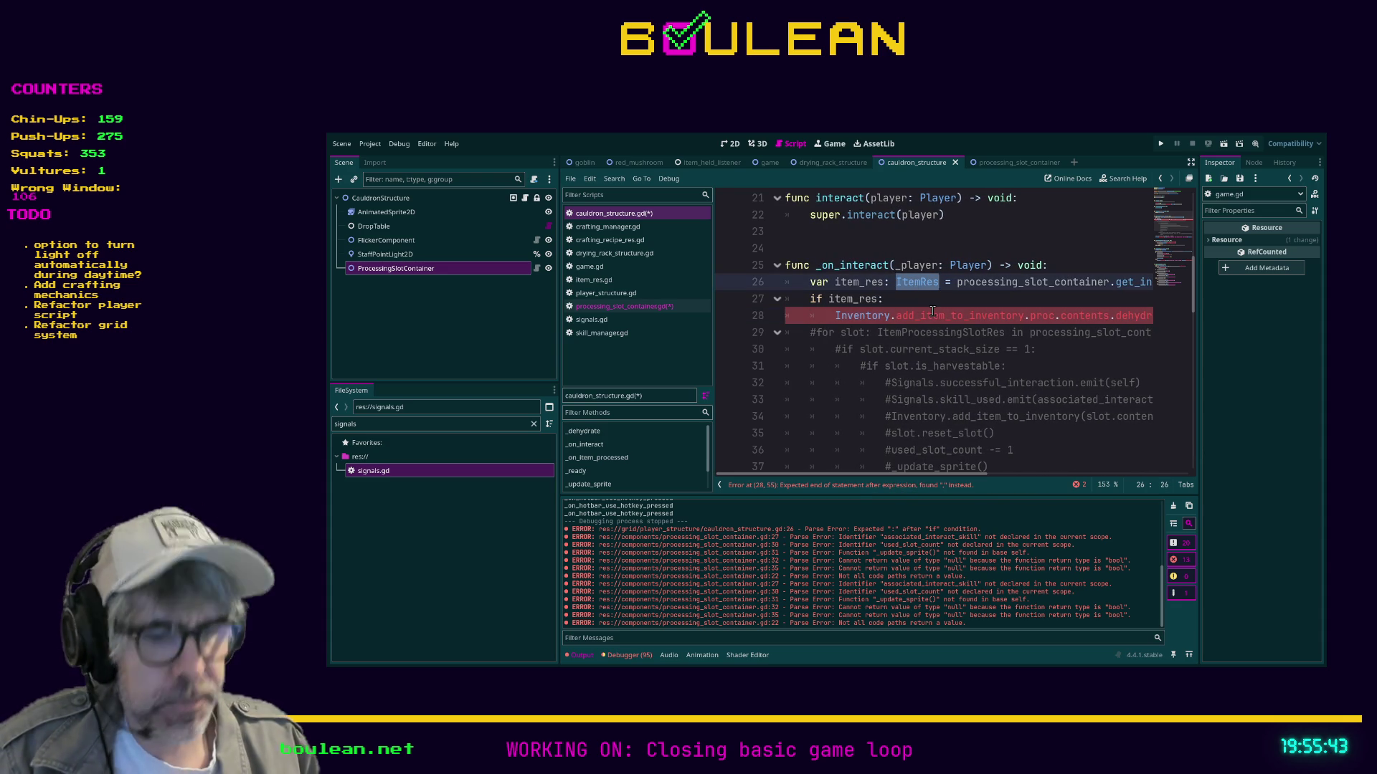
{"action": "type", "text": "S"}
{"action": "key", "text": "BackSpace"}
{"action": "type", "text": "Proc"}
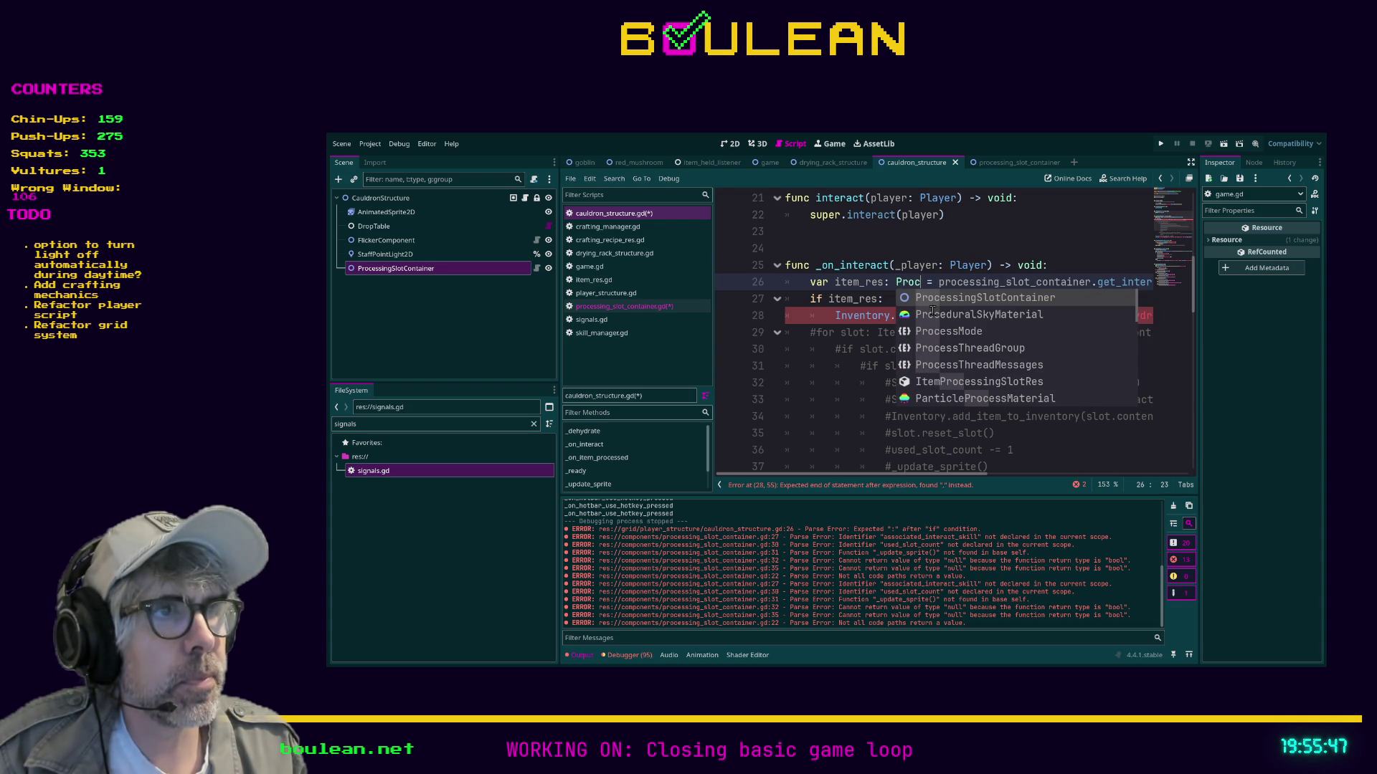
{"action": "key", "text": "BackSpace"}
{"action": "key", "text": "BackSpace"}
{"action": "key", "text": "BackSpace"}
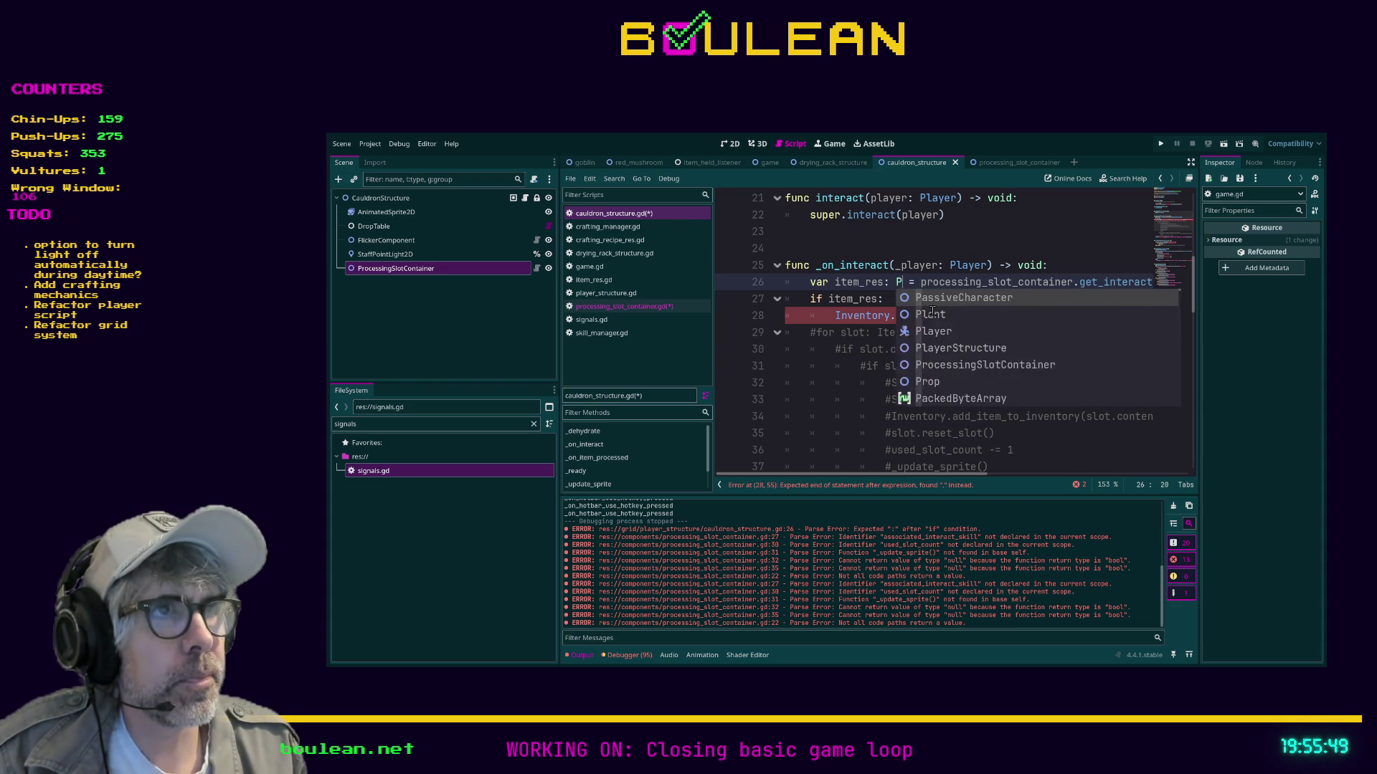
{"action": "type", "text": "Slo"}
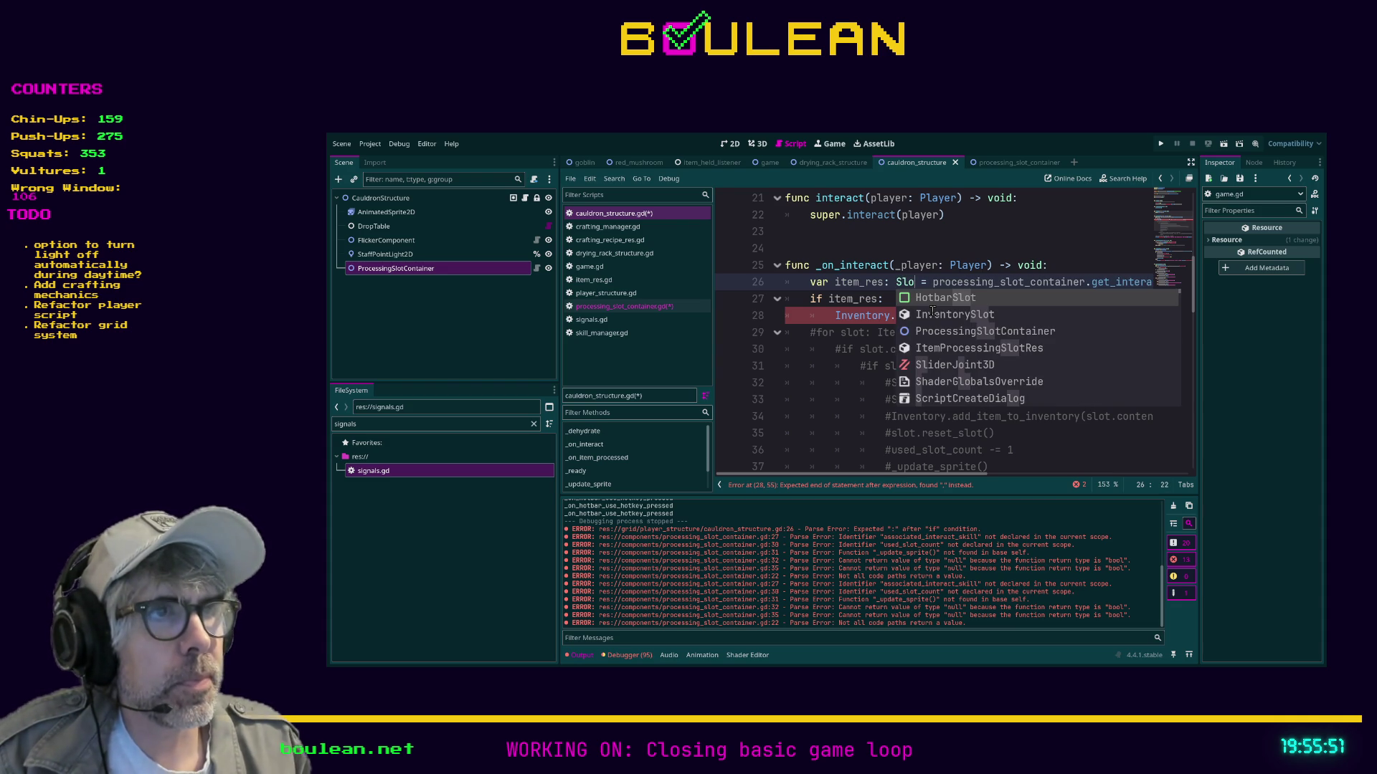
{"action": "left_click", "coordinate": [838, 382]}
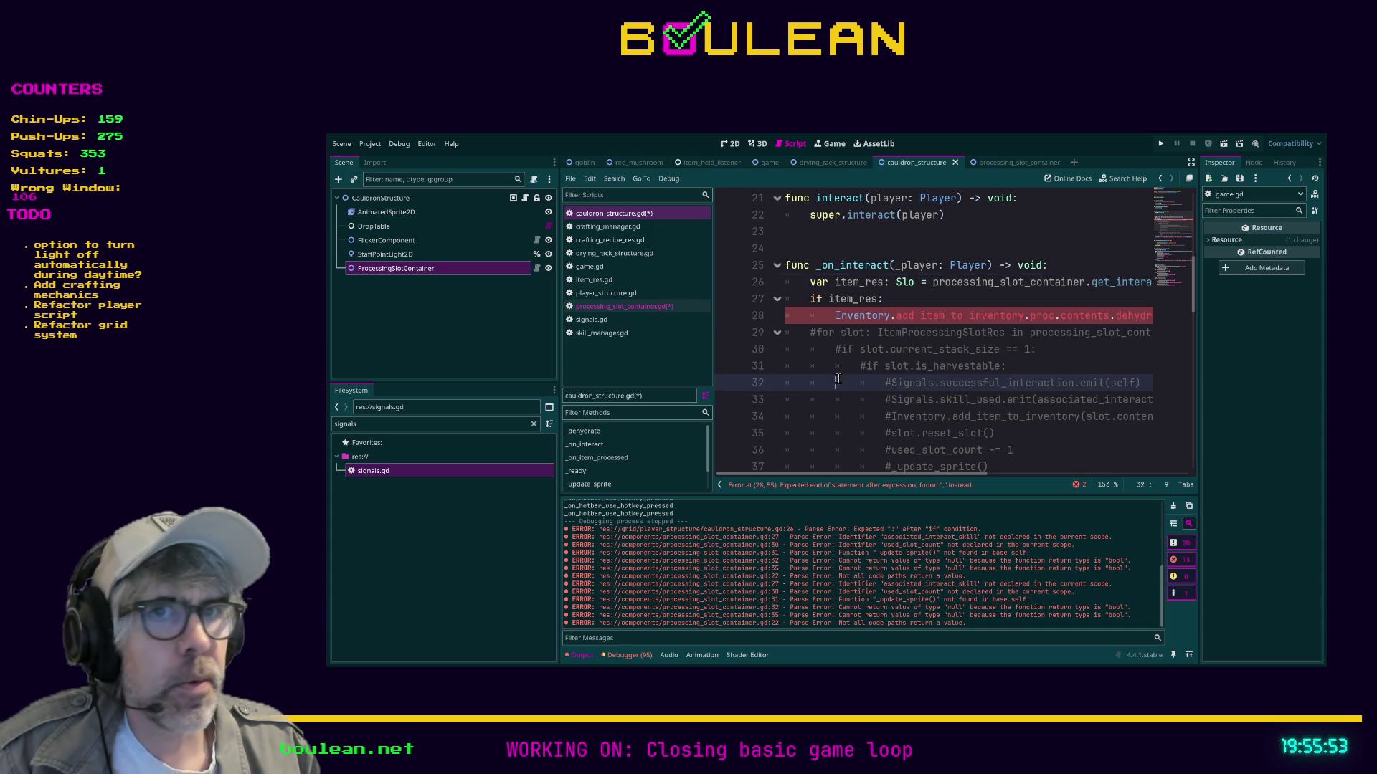
Filter the FileSystem panel to files matching 'slo'.
{"action": "left_click", "coordinate": [438, 426]}
{"action": "key", "text": "ctrl+a"}
{"action": "type", "text": "slo"}
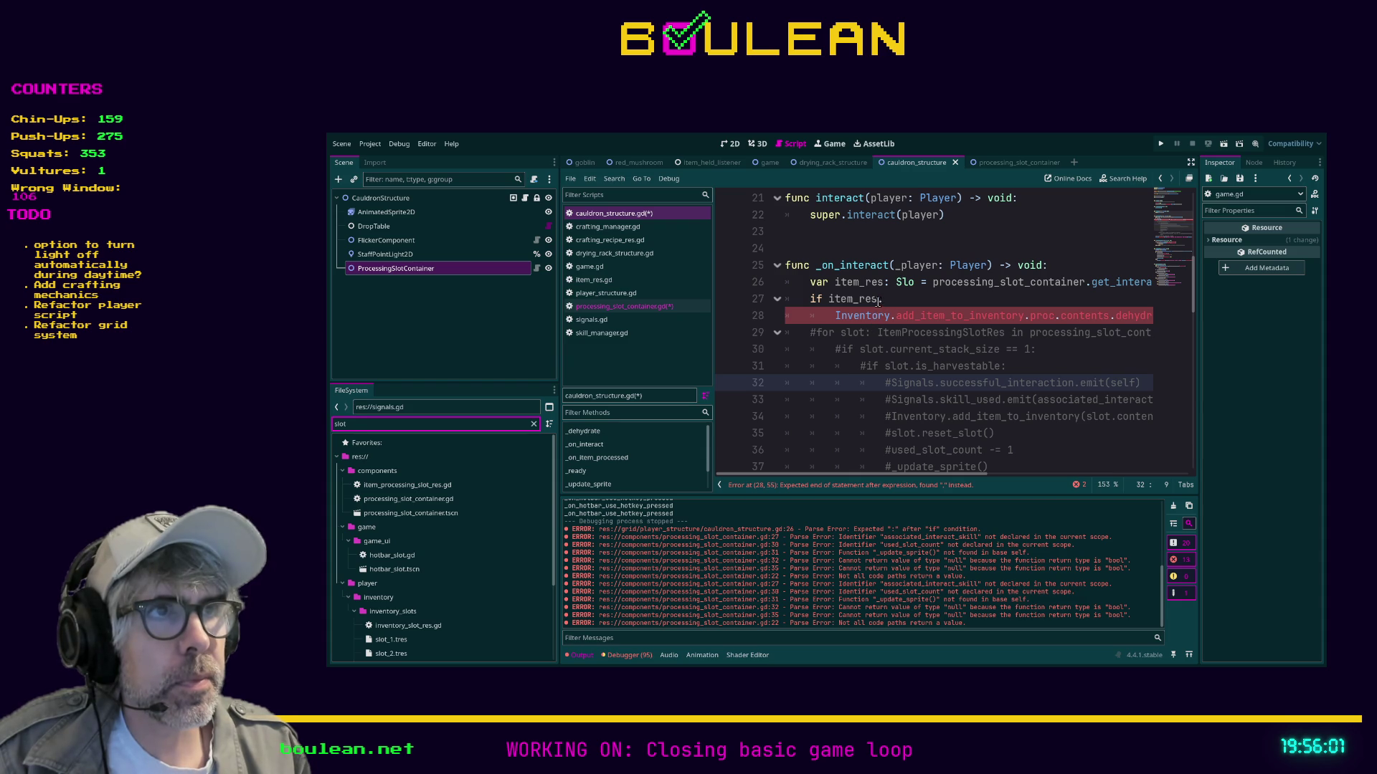
Set the line 26 variable's type to ItemProcessingSlotRes via autocomplete.
{"action": "double_click", "coordinate": [903, 283]}
{"action": "type", "text": "ItemProcessing"}
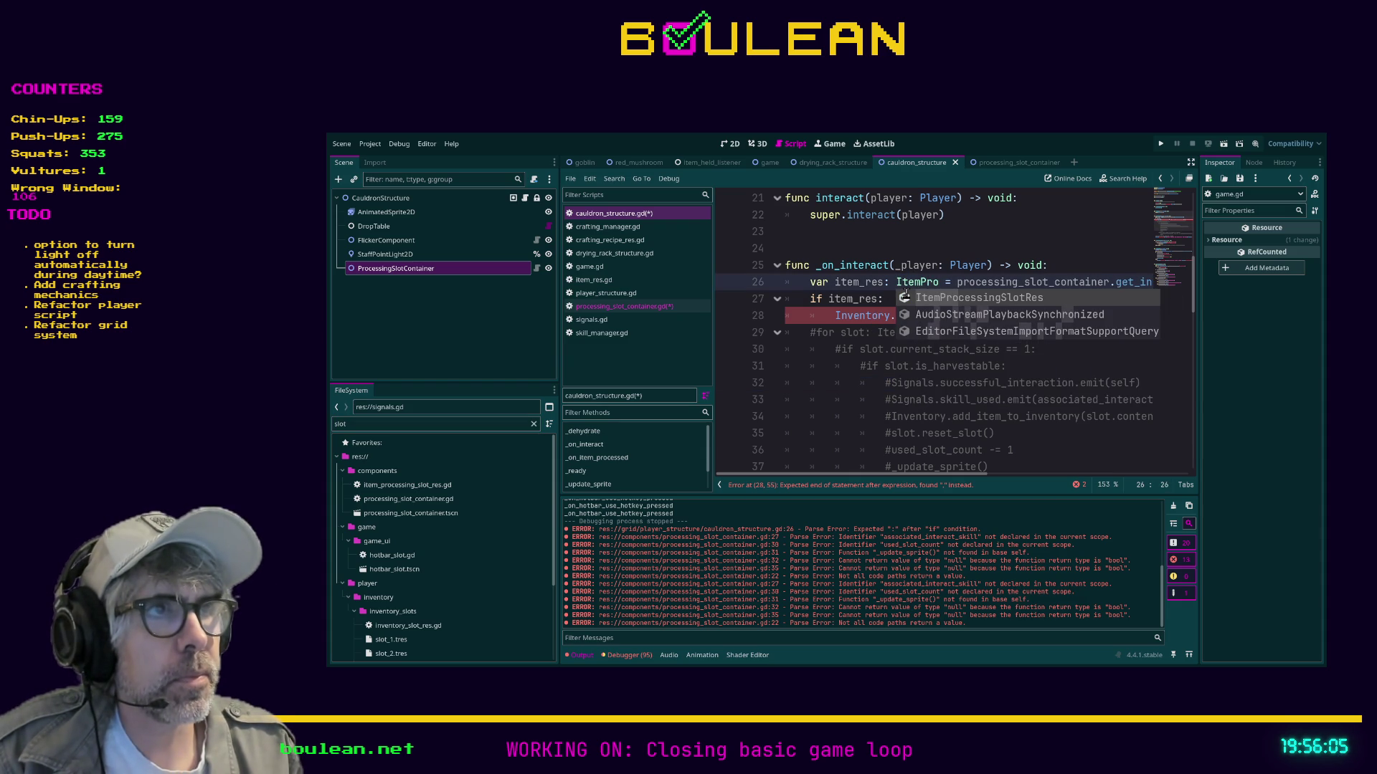
{"action": "left_click", "coordinate": [906, 296]}
{"action": "left_click", "coordinate": [907, 295]}
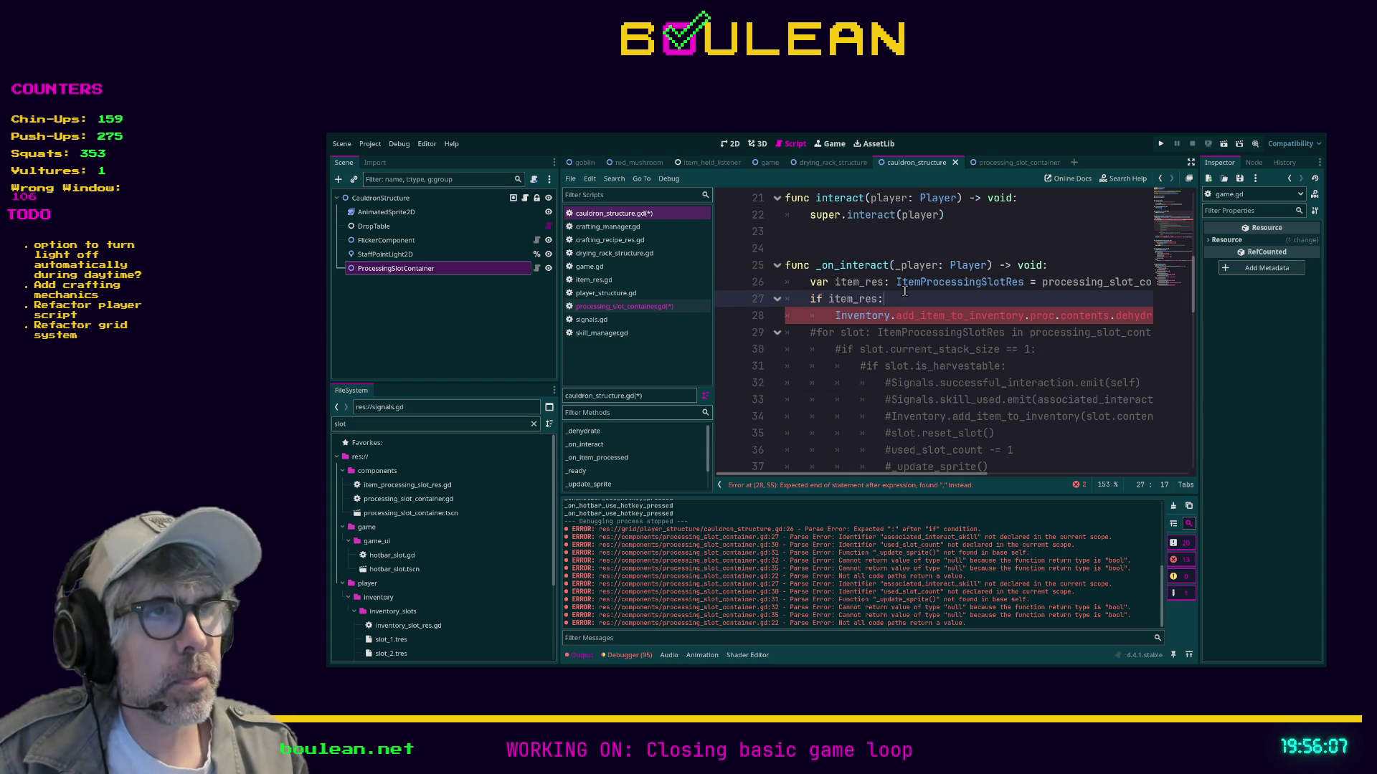
Rename item_res to interactable_slot in both the declaration and the if condition.
{"action": "double_click", "coordinate": [855, 282]}
{"action": "type", "text": "slow"}
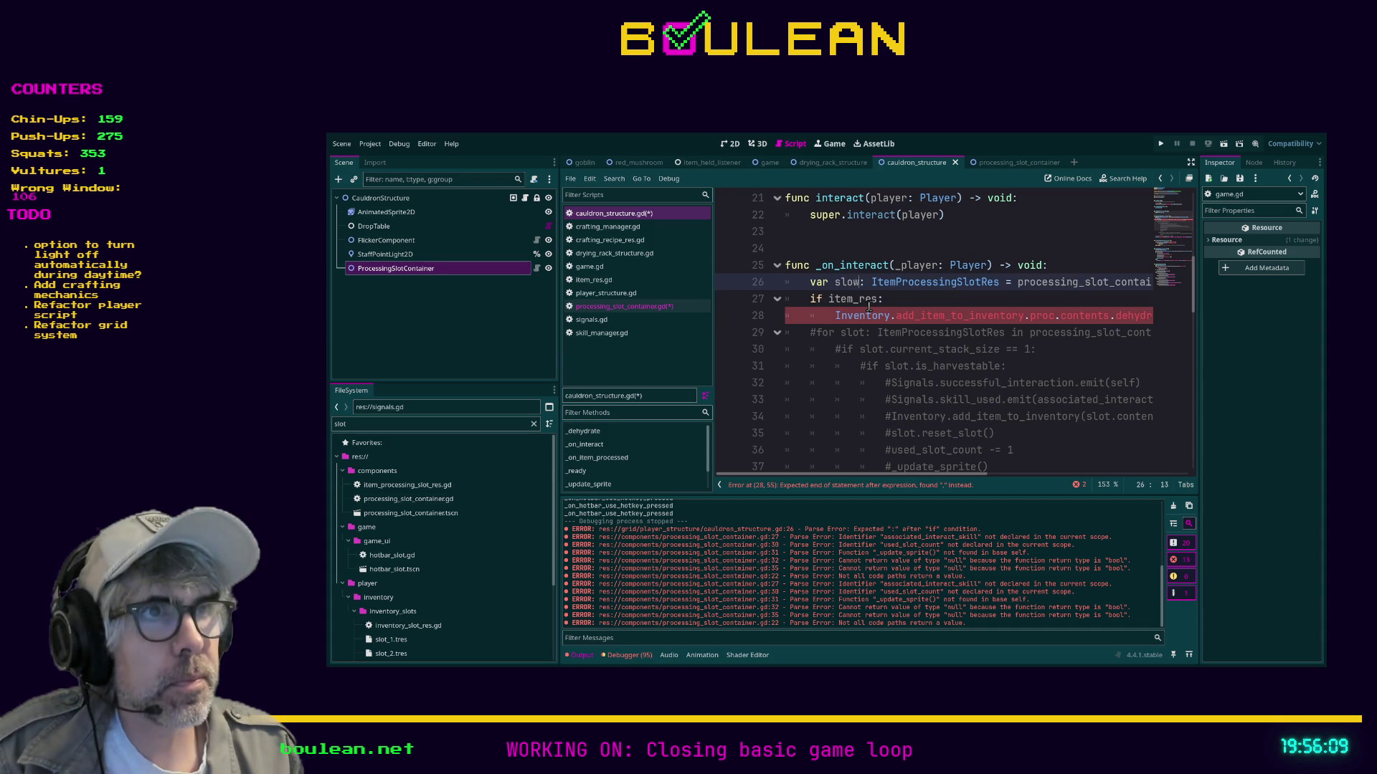
{"action": "key", "text": "BackSpace"}
{"action": "type", "text": "t"}
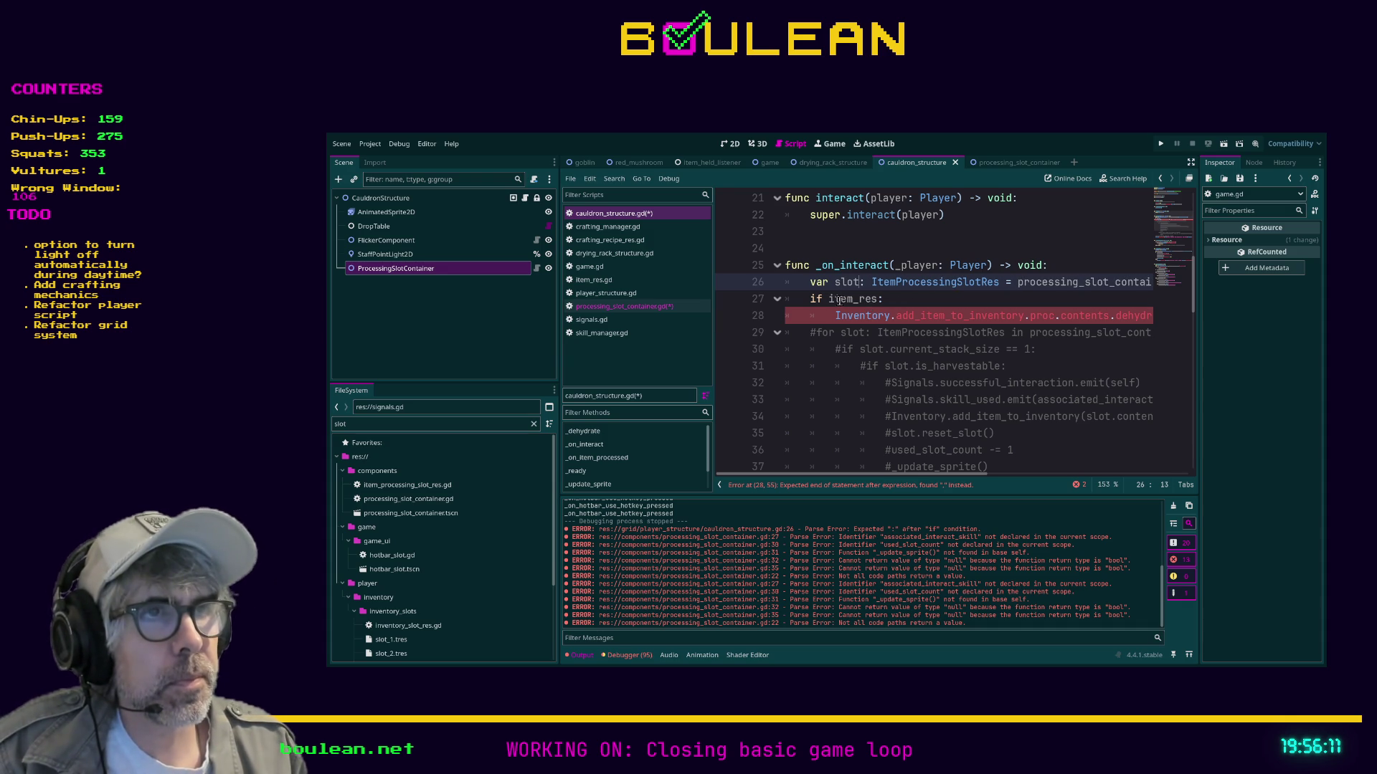
{"action": "double_click", "coordinate": [847, 300]}
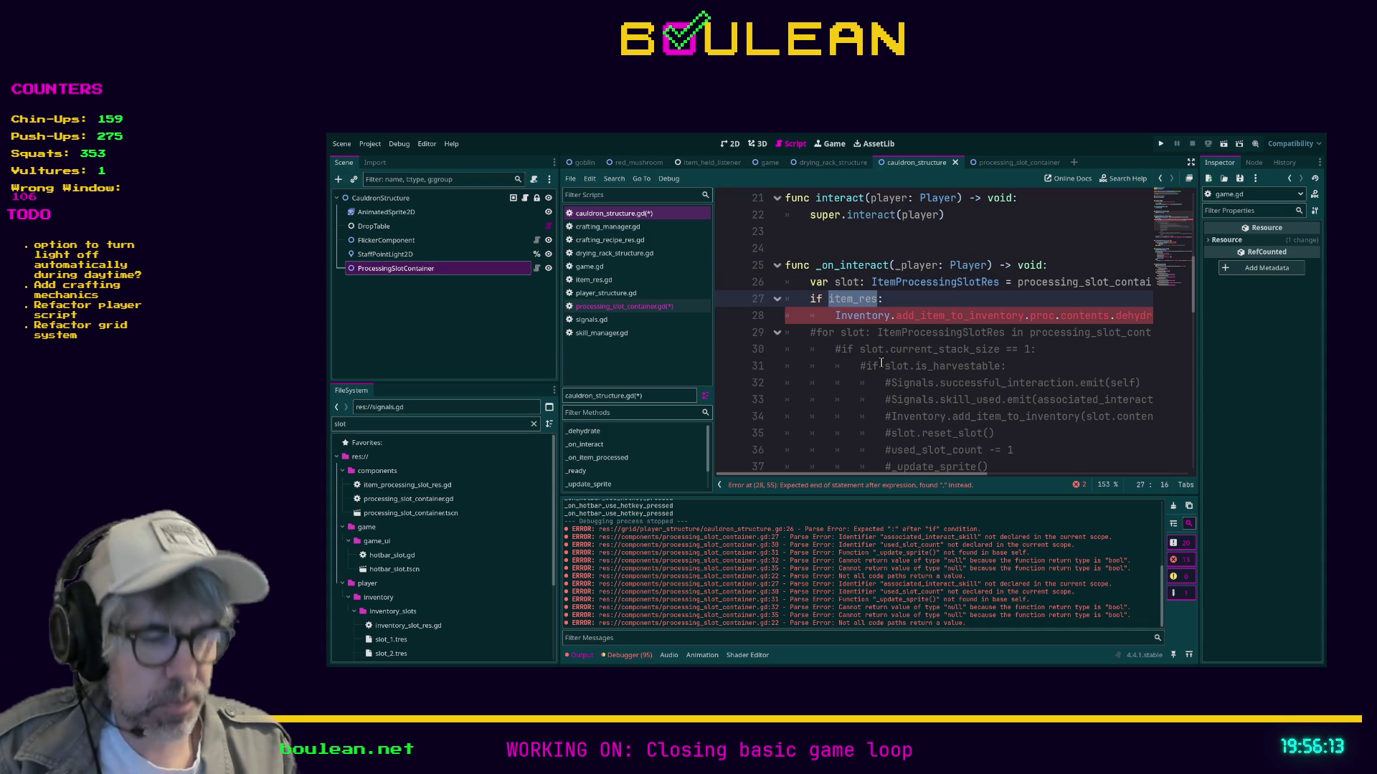
{"action": "type", "text": "slot:"}
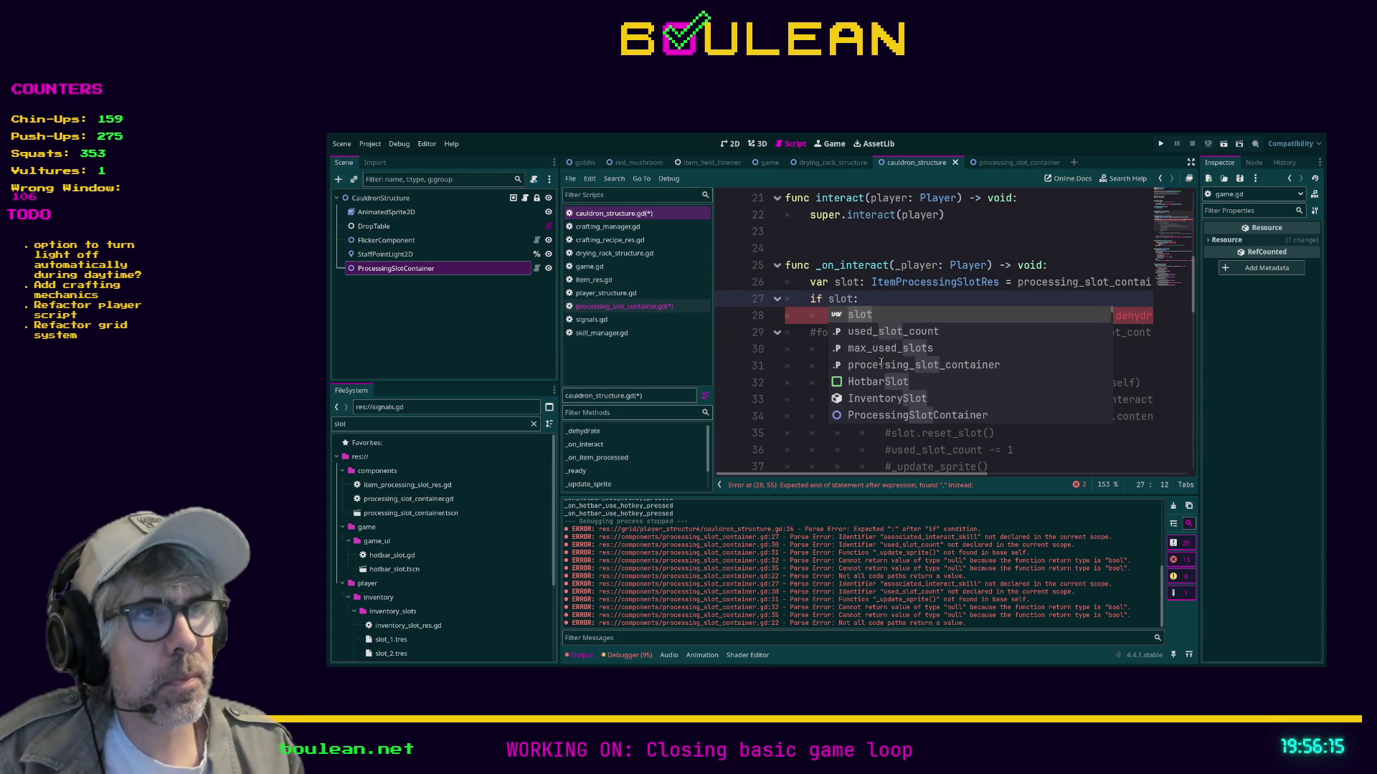
{"action": "left_click", "coordinate": [834, 282]}
{"action": "type", "text": "interact"}
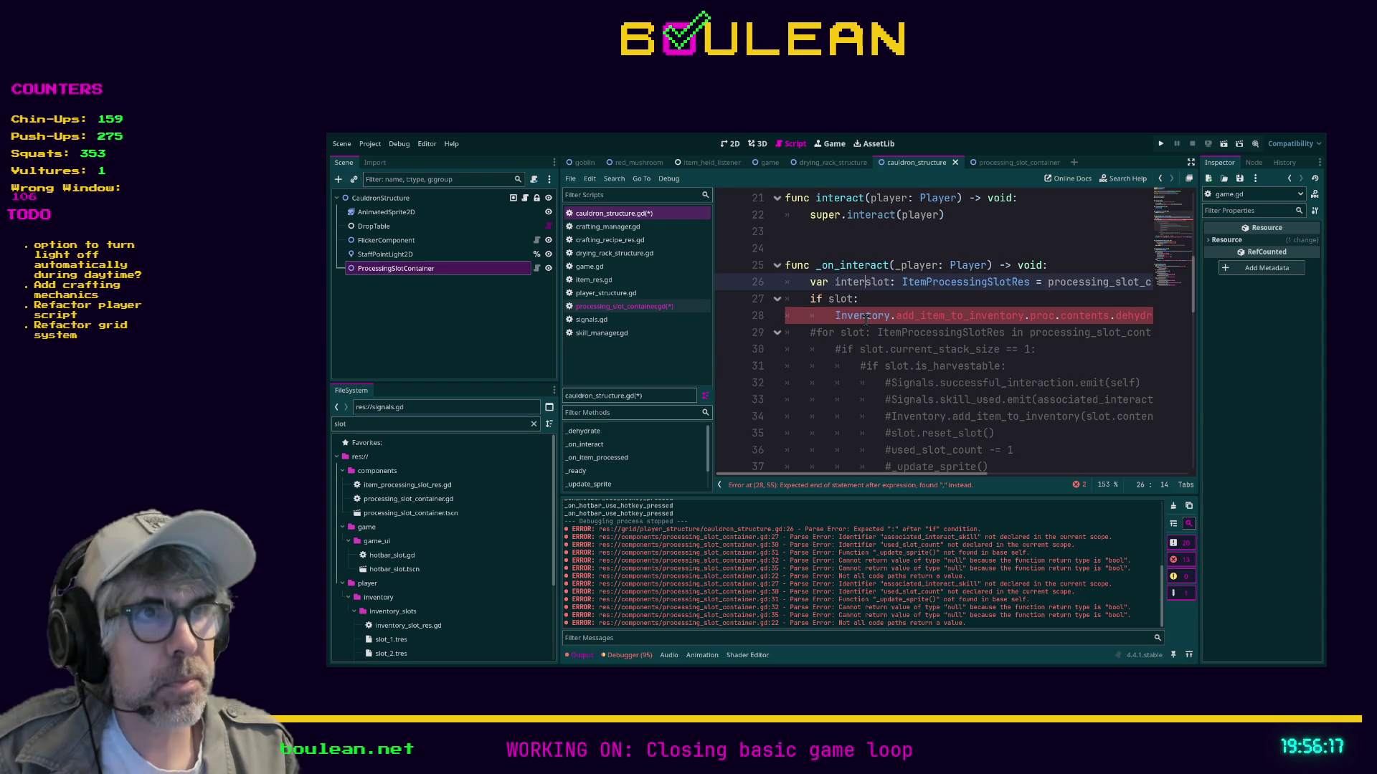
{"action": "type", "text": "able_"}
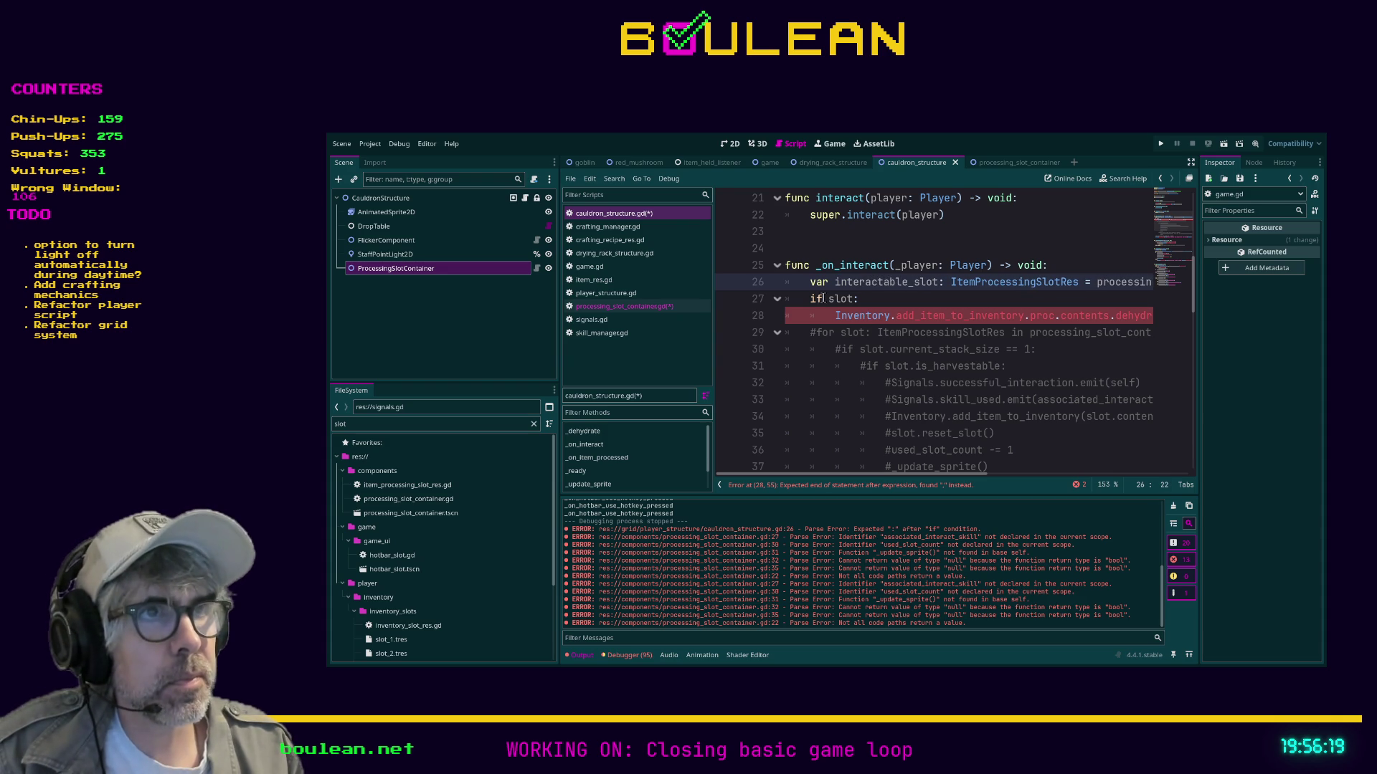
{"action": "left_click", "coordinate": [829, 300]}
{"action": "type", "text": "intera"}
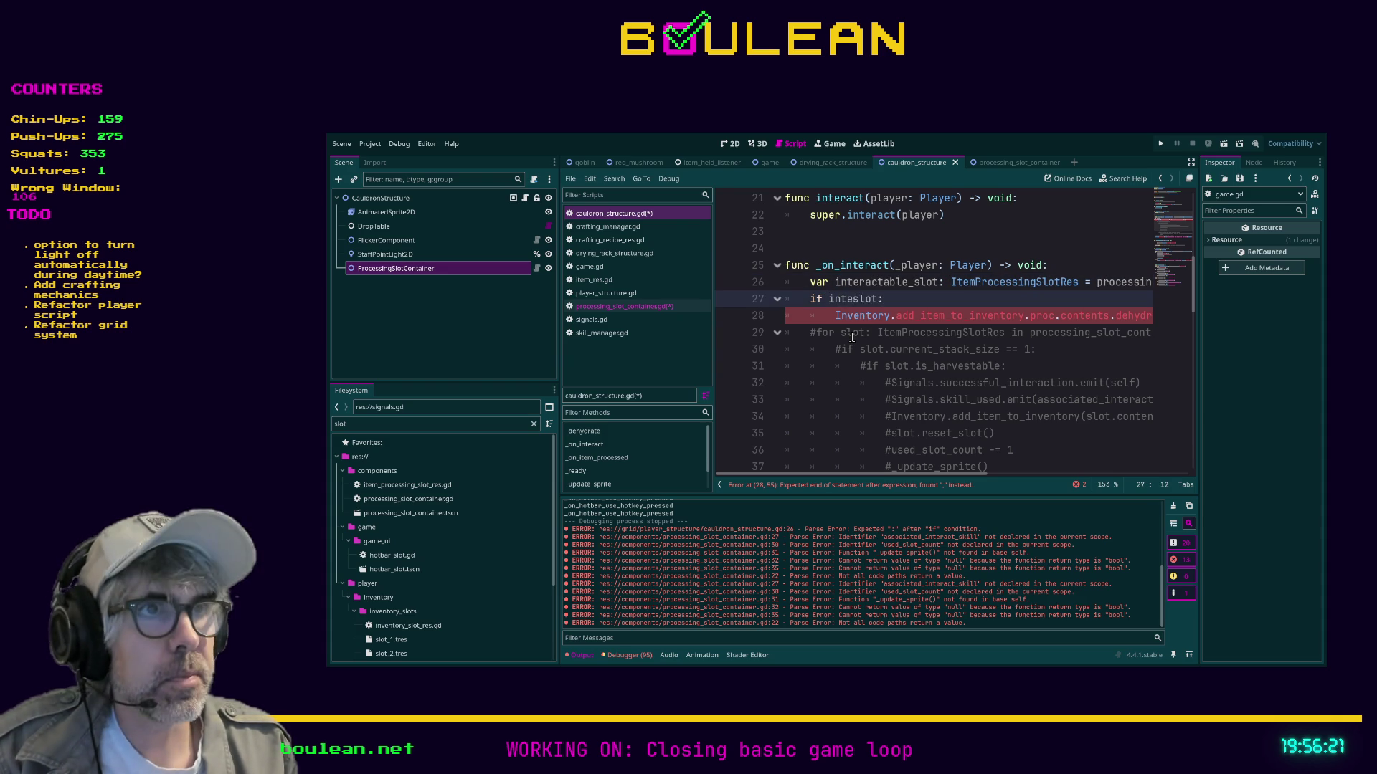
{"action": "key", "text": "Tab"}
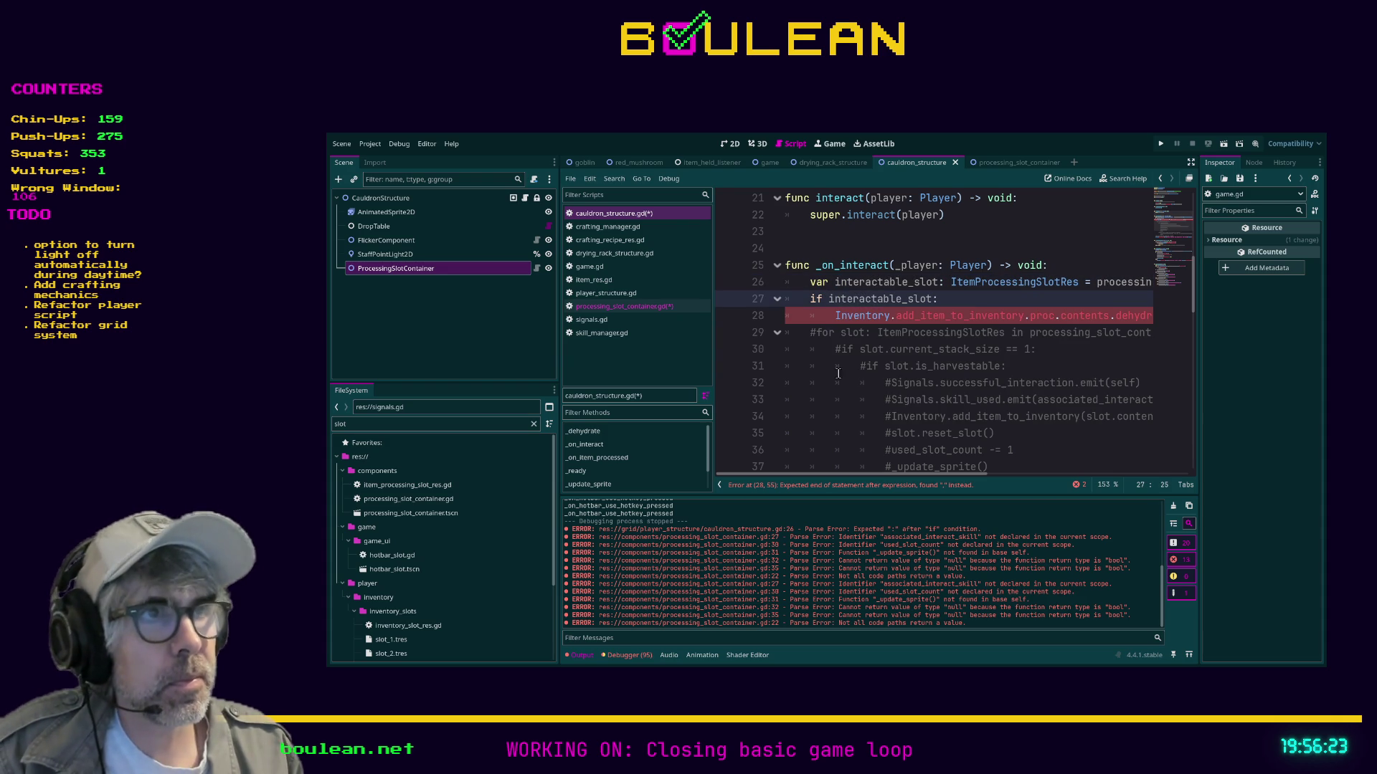
Edit line 28 to pass slot.contents.dehydrated_version… and delete the leftover duplicate arguments.
{"action": "scroll", "coordinate": [928, 387], "scroll_direction": "right", "scroll_amount": 3}
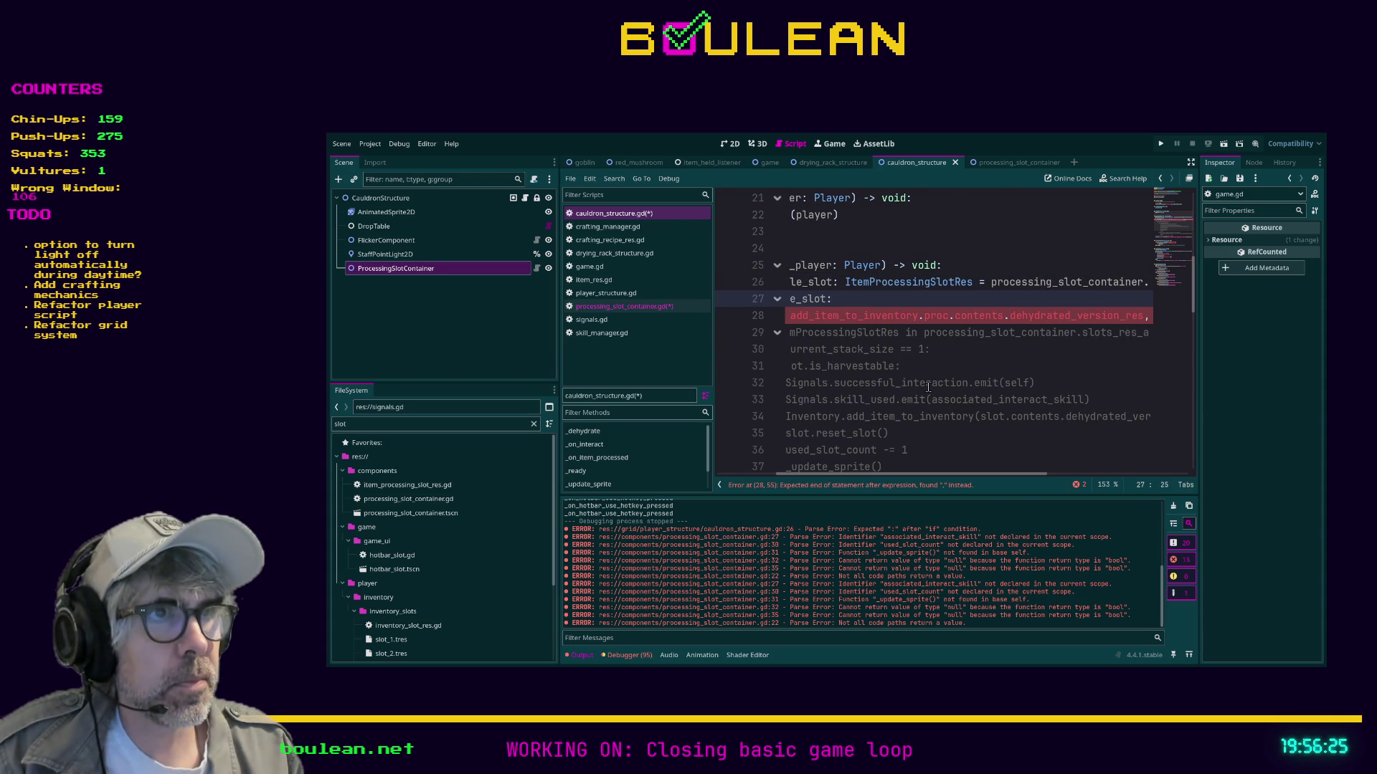
{"action": "double_click", "coordinate": [928, 320]}
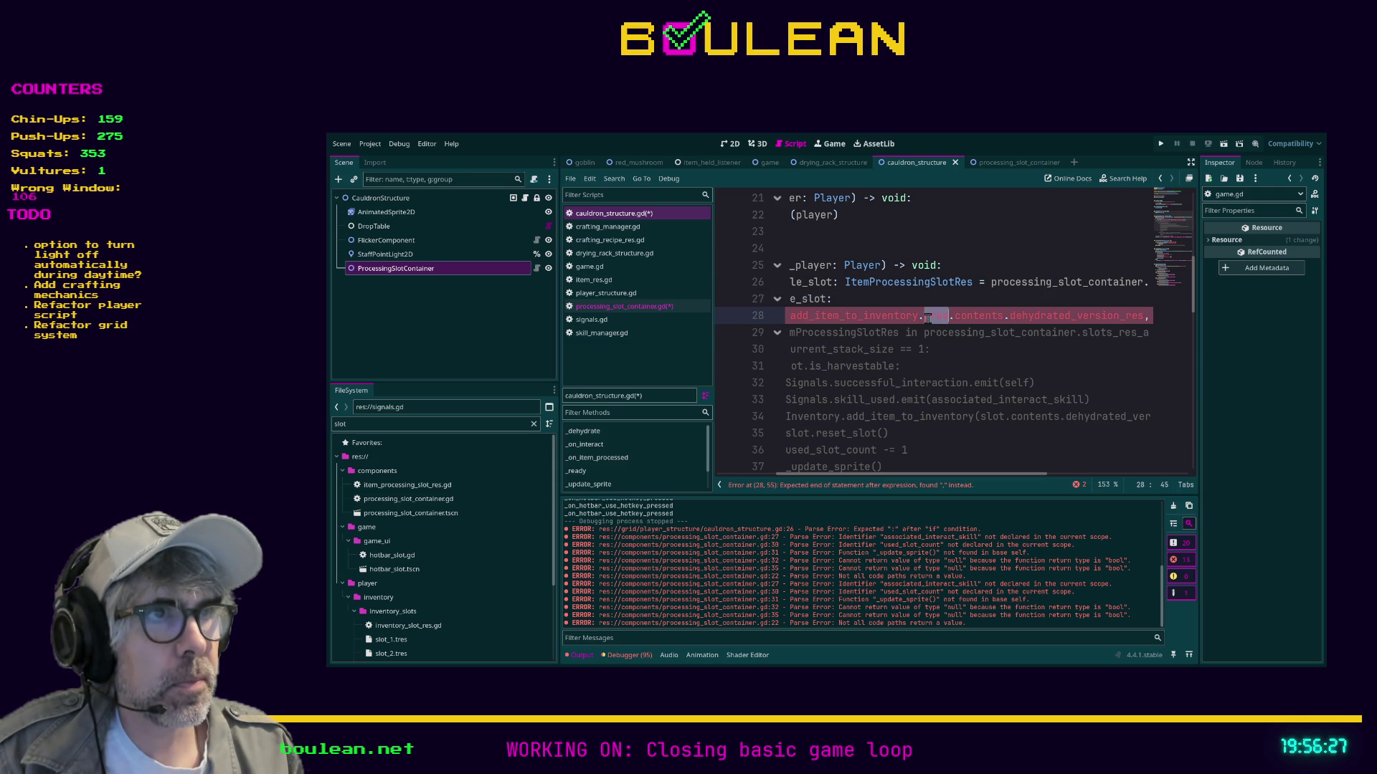
{"action": "left_click_drag", "start_coordinate": [894, 483], "coordinate": [884, 481]}
{"action": "key", "text": "BackSpace"}
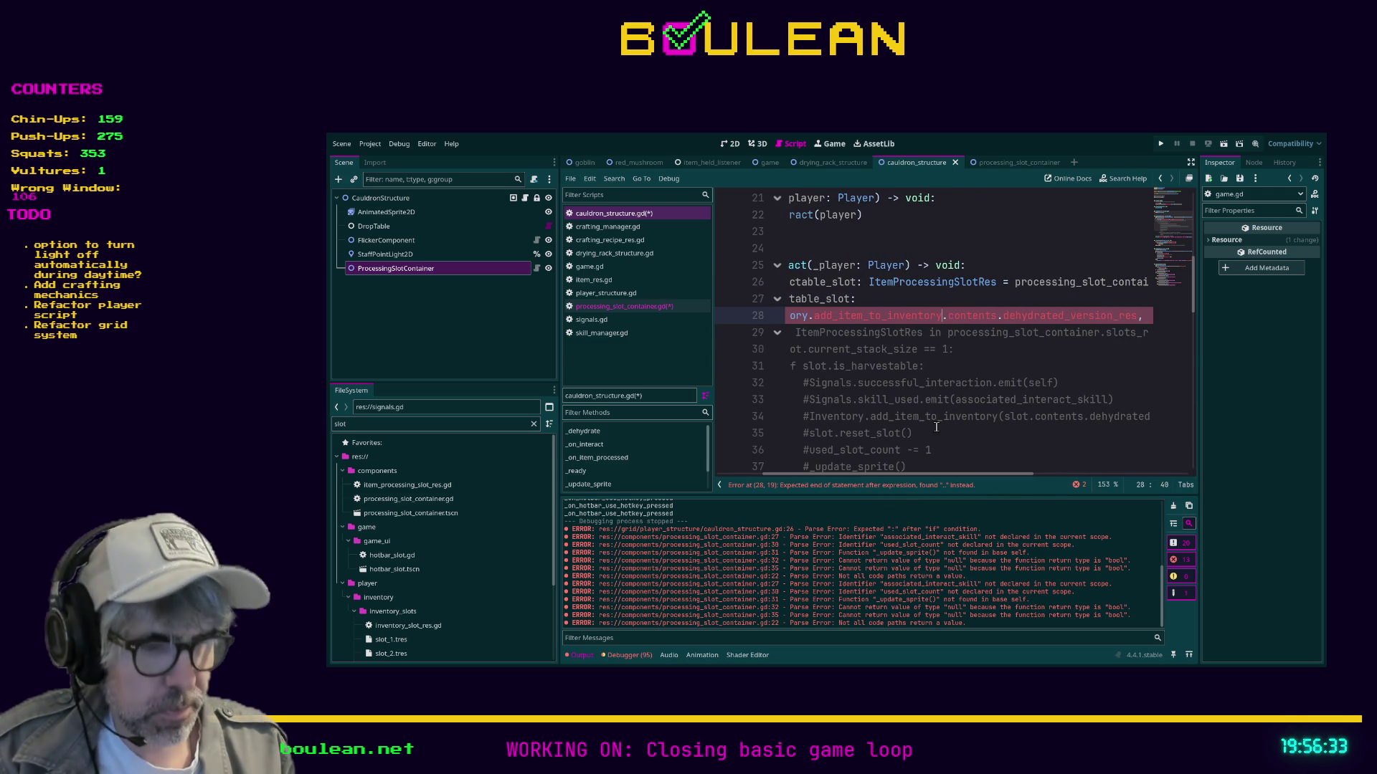
{"action": "type", "text": "(slot"}
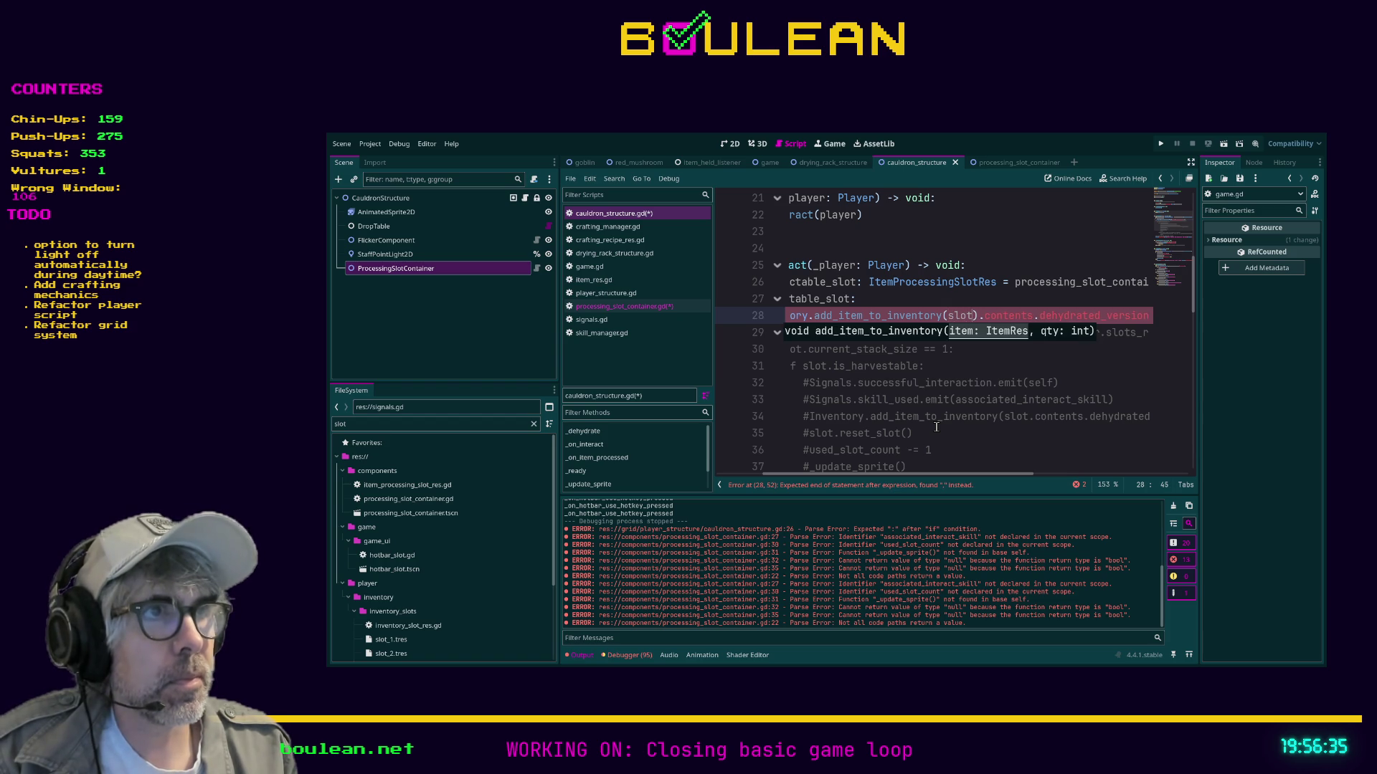
{"action": "type", "text": ".contents.deh"}
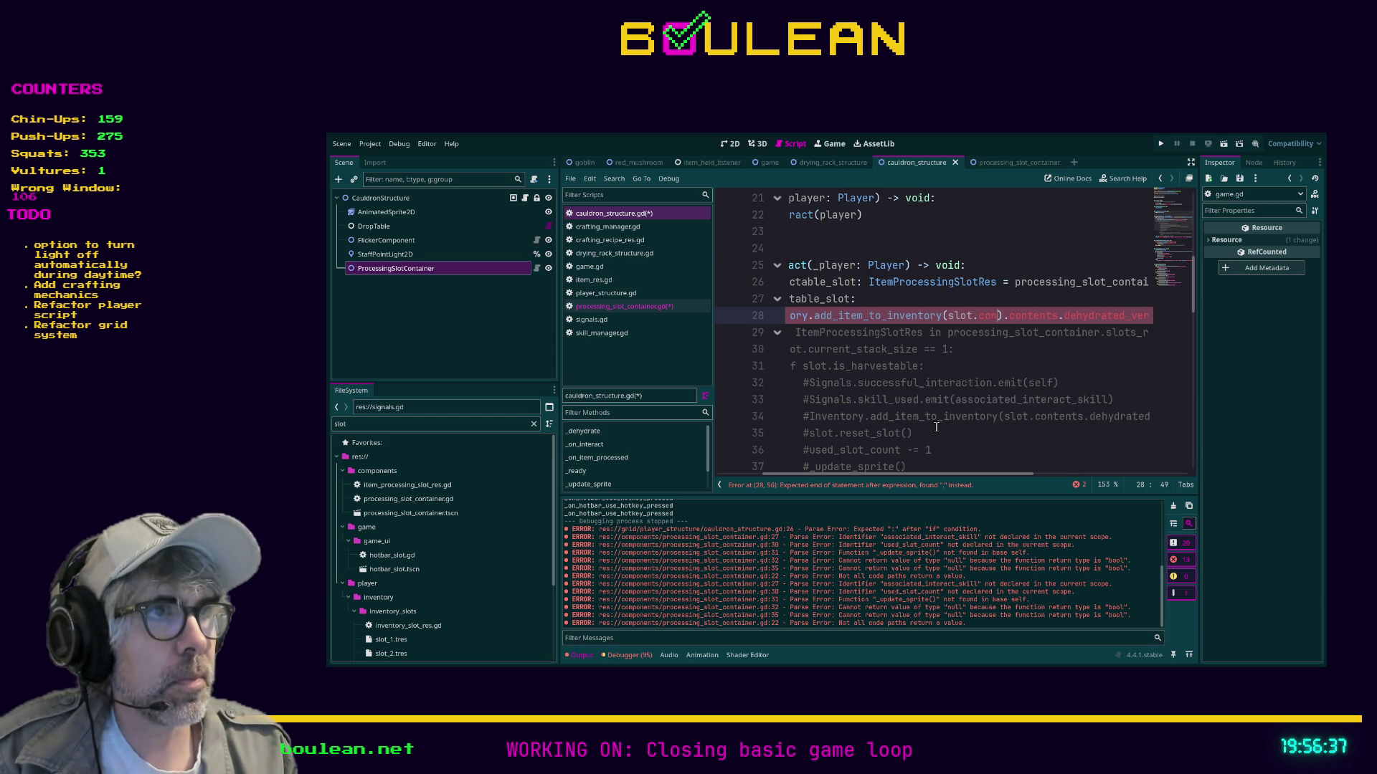
{"action": "type", "text": "ydrated"}
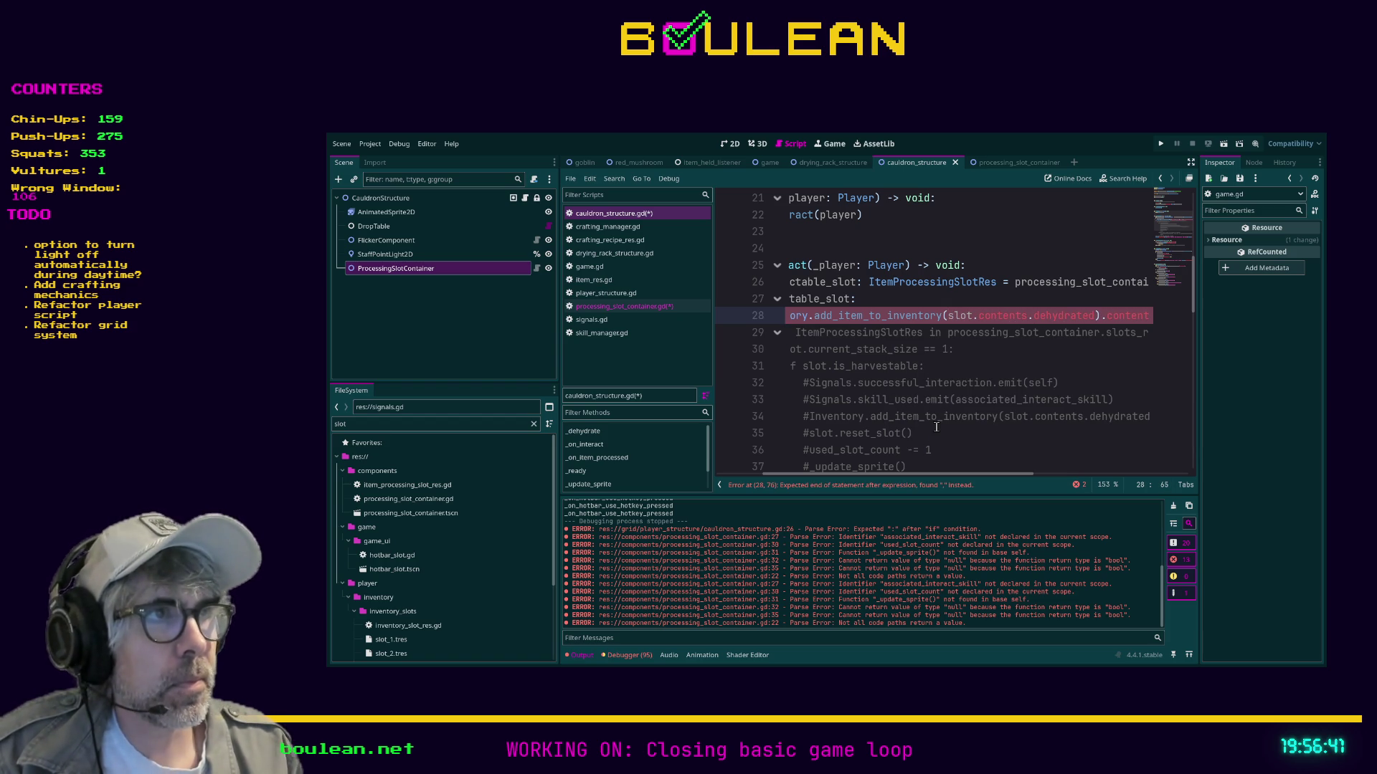
{"action": "left_click_drag", "start_coordinate": [936, 474], "coordinate": [1030, 475]}
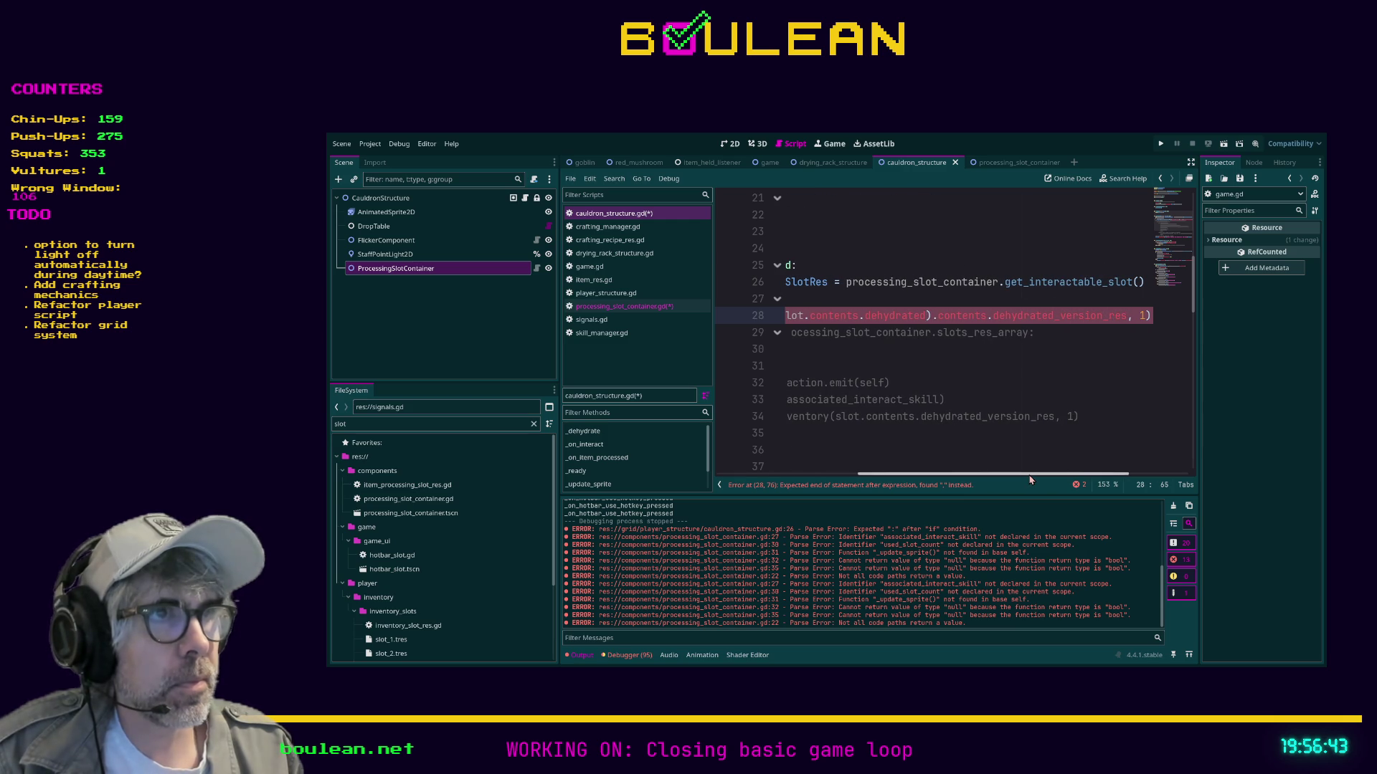
{"action": "type", "text": "_version_r"}
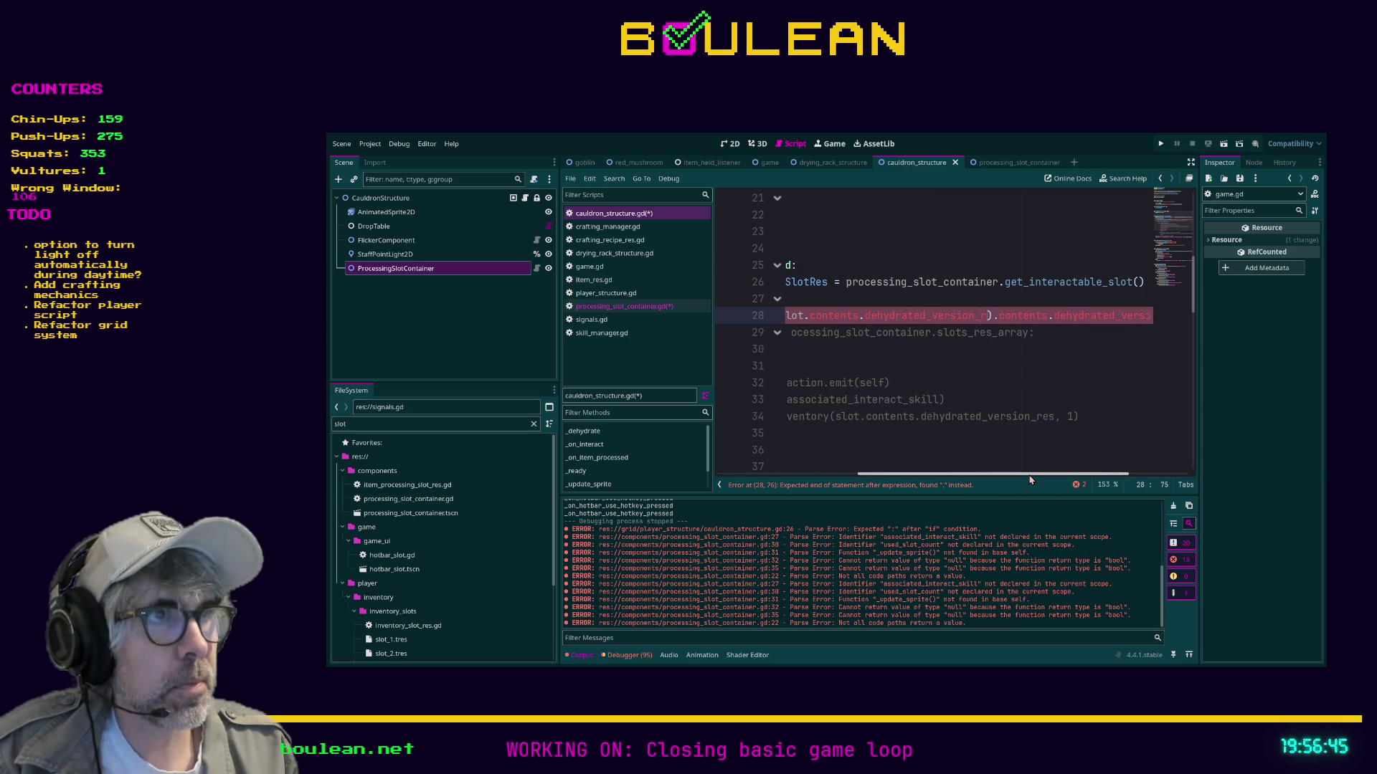
{"action": "key", "text": "shift+End"}
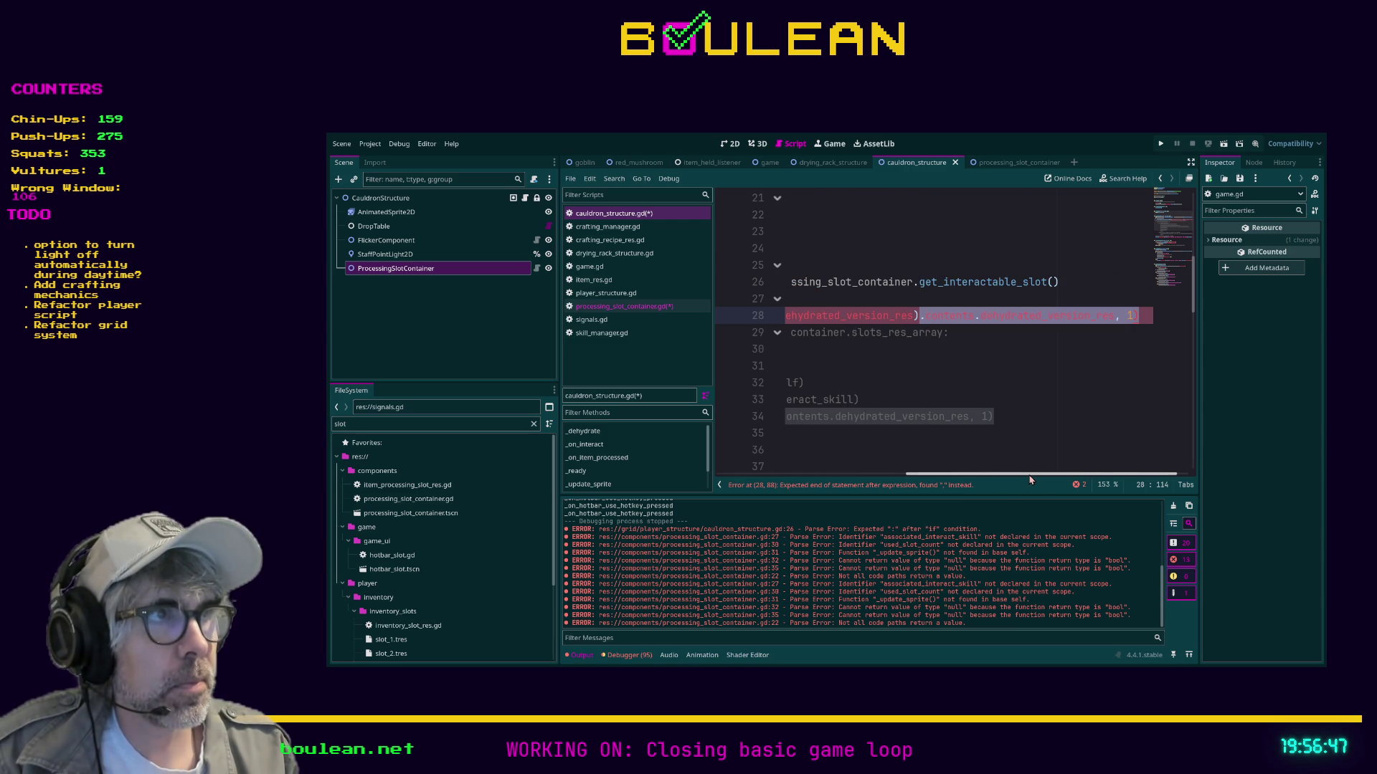
{"action": "key", "text": "BackSpace"}
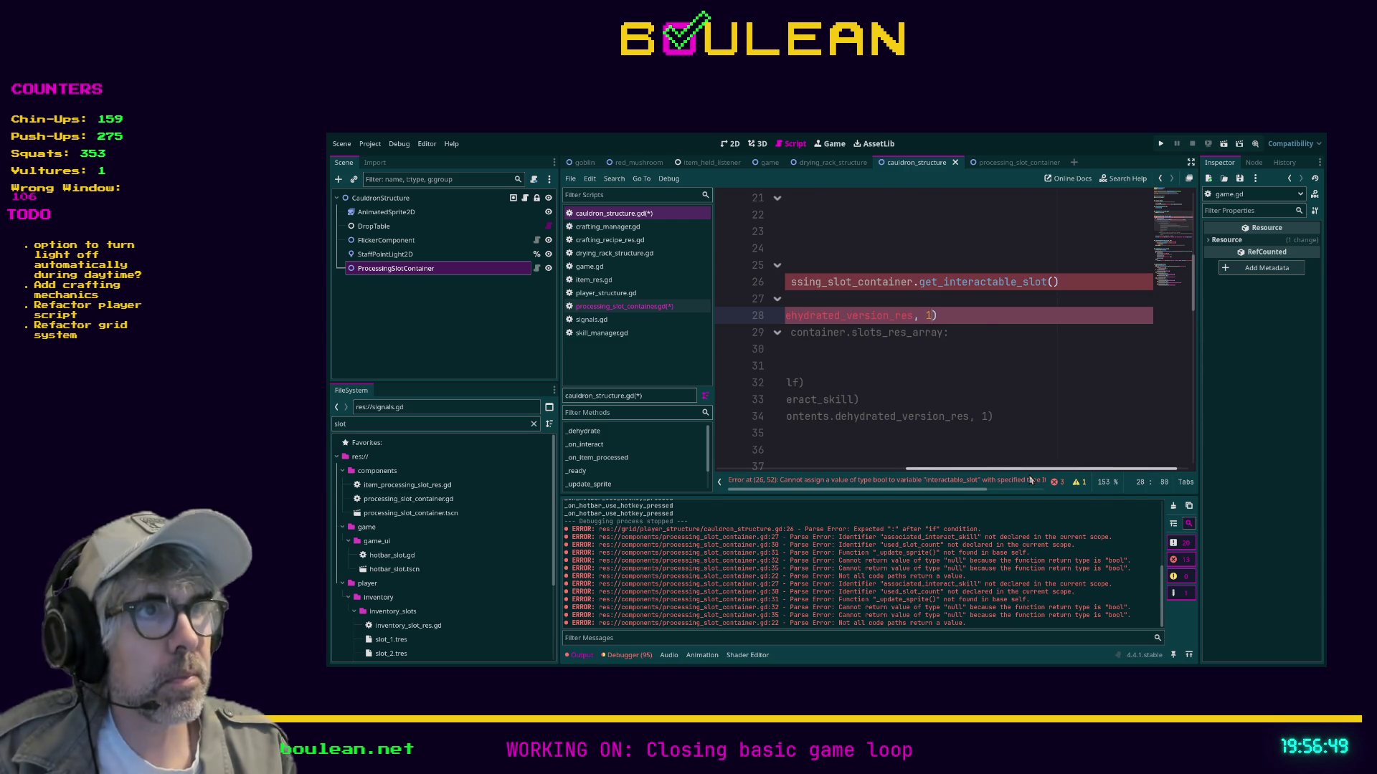
{"action": "key", "text": "Home"}
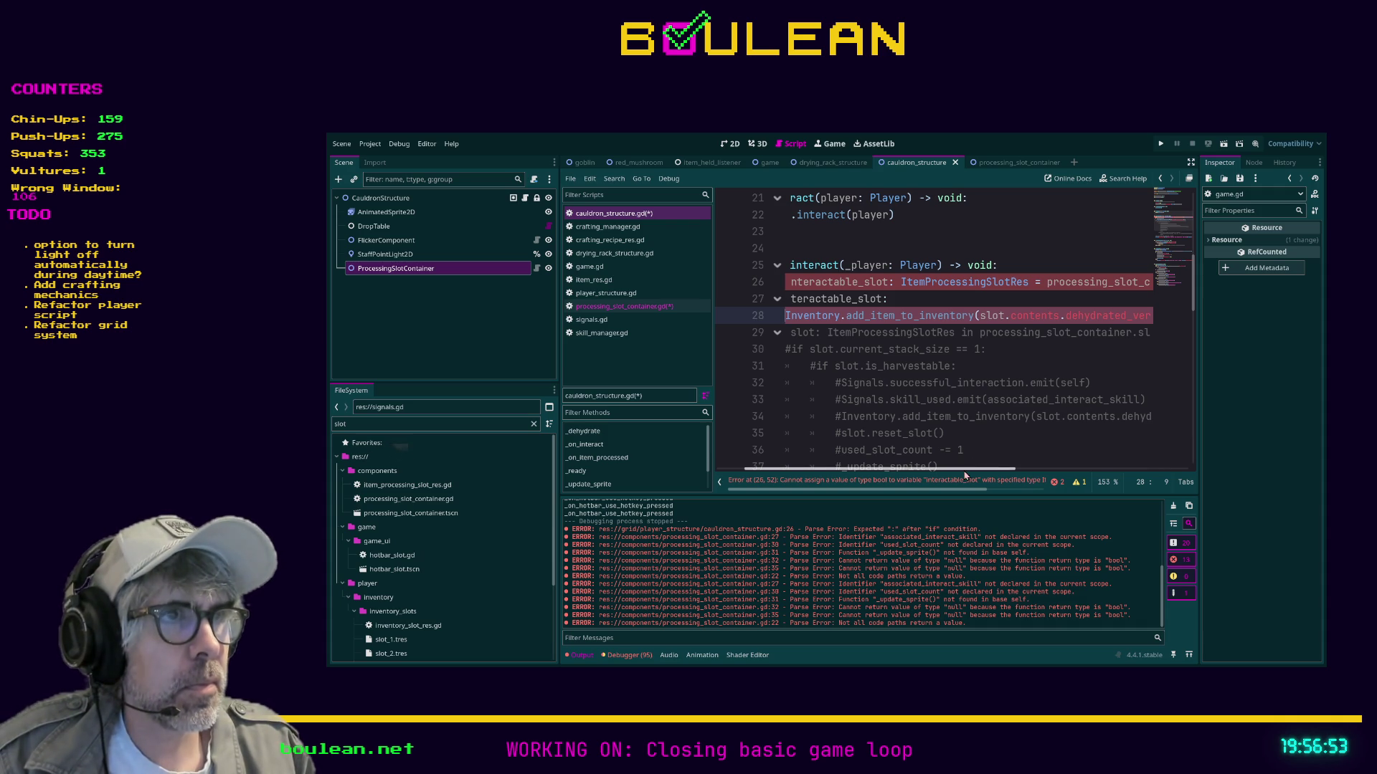
{"action": "mouse_move", "coordinate": [965, 471]}
{"action": "left_mouse_down"}
{"action": "mouse_move", "coordinate": [934, 476]}
{"action": "mouse_move", "coordinate": [965, 474]}
{"action": "left_mouse_up"}
{"action": "left_click_drag", "start_coordinate": [1002, 476], "coordinate": [1067, 473]}
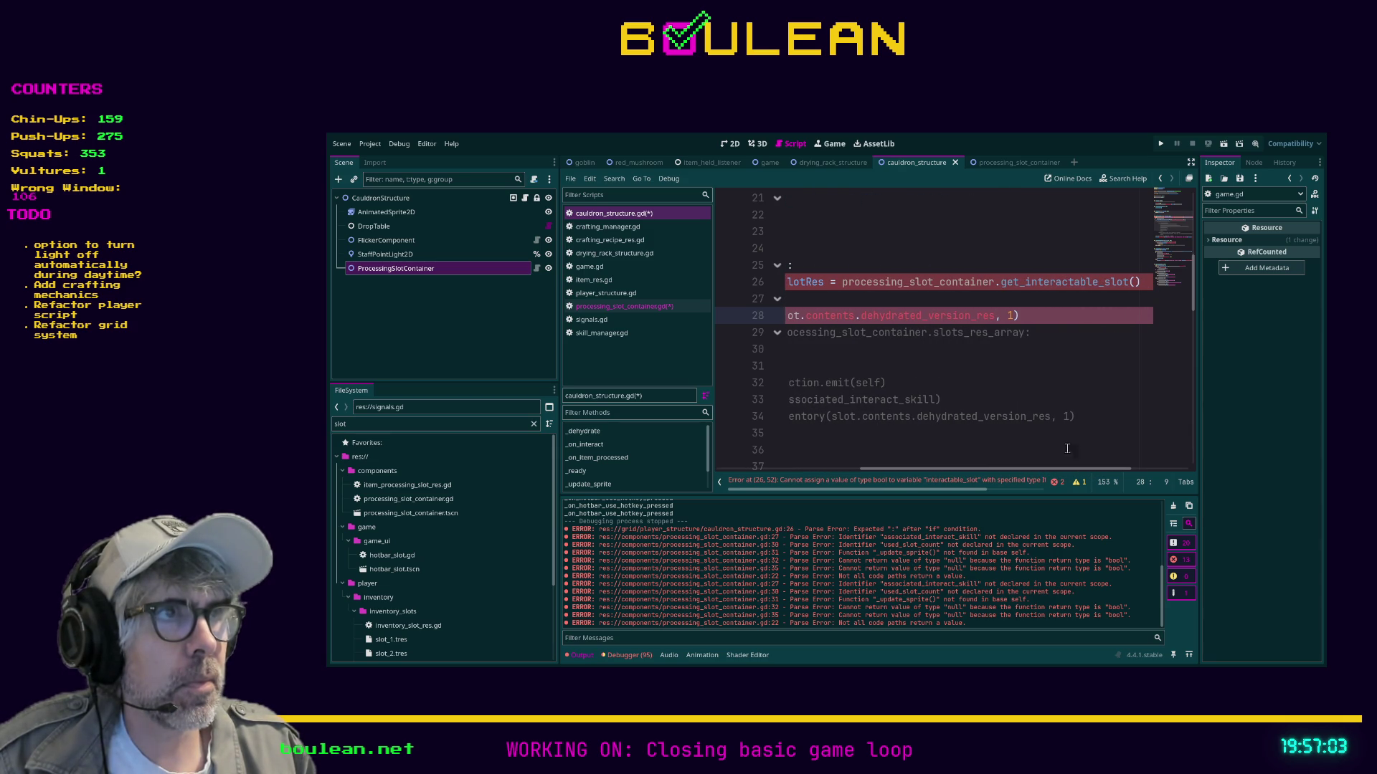
Change get_interactable_slot's declared return type to ItemProcessingSlotRes in its definition.
{"action": "left_click", "coordinate": [1056, 281], "text": "ctrl"}
{"action": "double_click", "coordinate": [1002, 332]}
{"action": "type", "text": "ItemS"}
{"action": "key", "text": "Return"}
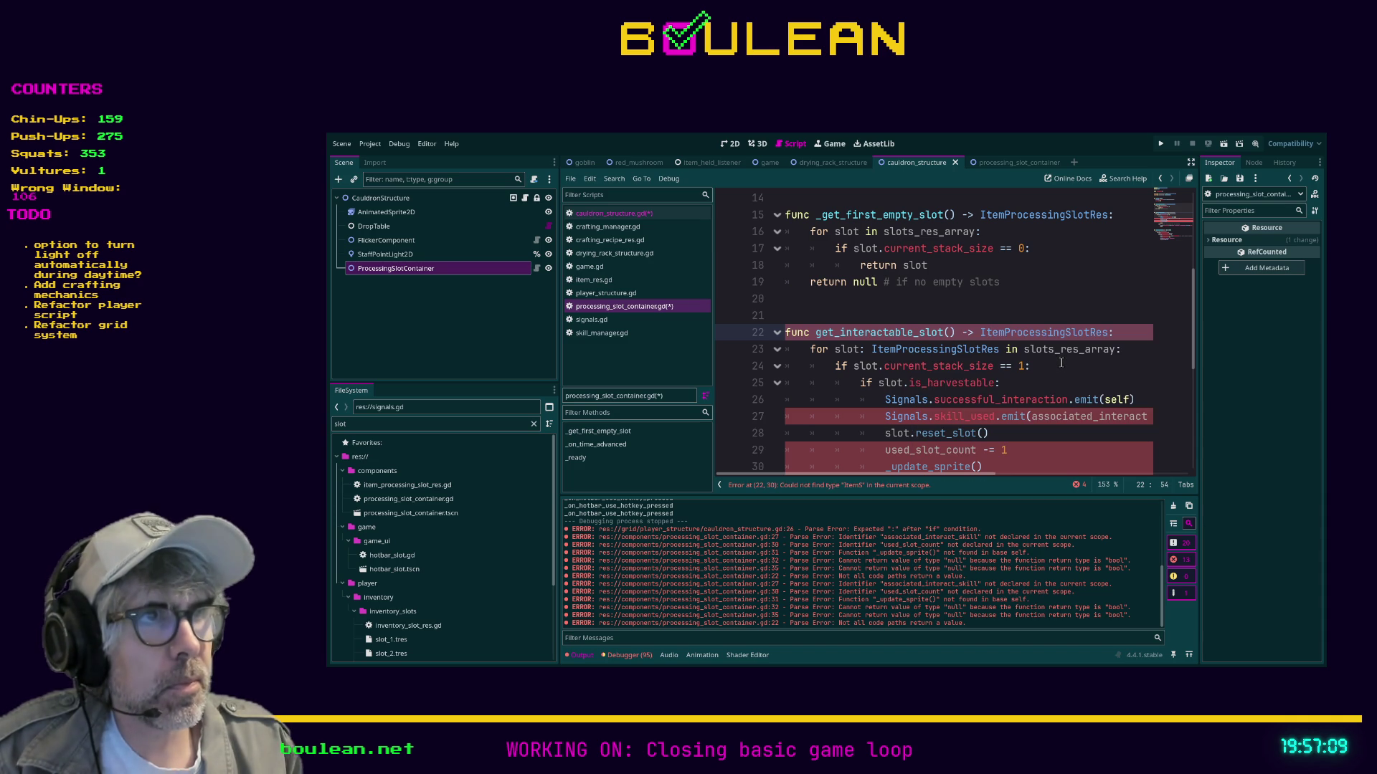
Jump to the line 27 error in processing_slot_container.gd and save the script.
{"action": "left_click", "coordinate": [1043, 384]}
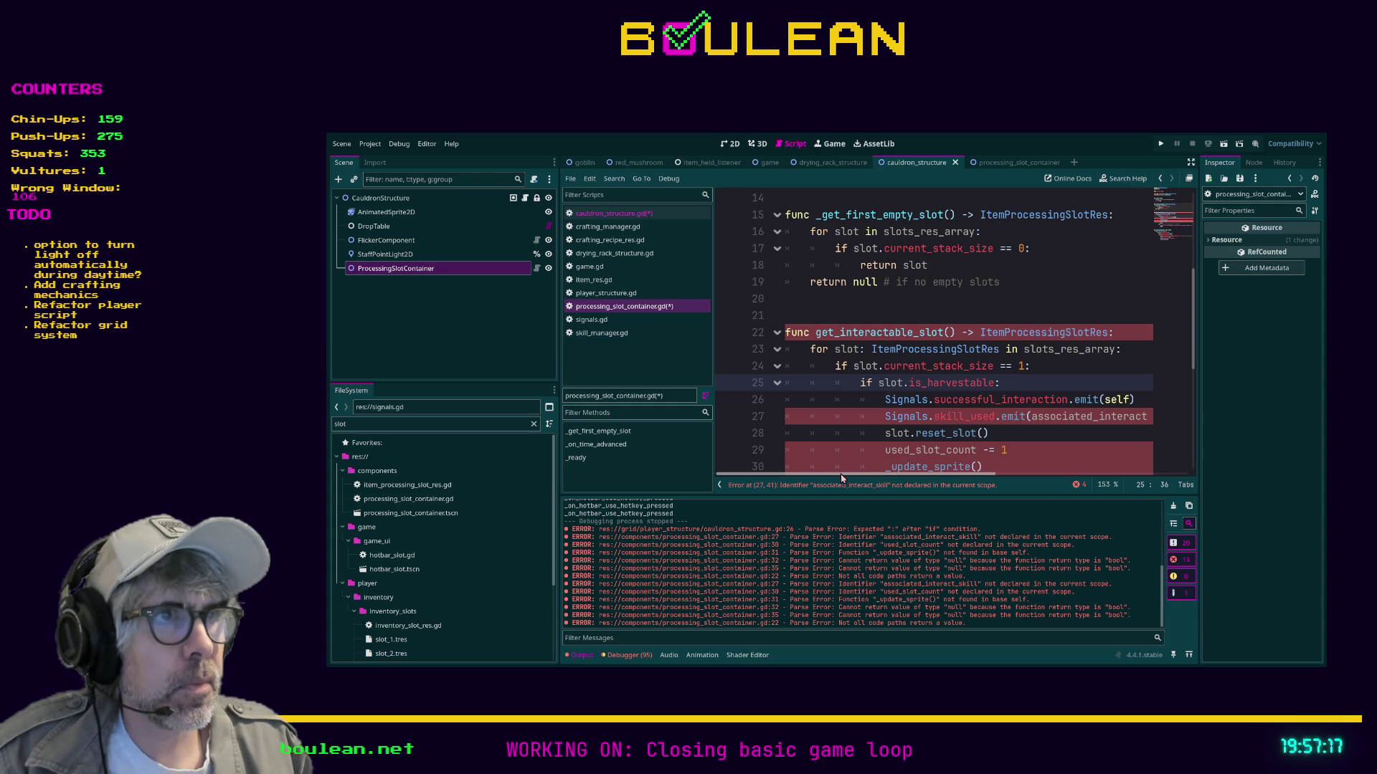
{"action": "scroll", "coordinate": [1028, 387], "scroll_direction": "up", "scroll_amount": 3}
{"action": "scroll", "coordinate": [947, 422], "scroll_direction": "down", "scroll_amount": 1}
{"action": "left_click", "coordinate": [865, 486]}
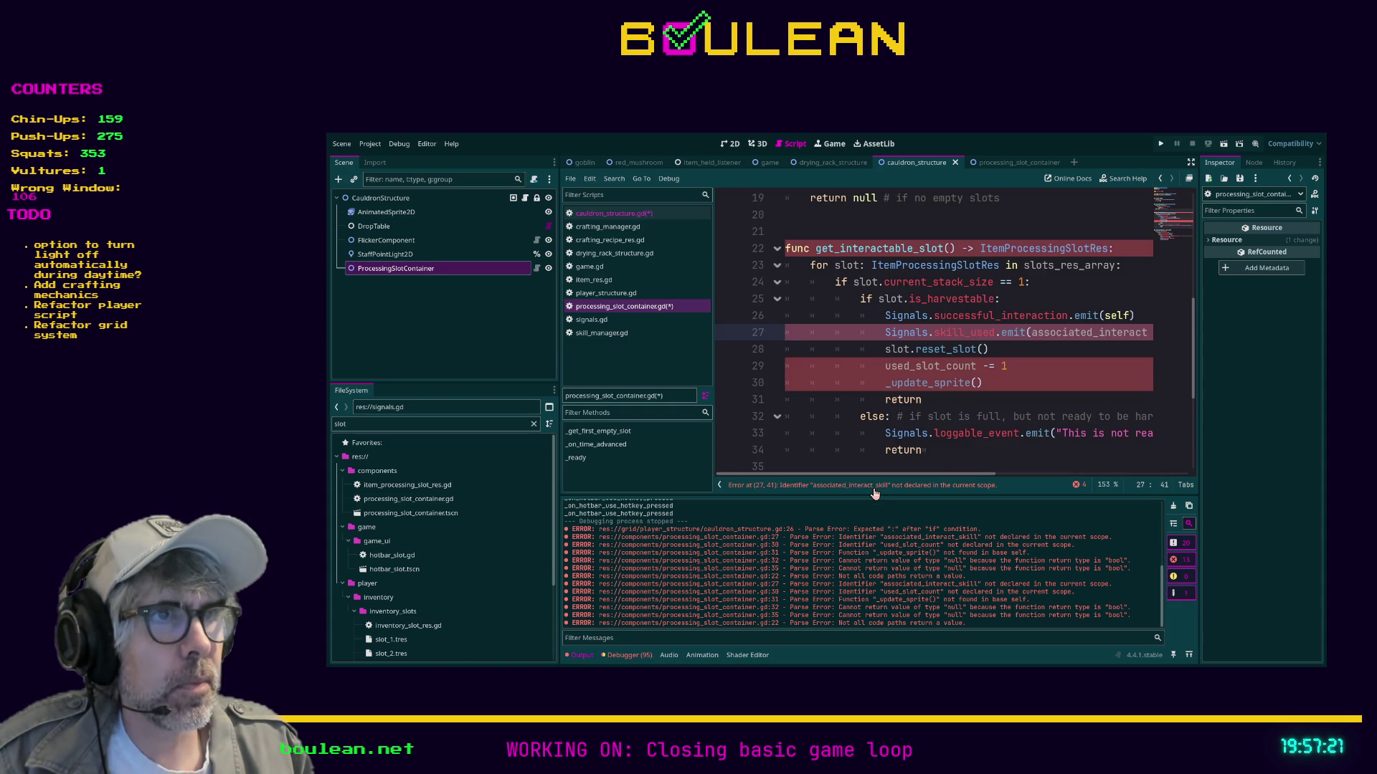
{"action": "left_click", "coordinate": [837, 332]}
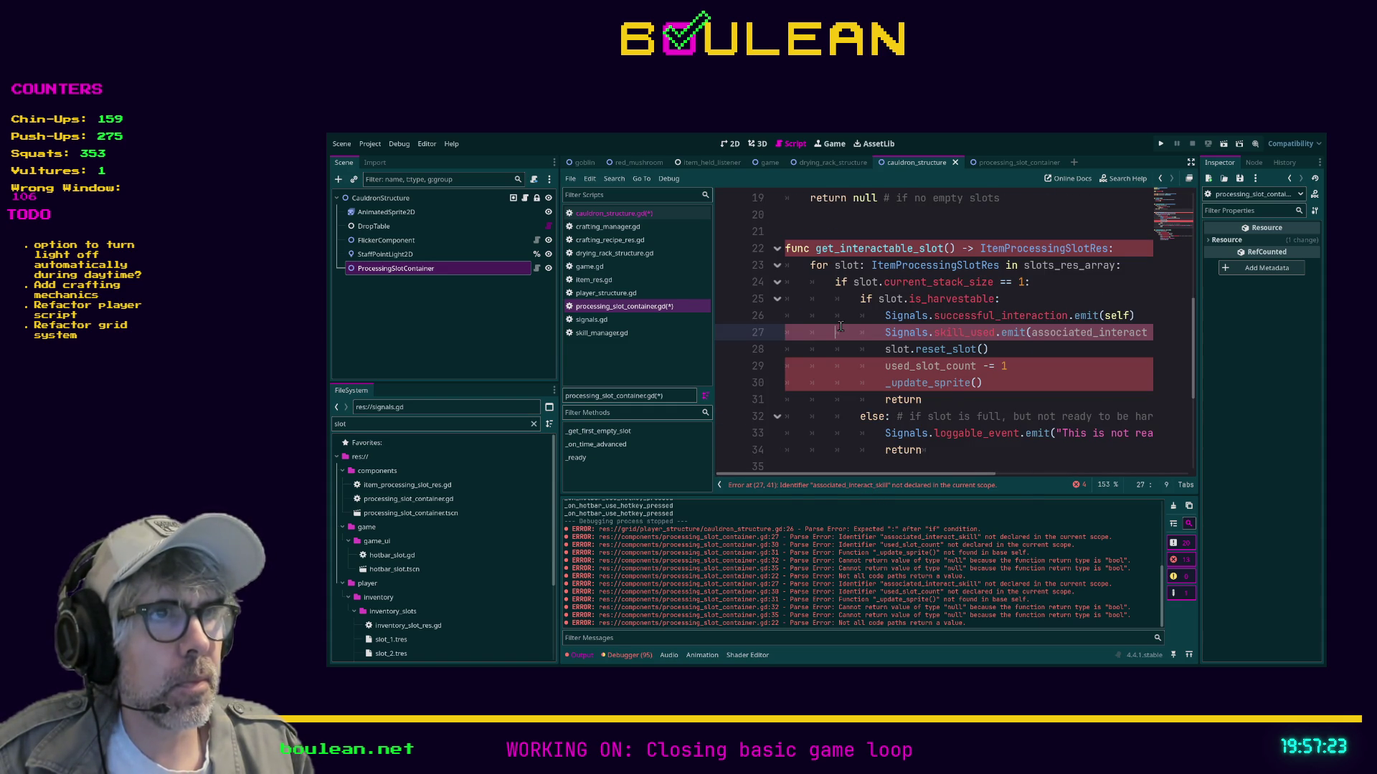
{"action": "key", "text": "ctrl+s"}
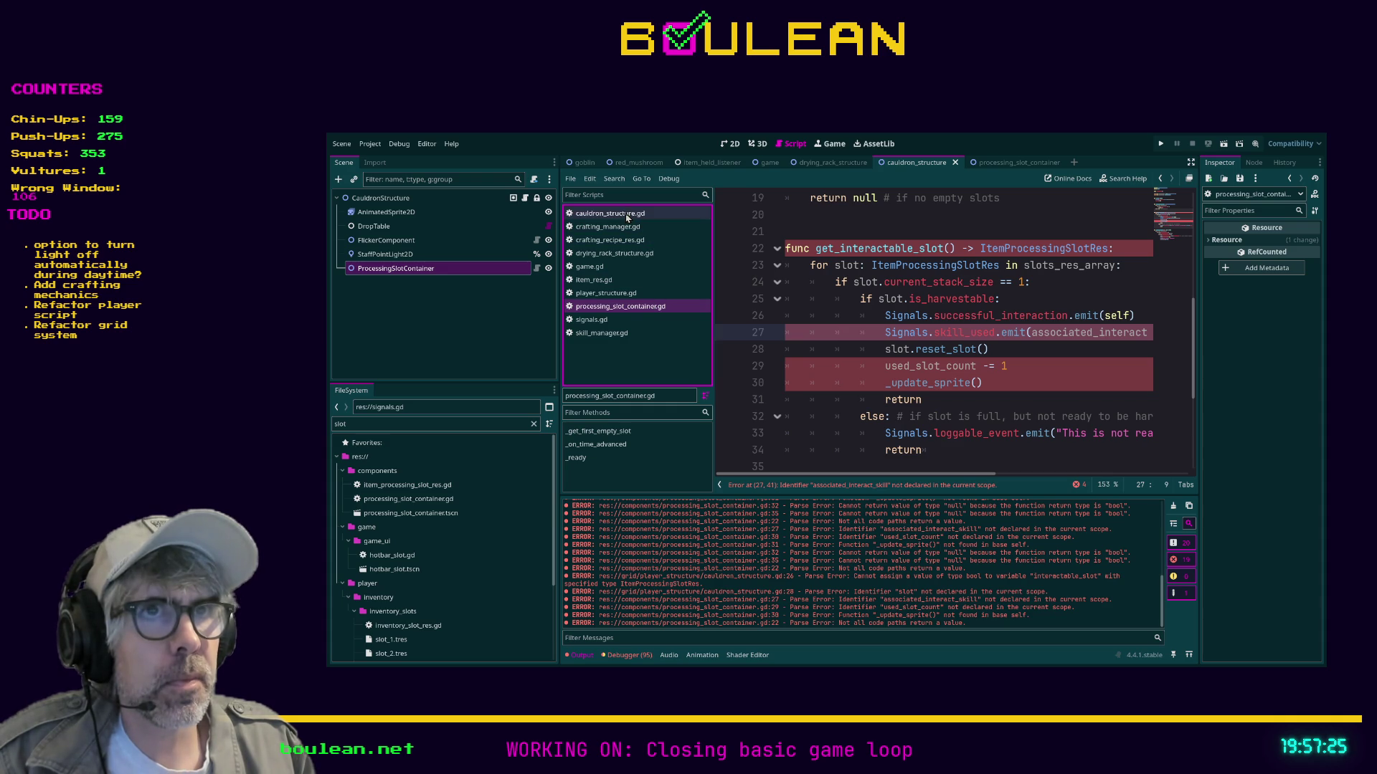
In cauldron_structure.gd, change slot to interactable_slot in the add_item_to_inventory call.
{"action": "left_click", "coordinate": [610, 213]}
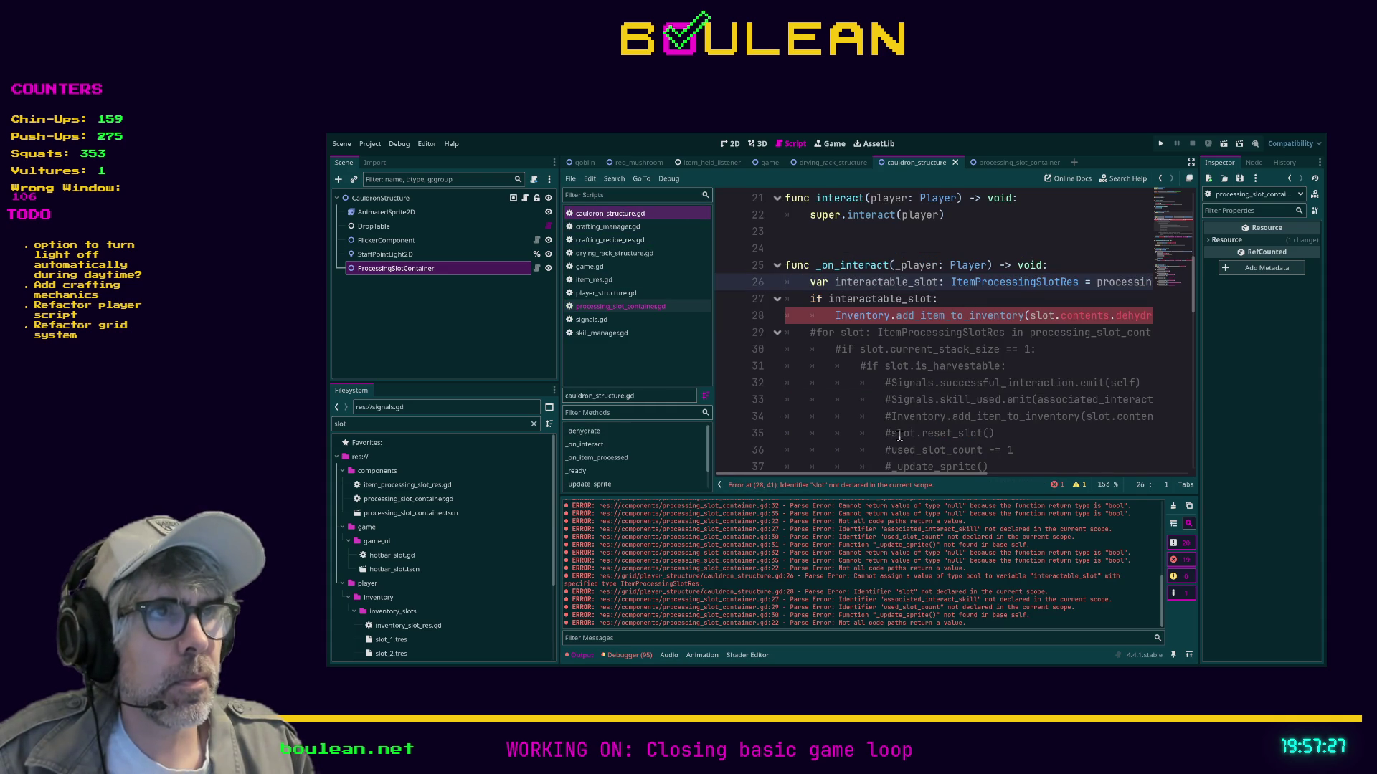
{"action": "mouse_move", "coordinate": [884, 477]}
{"action": "left_mouse_down"}
{"action": "mouse_move", "coordinate": [1006, 483]}
{"action": "mouse_move", "coordinate": [875, 475]}
{"action": "mouse_move", "coordinate": [950, 459]}
{"action": "left_mouse_up"}
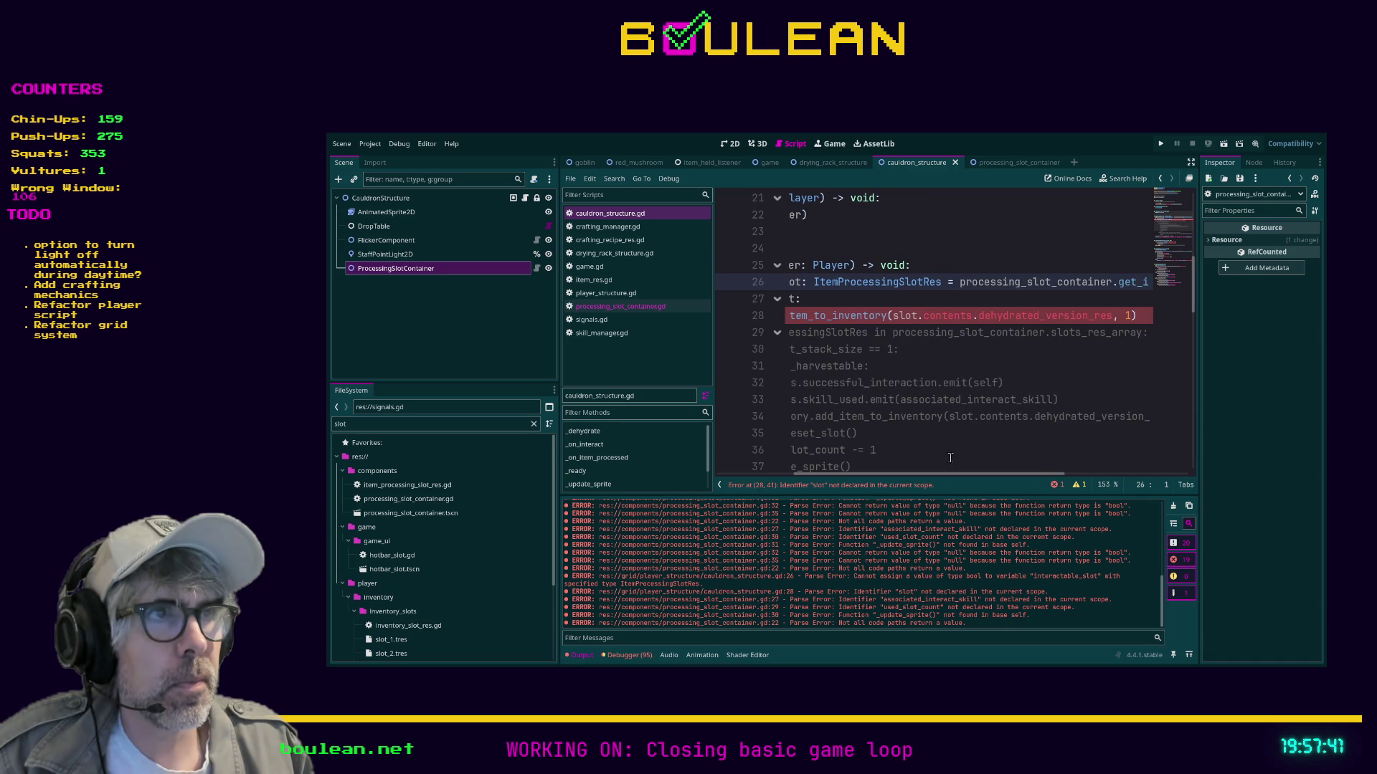
{"action": "double_click", "coordinate": [896, 316]}
{"action": "type", "text": "interactable"}
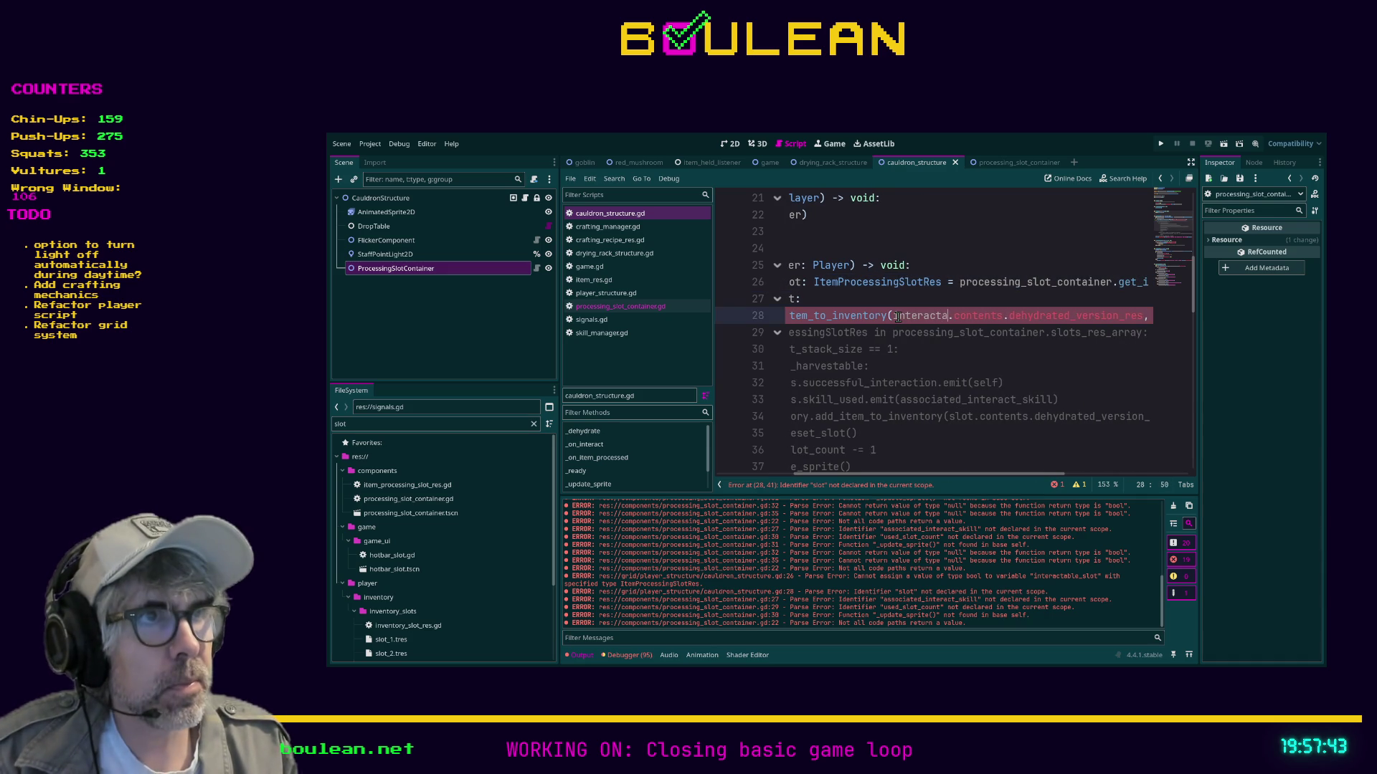
{"action": "key", "text": "ctrl+s"}
{"action": "left_click", "coordinate": [840, 397]}
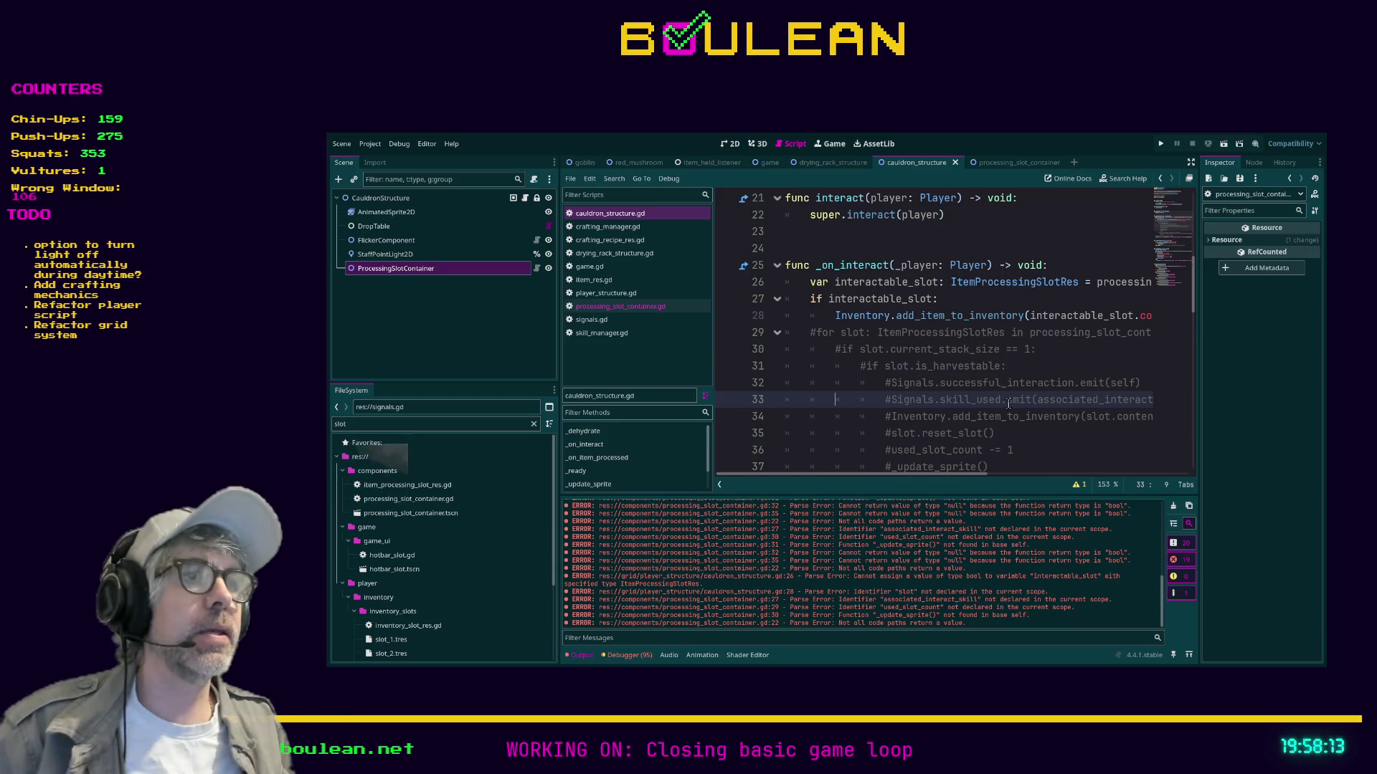
Delete the commented-out loop, add 'else:' with the indented Signals.loggable_event emit, and save.
{"action": "scroll", "coordinate": [1068, 404], "scroll_direction": "down", "scroll_amount": 3}
{"action": "mouse_move", "coordinate": [1068, 403]}
{"action": "left_mouse_down"}
{"action": "mouse_move", "coordinate": [817, 400]}
{"action": "mouse_move", "coordinate": [825, 366]}
{"action": "mouse_move", "coordinate": [775, 286]}
{"action": "left_mouse_up"}
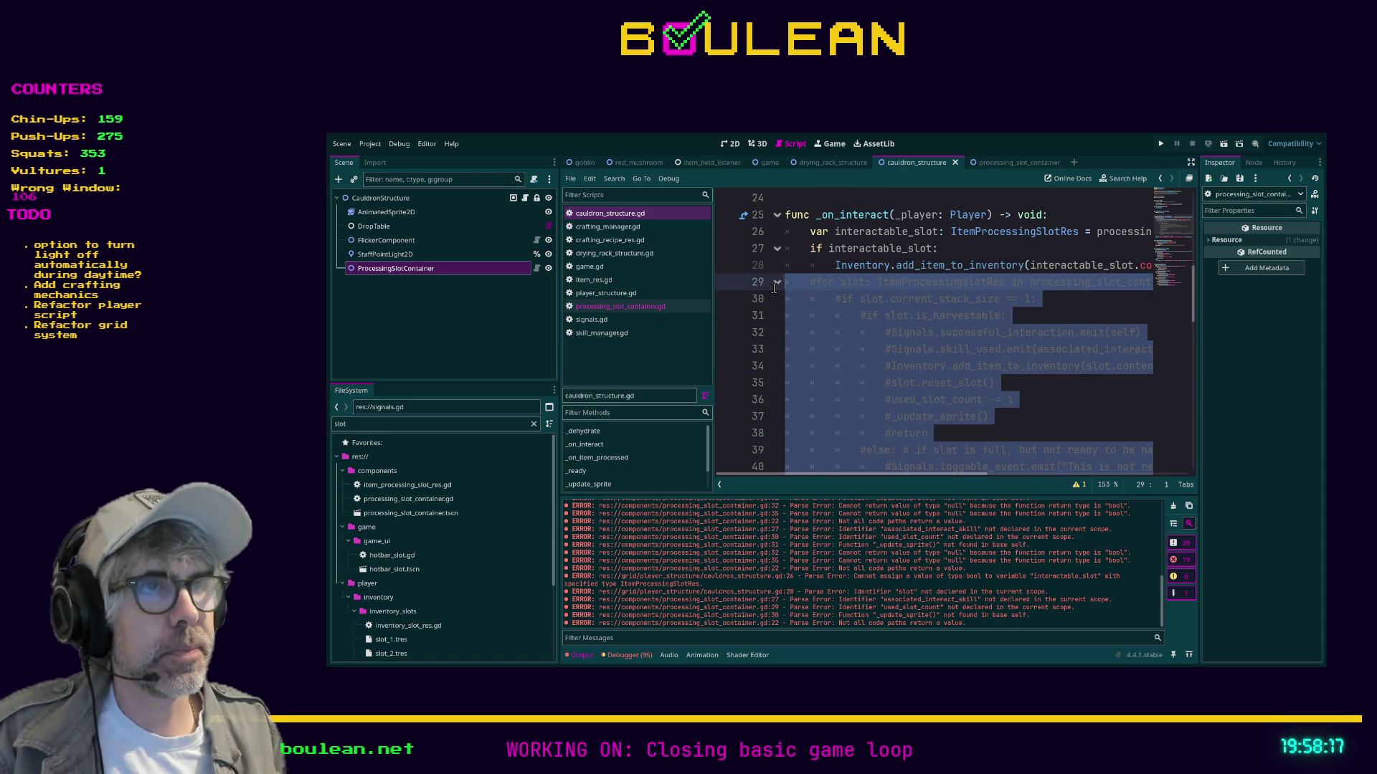
{"action": "key", "text": "BackSpace"}
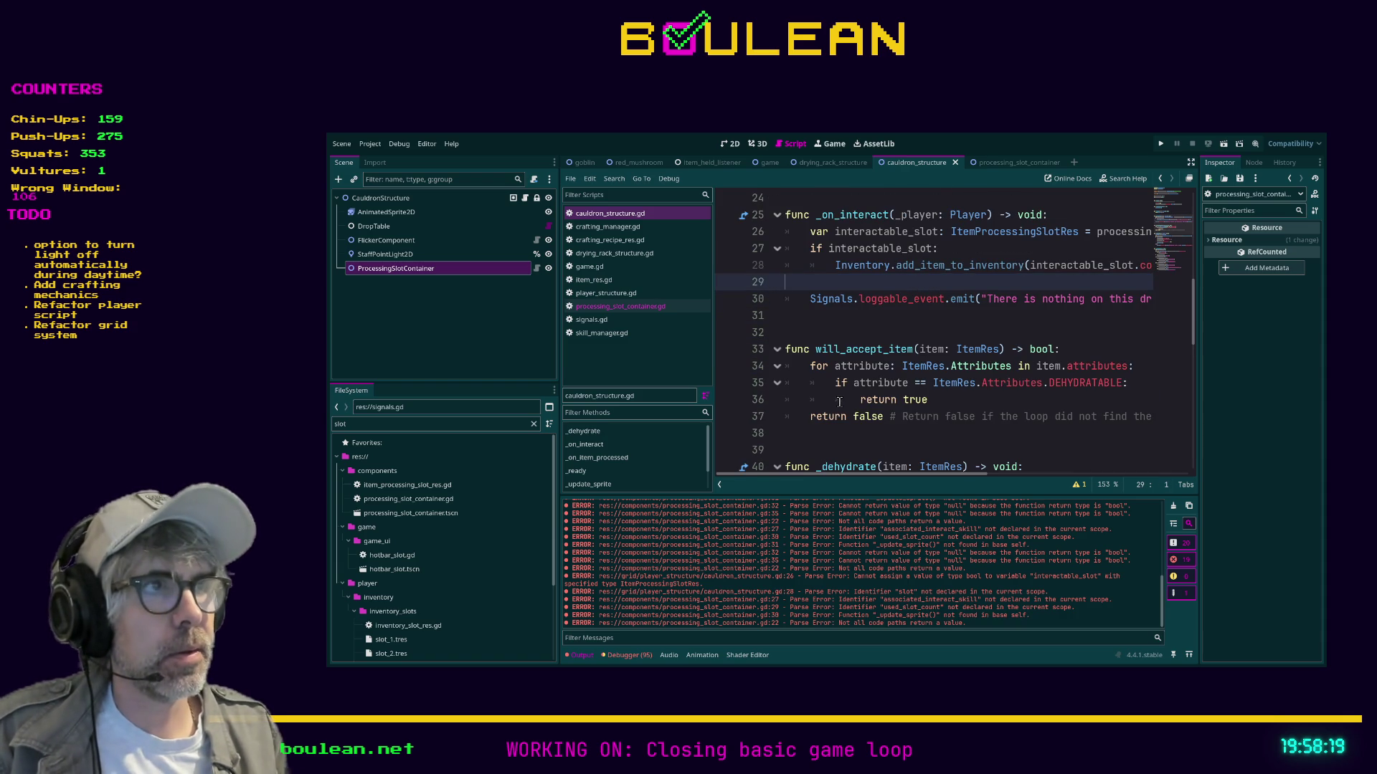
{"action": "mouse_move", "coordinate": [889, 476]}
{"action": "left_mouse_down"}
{"action": "mouse_move", "coordinate": [1017, 477]}
{"action": "mouse_move", "coordinate": [882, 477]}
{"action": "left_mouse_up"}
{"action": "key", "text": "Tab"}
{"action": "type", "text": "else:"}
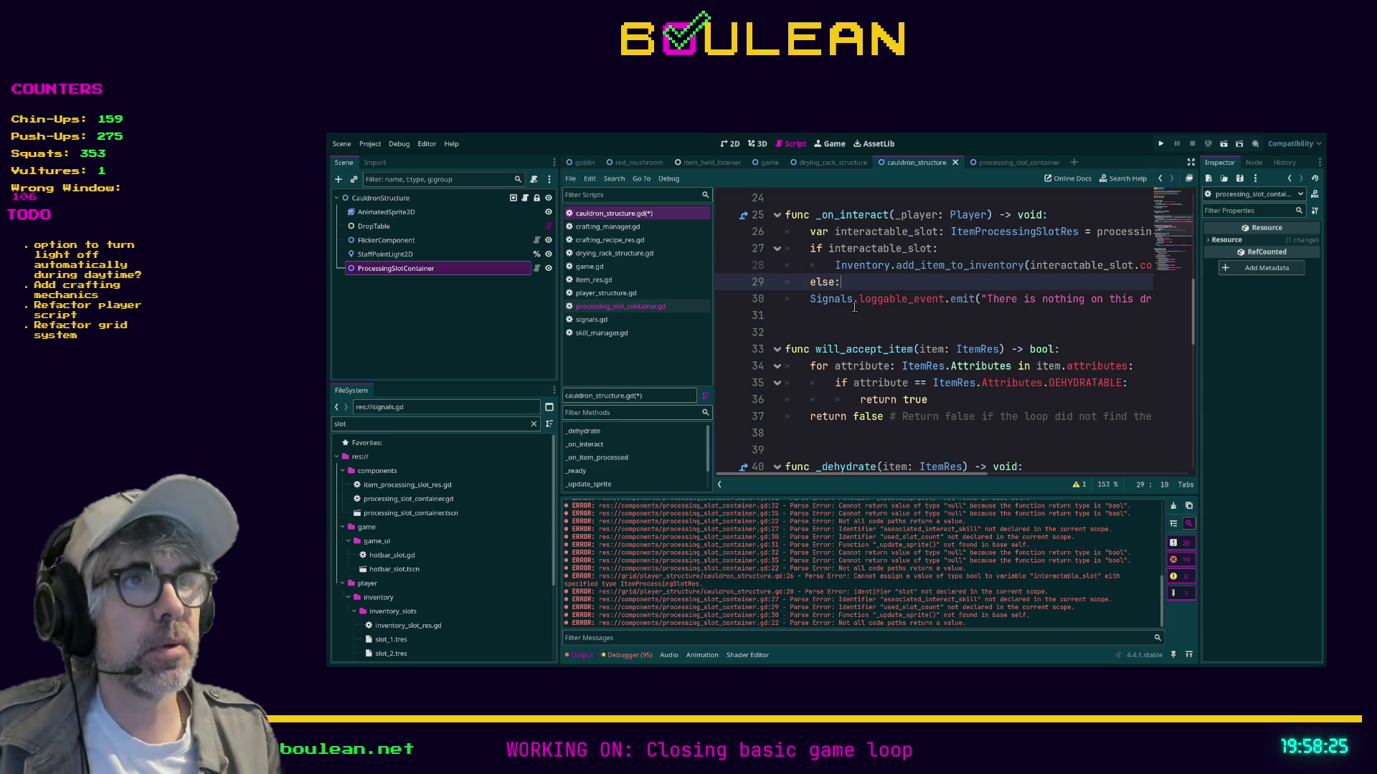
{"action": "key", "text": "Down"}
{"action": "key", "text": "Tab"}
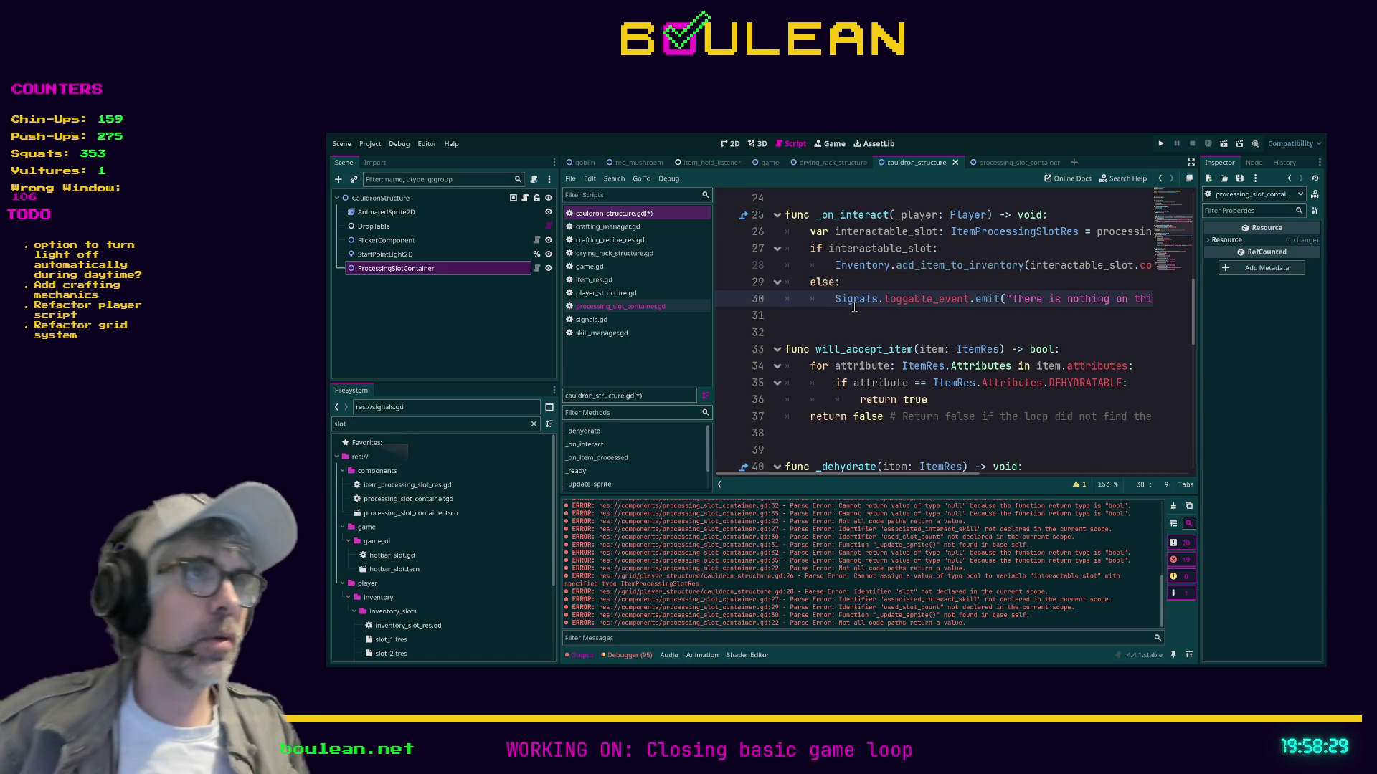
{"action": "left_click", "coordinate": [873, 326]}
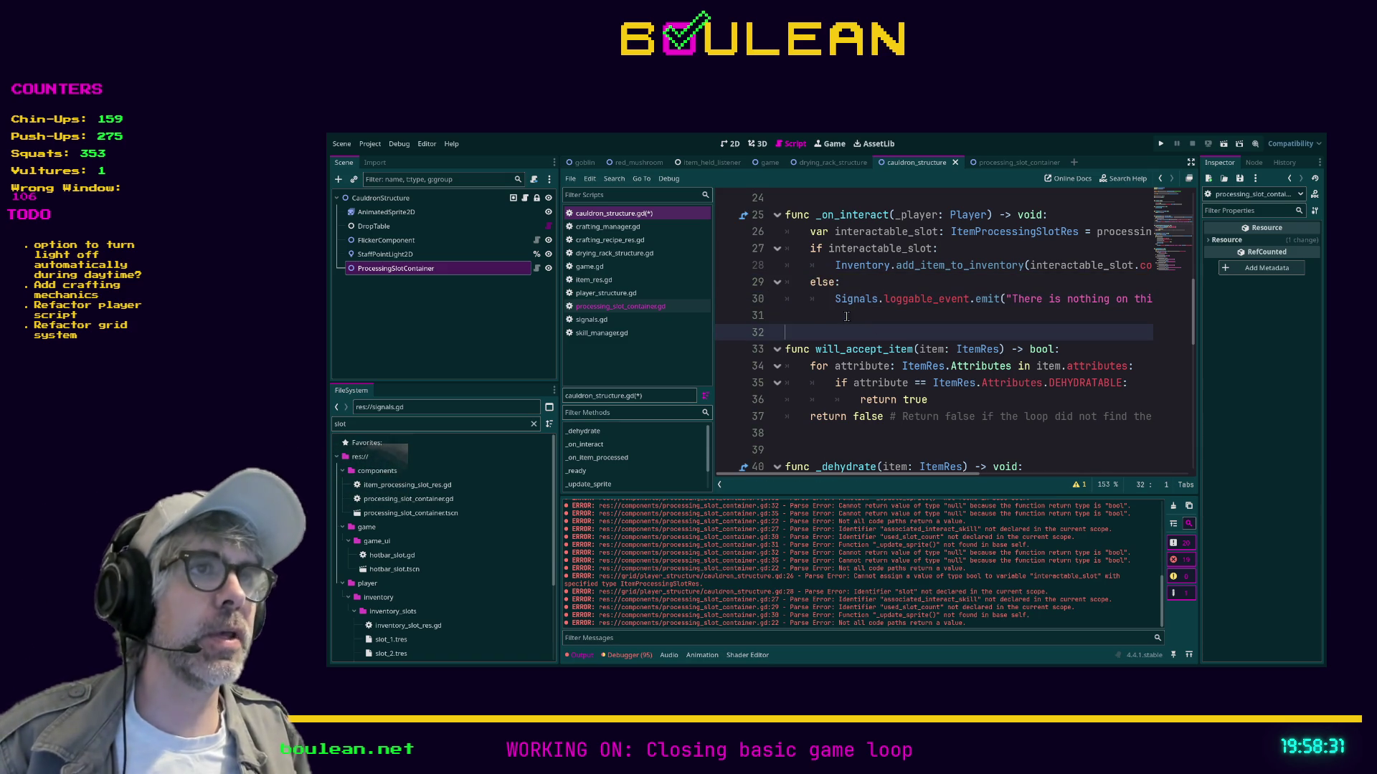
{"action": "left_click", "coordinate": [860, 315]}
{"action": "key", "text": "ctrl+s"}
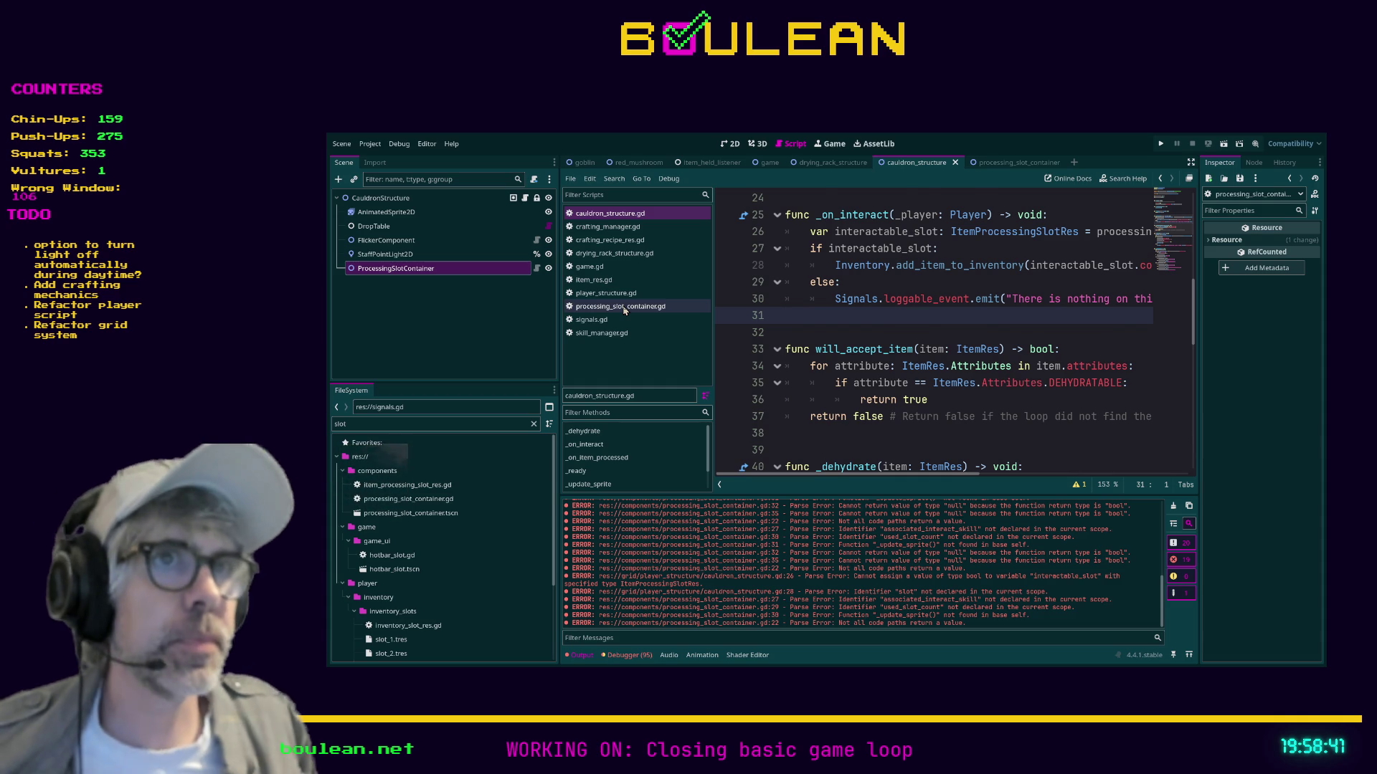
In processing_slot_container.gd, comment out lines 27, 29 and 30 of get_interactable_slot with Ctrl+K.
{"action": "left_click", "coordinate": [623, 308]}
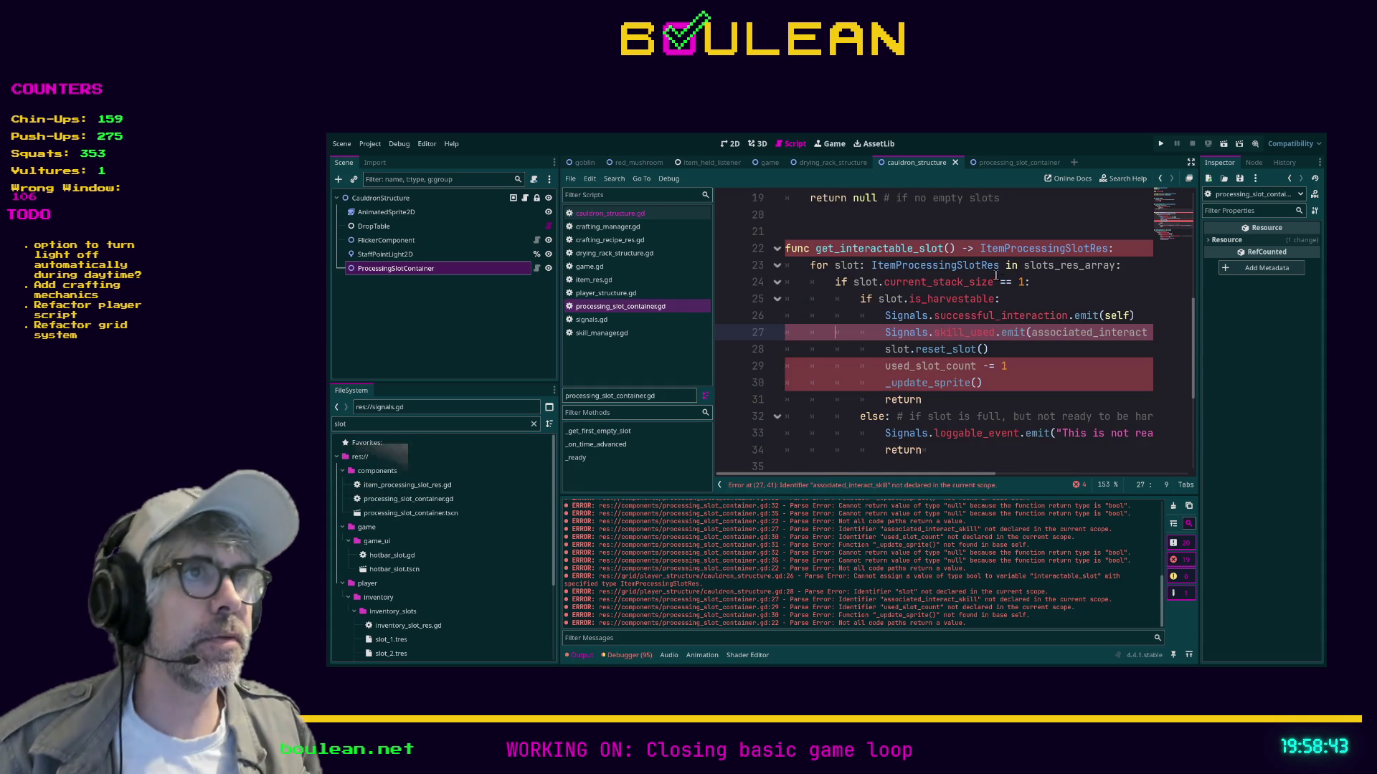
{"action": "mouse_move", "coordinate": [903, 473]}
{"action": "left_mouse_down"}
{"action": "mouse_move", "coordinate": [965, 471]}
{"action": "mouse_move", "coordinate": [902, 481]}
{"action": "left_mouse_up"}
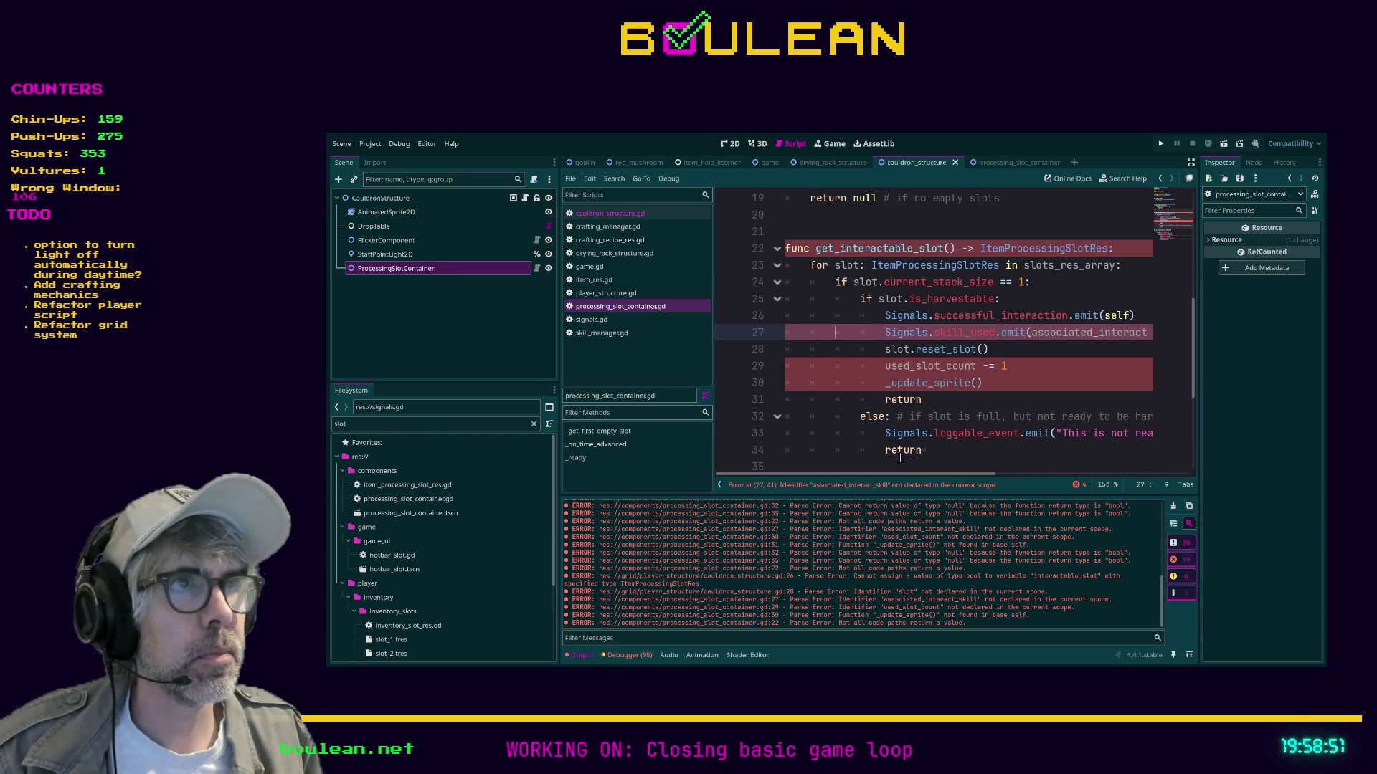
{"action": "left_click", "coordinate": [946, 248]}
{"action": "left_click", "coordinate": [776, 248]}
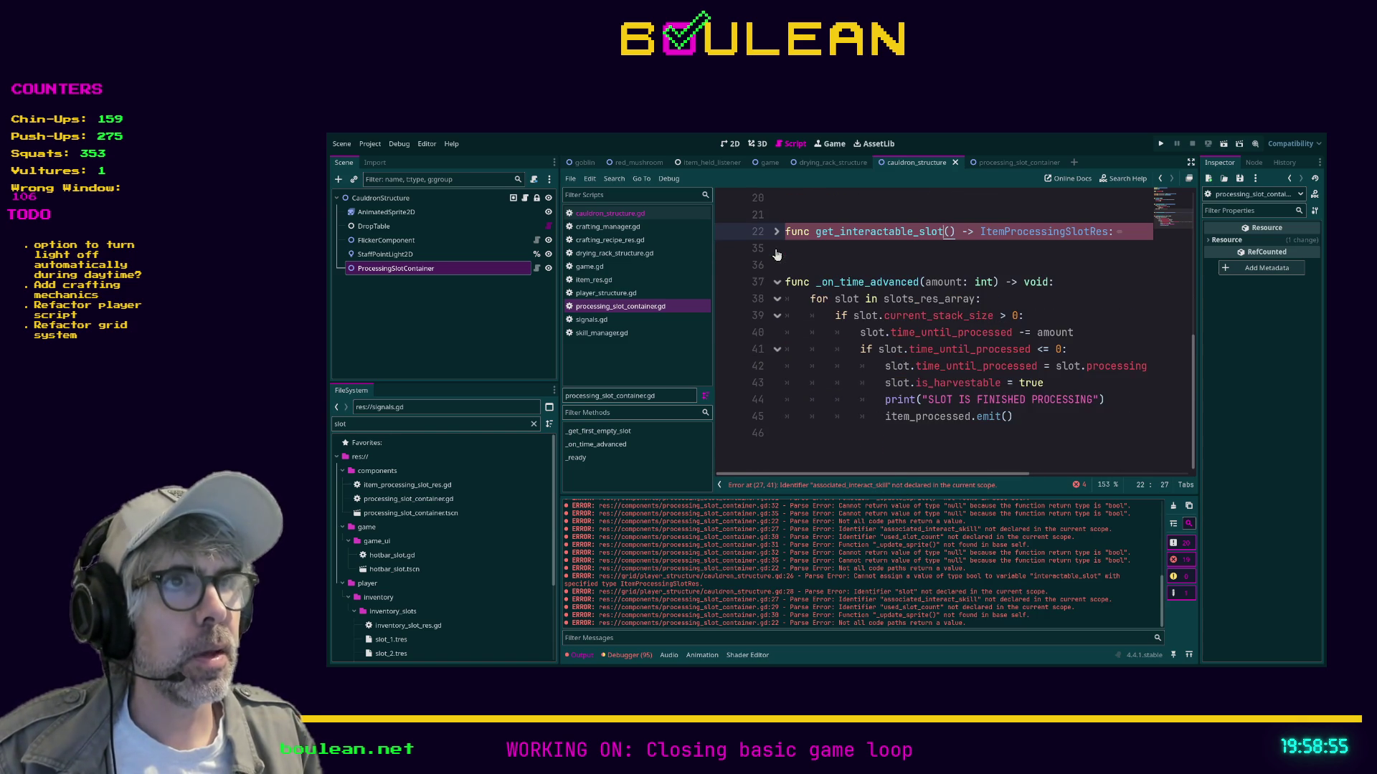
{"action": "left_click", "coordinate": [776, 249]}
{"action": "left_click", "coordinate": [838, 316]}
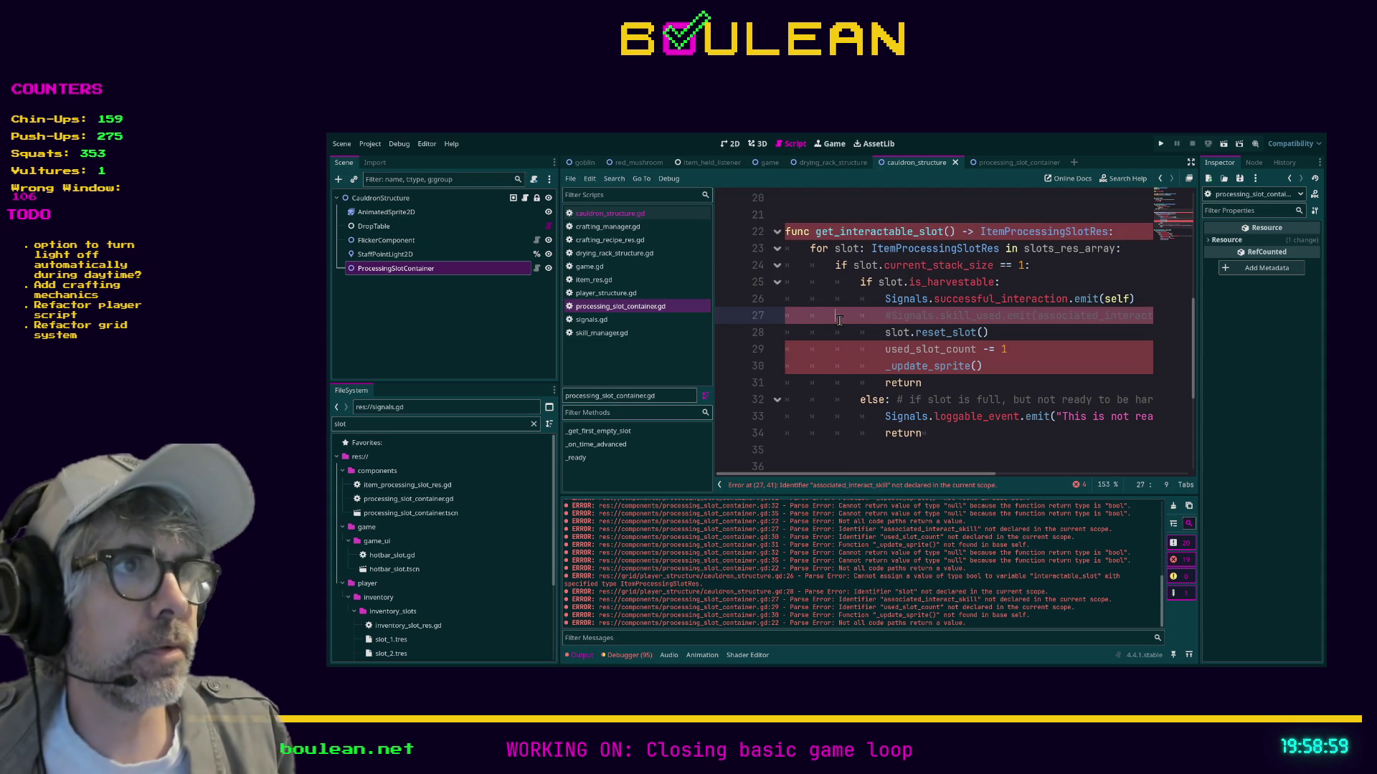
{"action": "key", "text": "ctrl+k"}
{"action": "key", "text": "Down"}
{"action": "key", "text": "Down"}
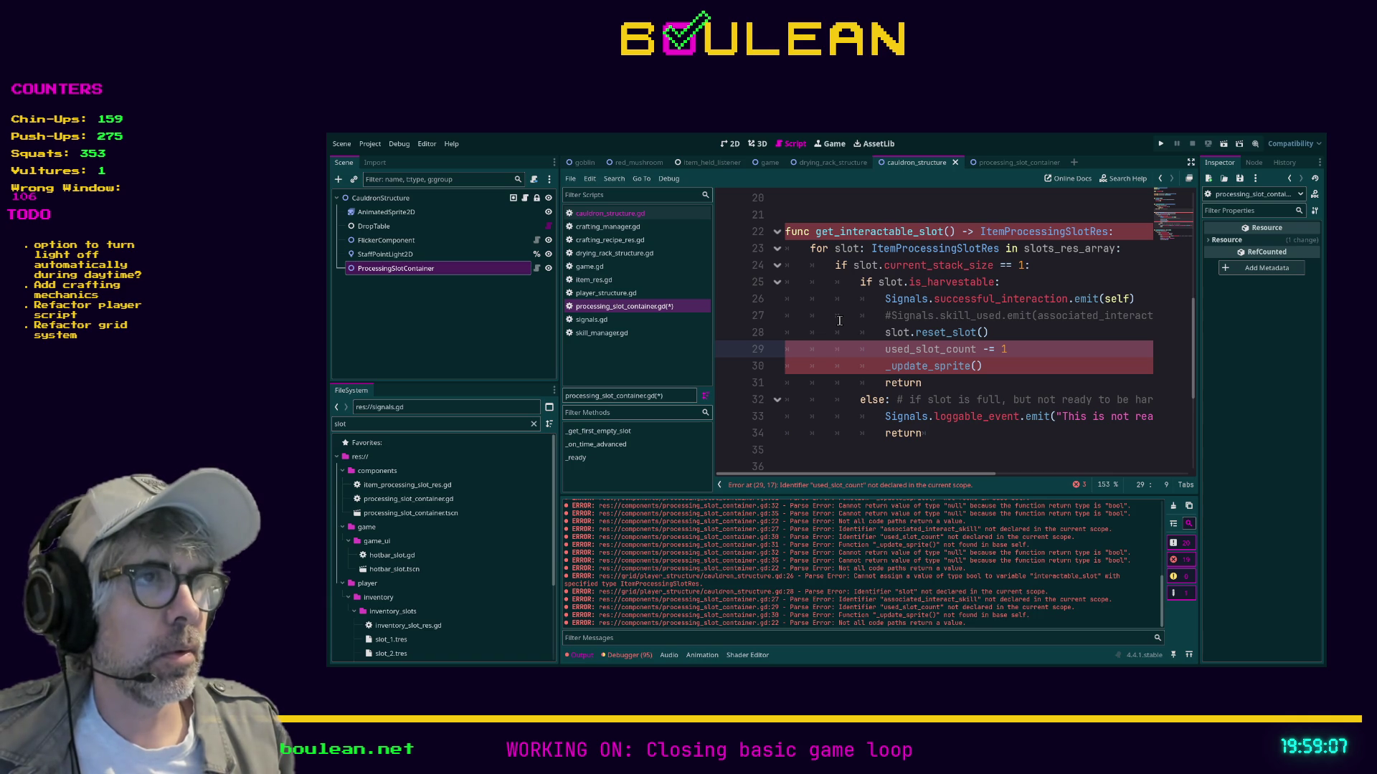
{"action": "key", "text": "ctrl+k"}
{"action": "key", "text": "Down"}
{"action": "key", "text": "ctrl+k"}
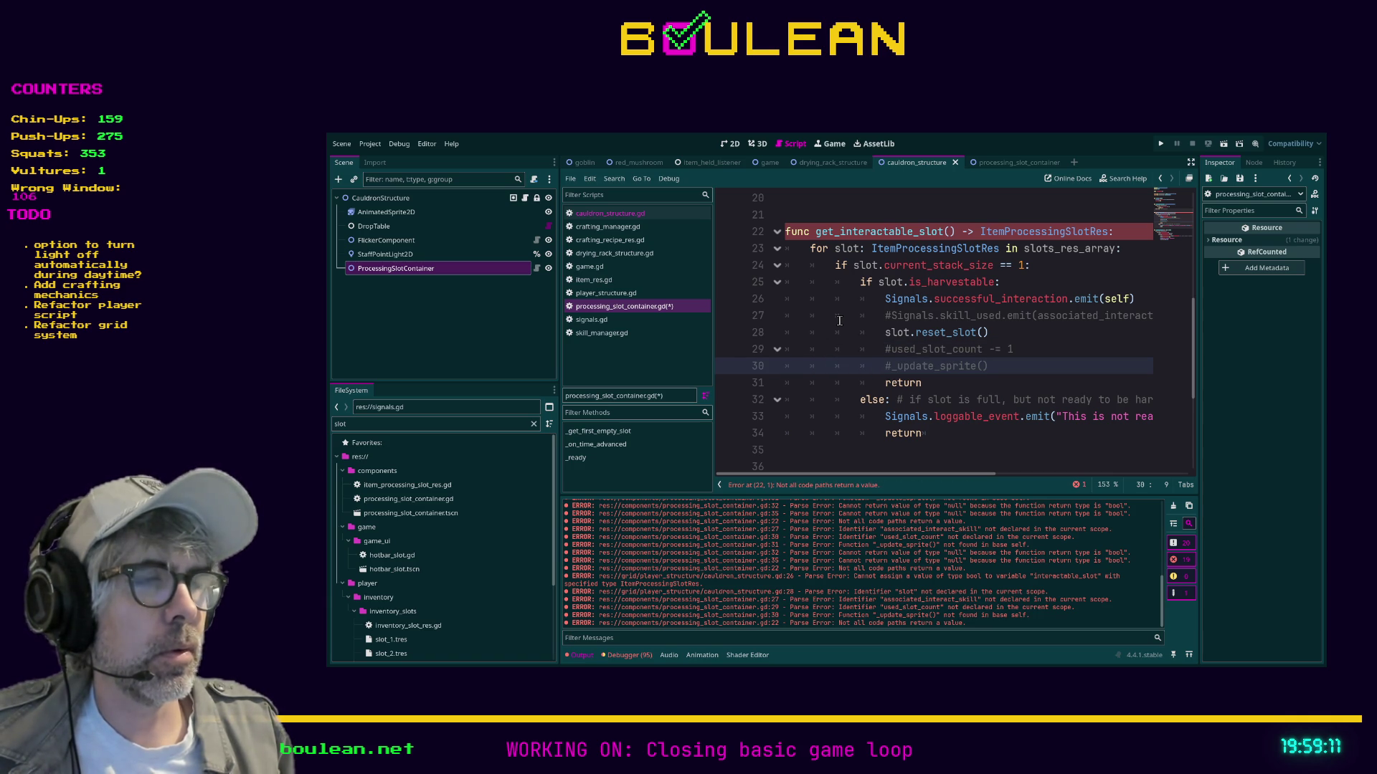
{"action": "scroll", "coordinate": [839, 321], "scroll_direction": "up", "scroll_amount": 6}
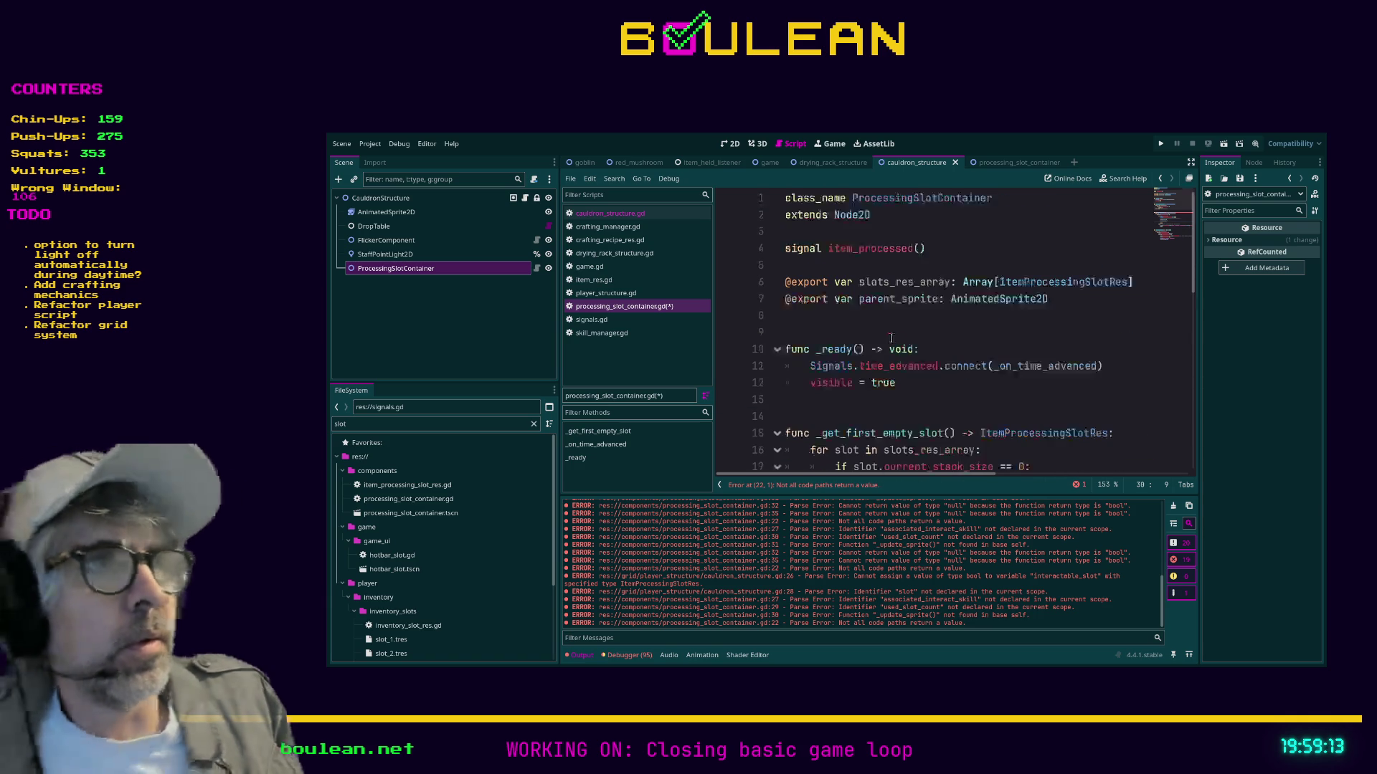
Fix the spelling of the used_slot_count: int variable declaration near line 9.
{"action": "left_click", "coordinate": [866, 340]}
{"action": "key", "text": "Return"}
{"action": "key", "text": "Return"}
{"action": "left_click", "coordinate": [867, 340]}
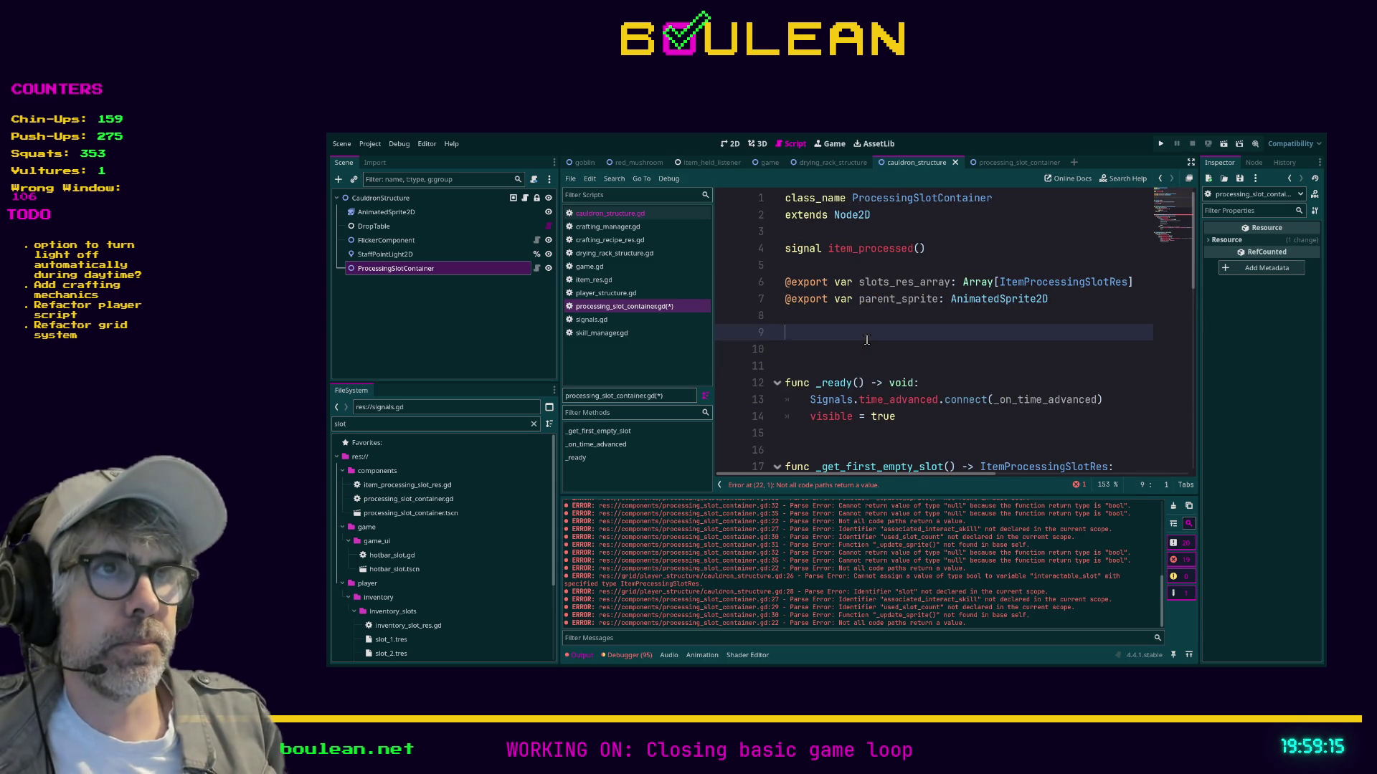
{"action": "type", "text": "var ised"}
{"action": "key", "text": "BackSpace"}
{"action": "key", "text": "BackSpace"}
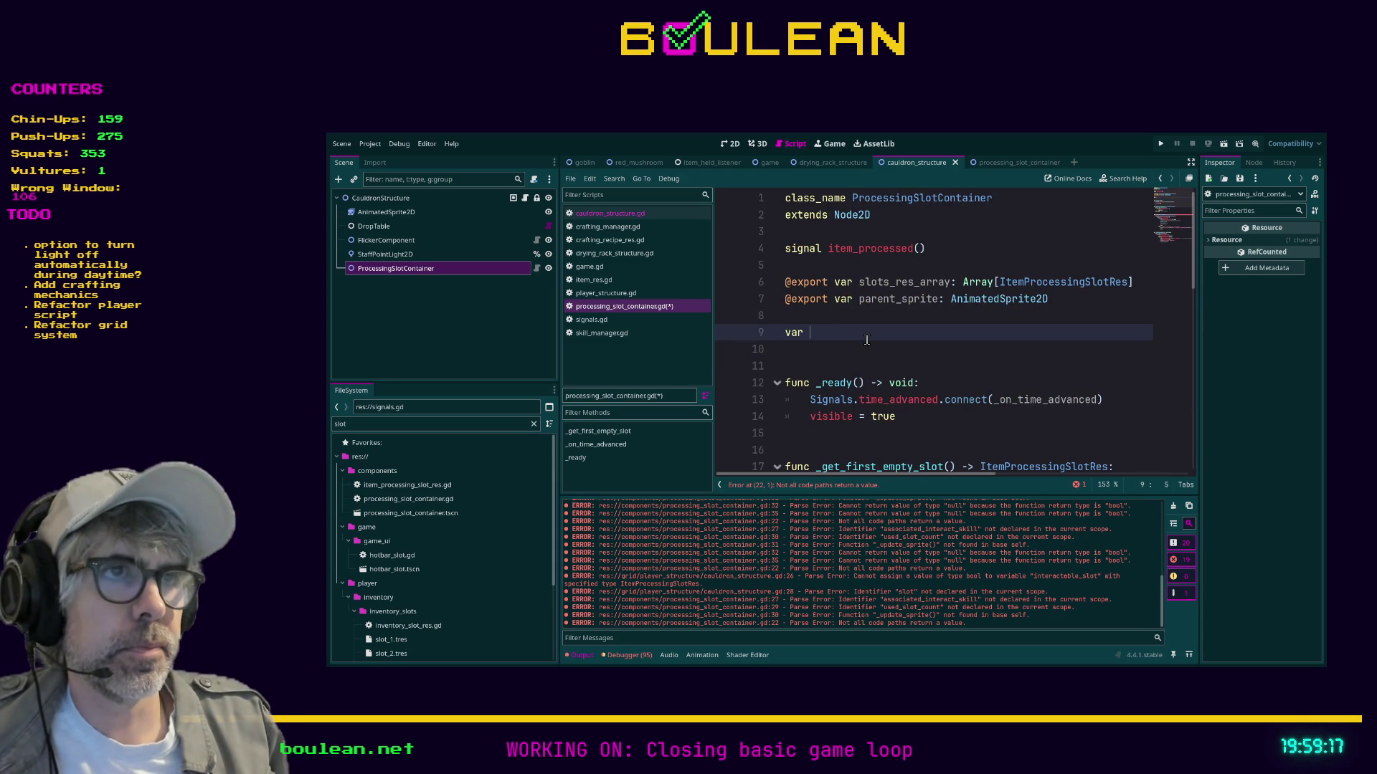
{"action": "type", "text": "used_l"}
{"action": "key", "text": "BackSpace"}
{"action": "type", "text": "slot_count: int"}
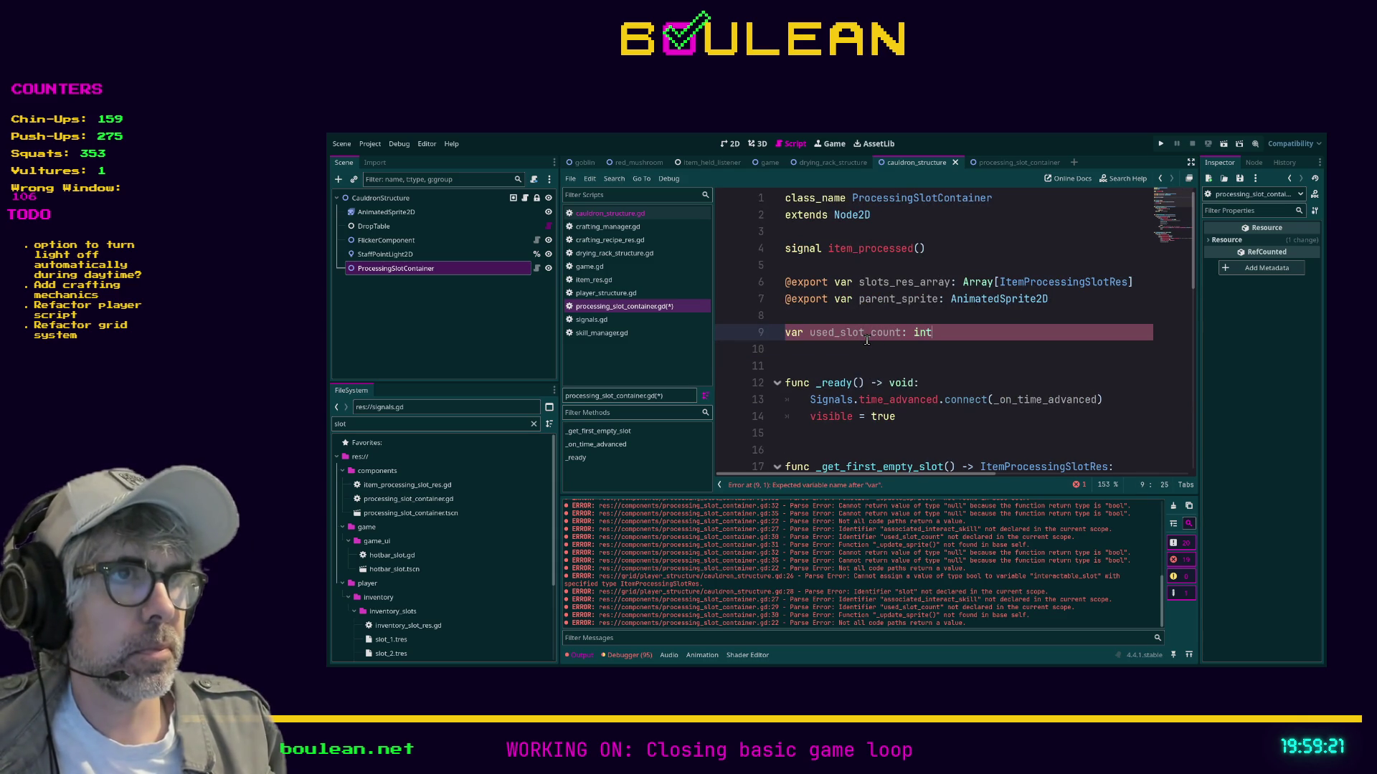
Uncomment the used_slot_count decrement in get_interactable_slot.
{"action": "scroll", "coordinate": [898, 329], "scroll_direction": "down", "scroll_amount": 4}
{"action": "scroll", "coordinate": [898, 329], "scroll_direction": "down", "scroll_amount": 4}
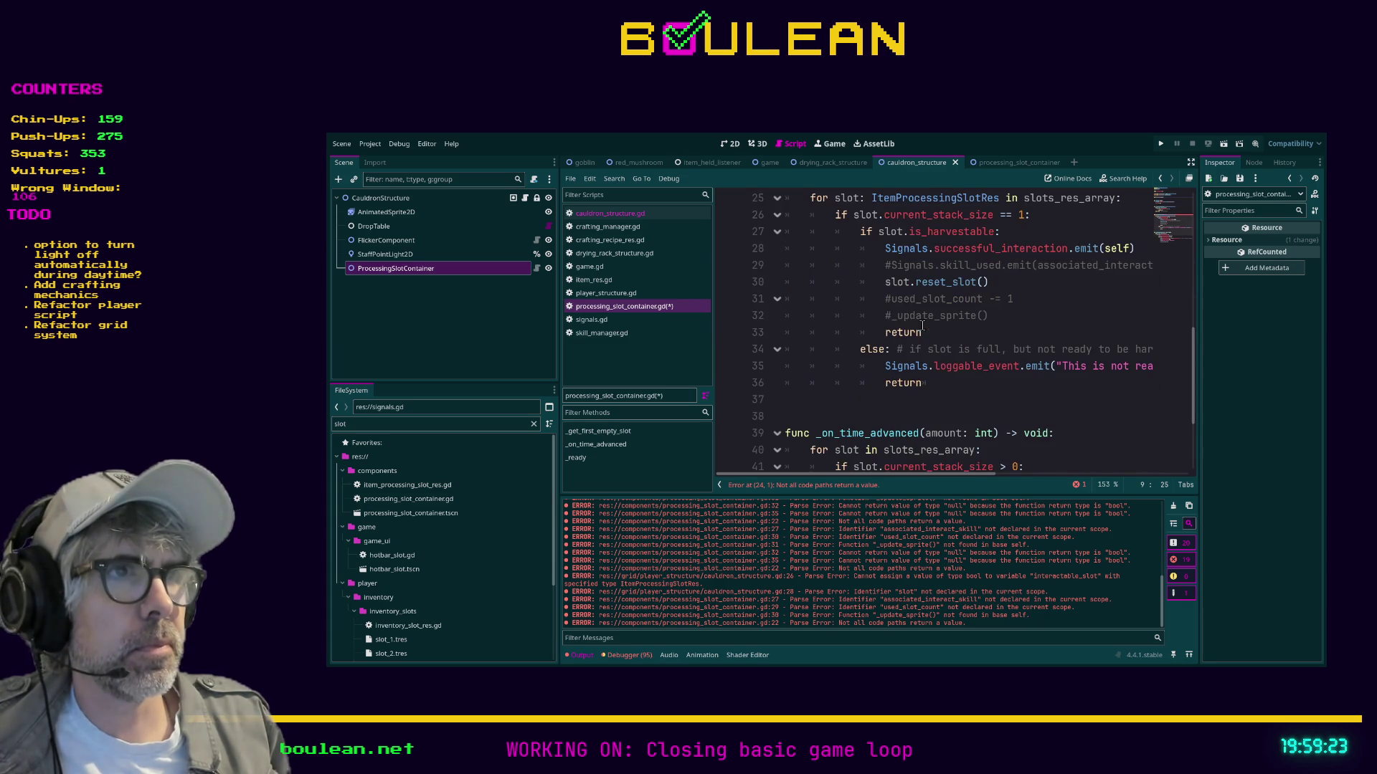
{"action": "left_click", "coordinate": [896, 298]}
{"action": "key", "text": "BackSpace"}
{"action": "scroll", "coordinate": [1035, 331], "scroll_direction": "up", "scroll_amount": 1}
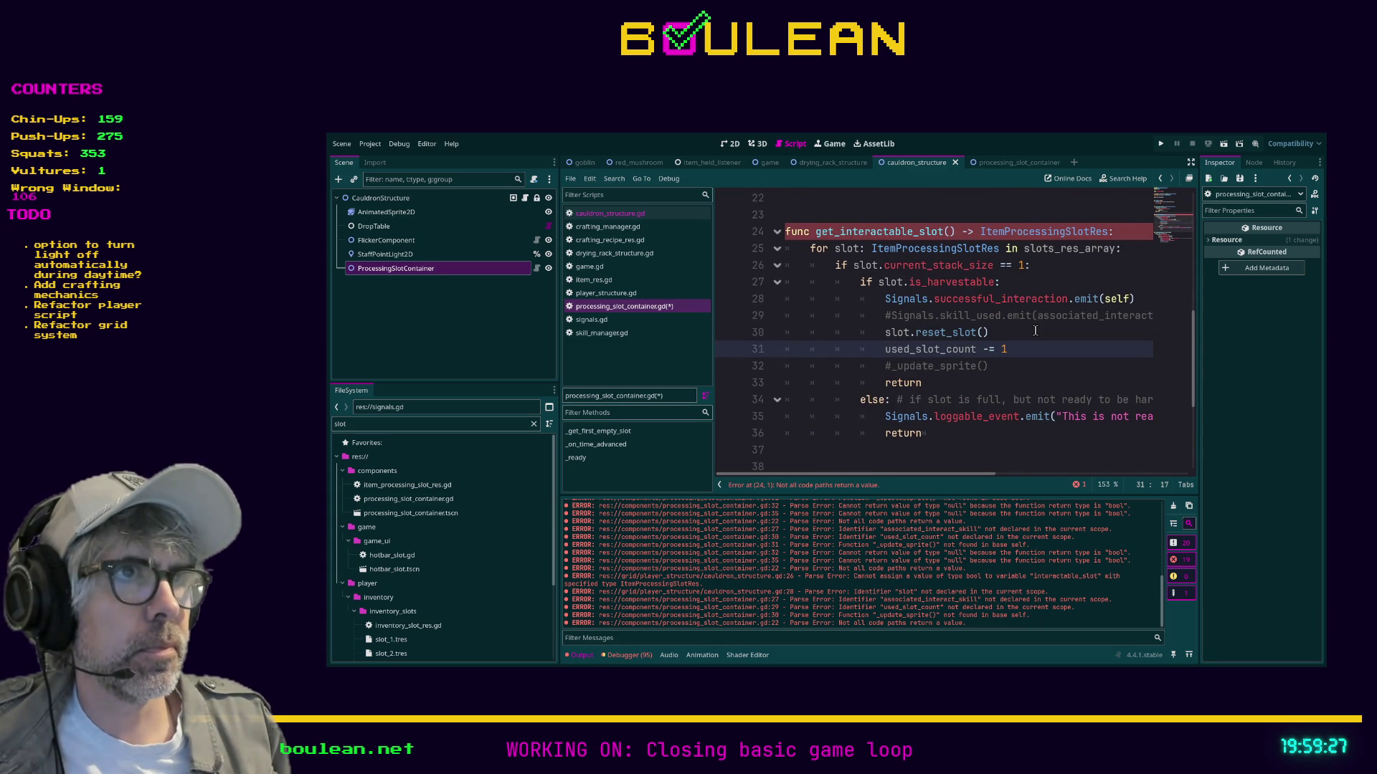
{"action": "scroll", "coordinate": [1035, 331], "scroll_direction": "up", "scroll_amount": 1}
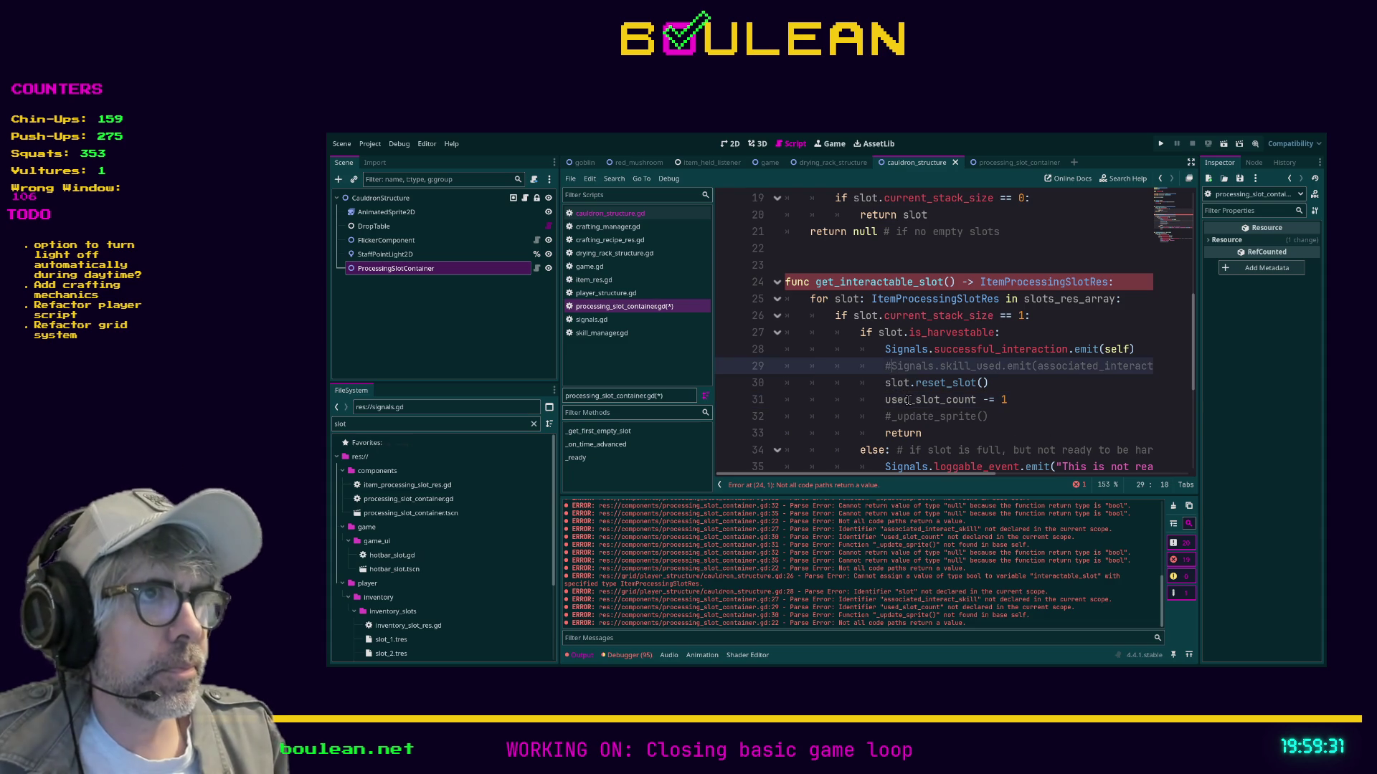
Make the else branch return null and add a final 'return null' after the loop.
{"action": "left_click", "coordinate": [893, 366]}
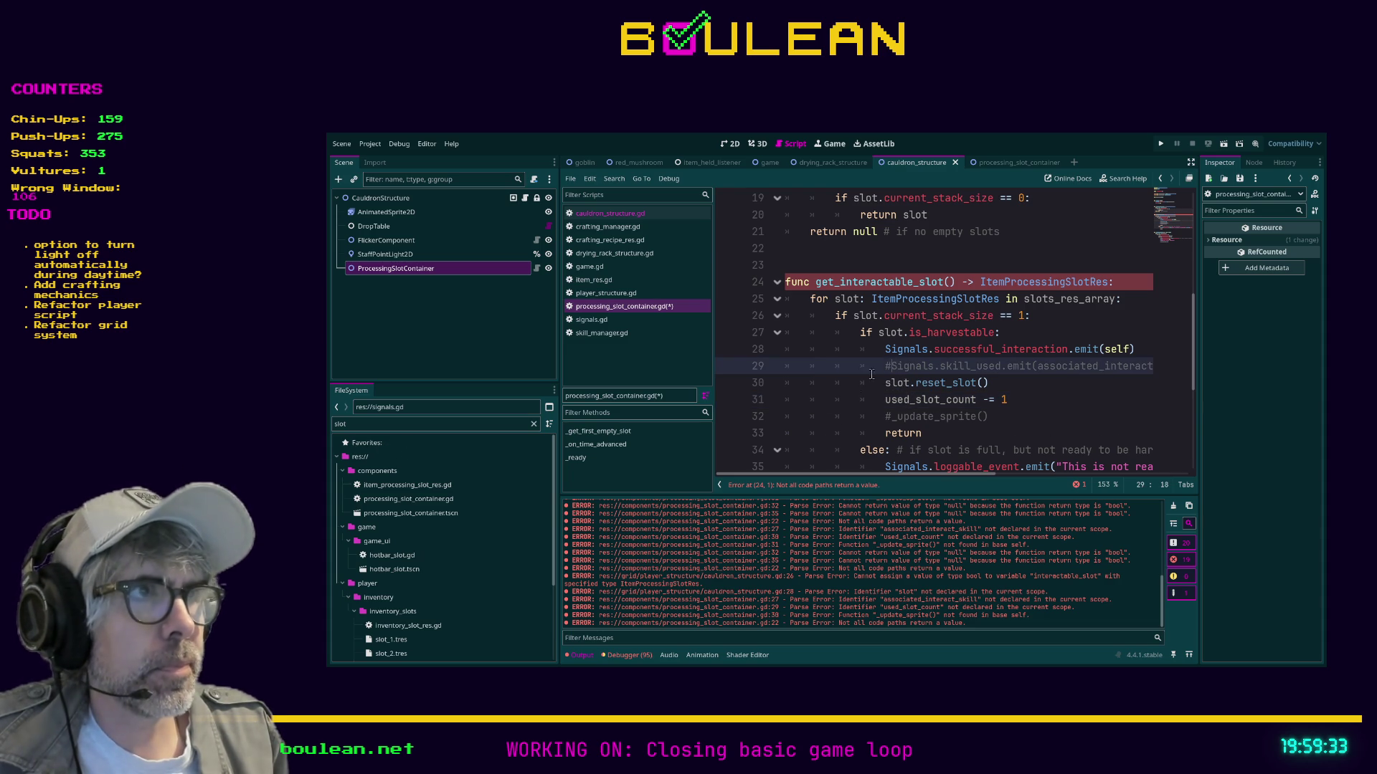
{"action": "scroll", "coordinate": [980, 299], "scroll_direction": "down", "scroll_amount": 3}
{"action": "scroll", "coordinate": [966, 294], "scroll_direction": "up", "scroll_amount": 1}
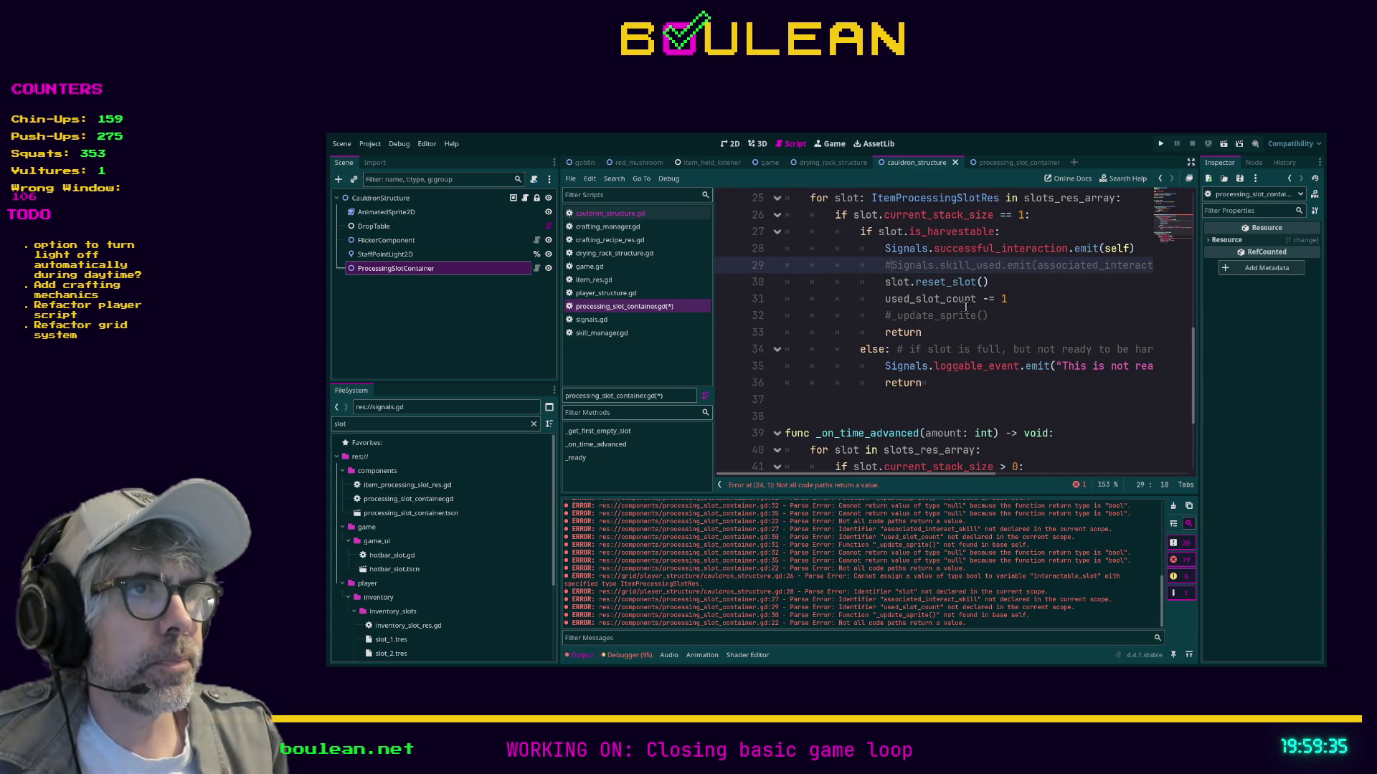
{"action": "scroll", "coordinate": [966, 307], "scroll_direction": "up", "scroll_amount": 1}
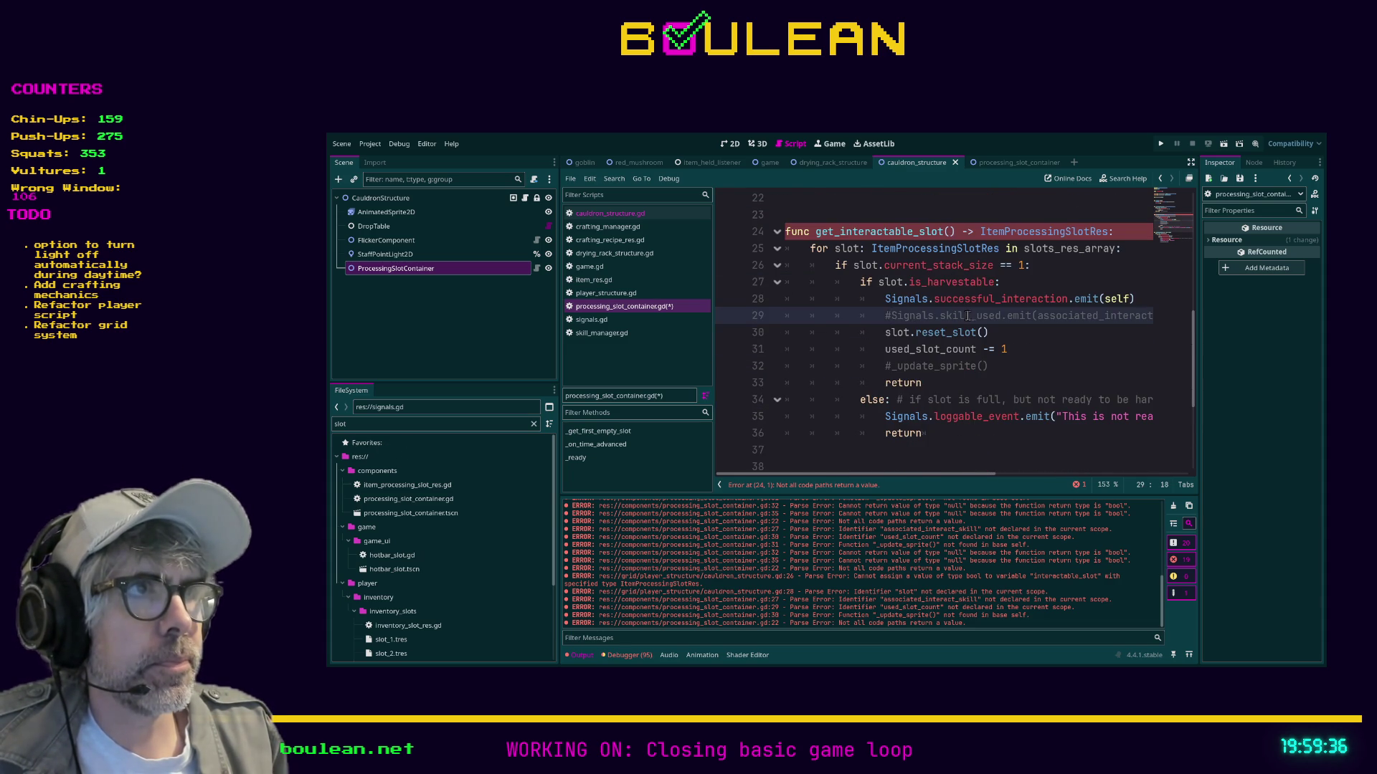
{"action": "left_click", "coordinate": [944, 384]}
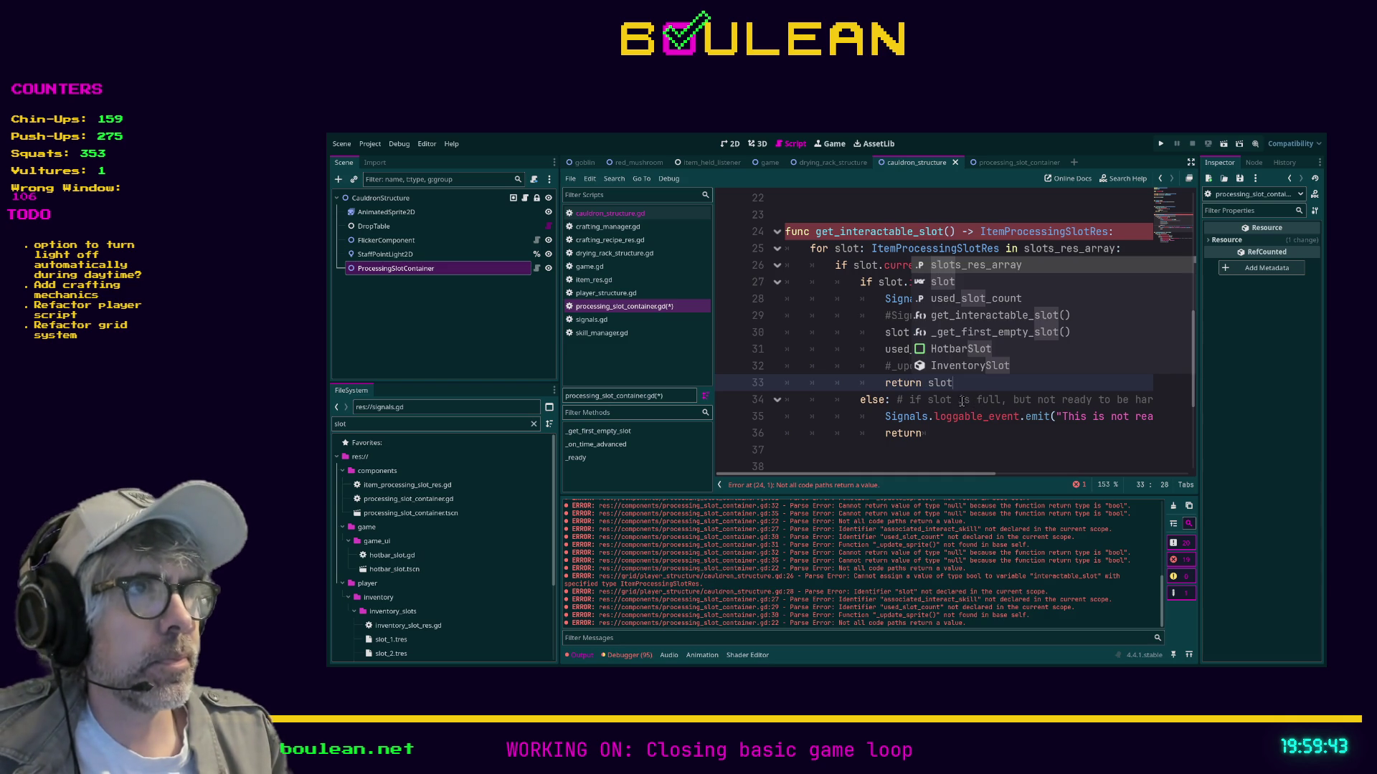
{"action": "left_click", "coordinate": [956, 436]}
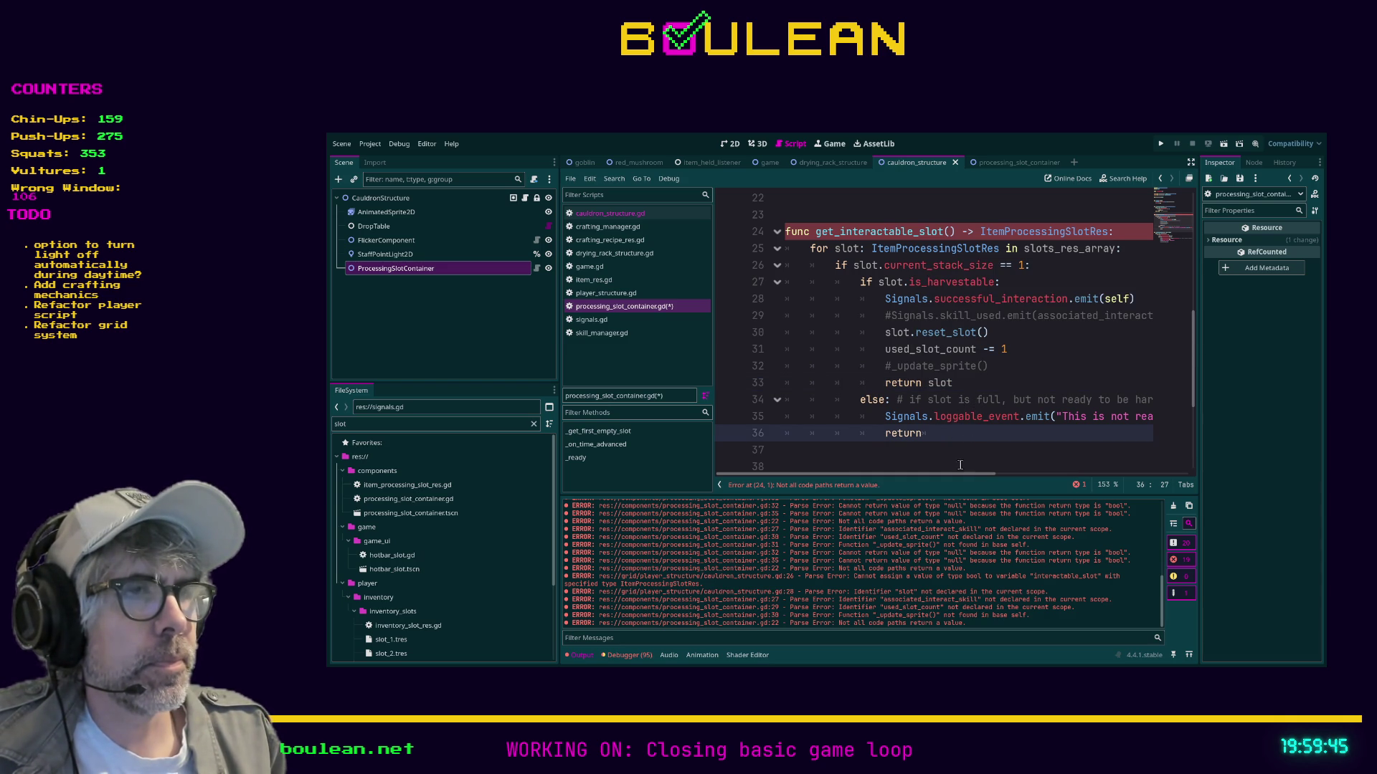
{"action": "type", "text": "null"}
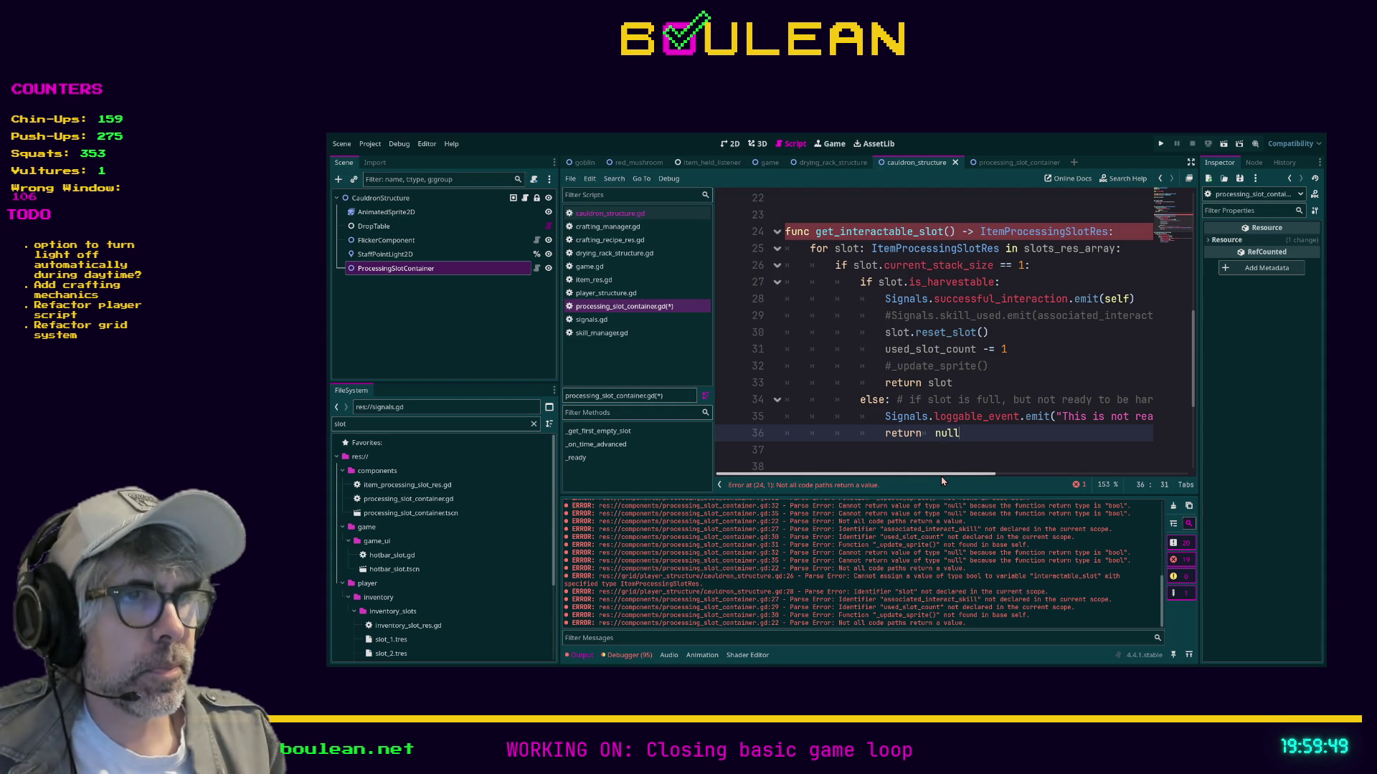
{"action": "scroll", "coordinate": [927, 475], "scroll_direction": "right", "scroll_amount": 1}
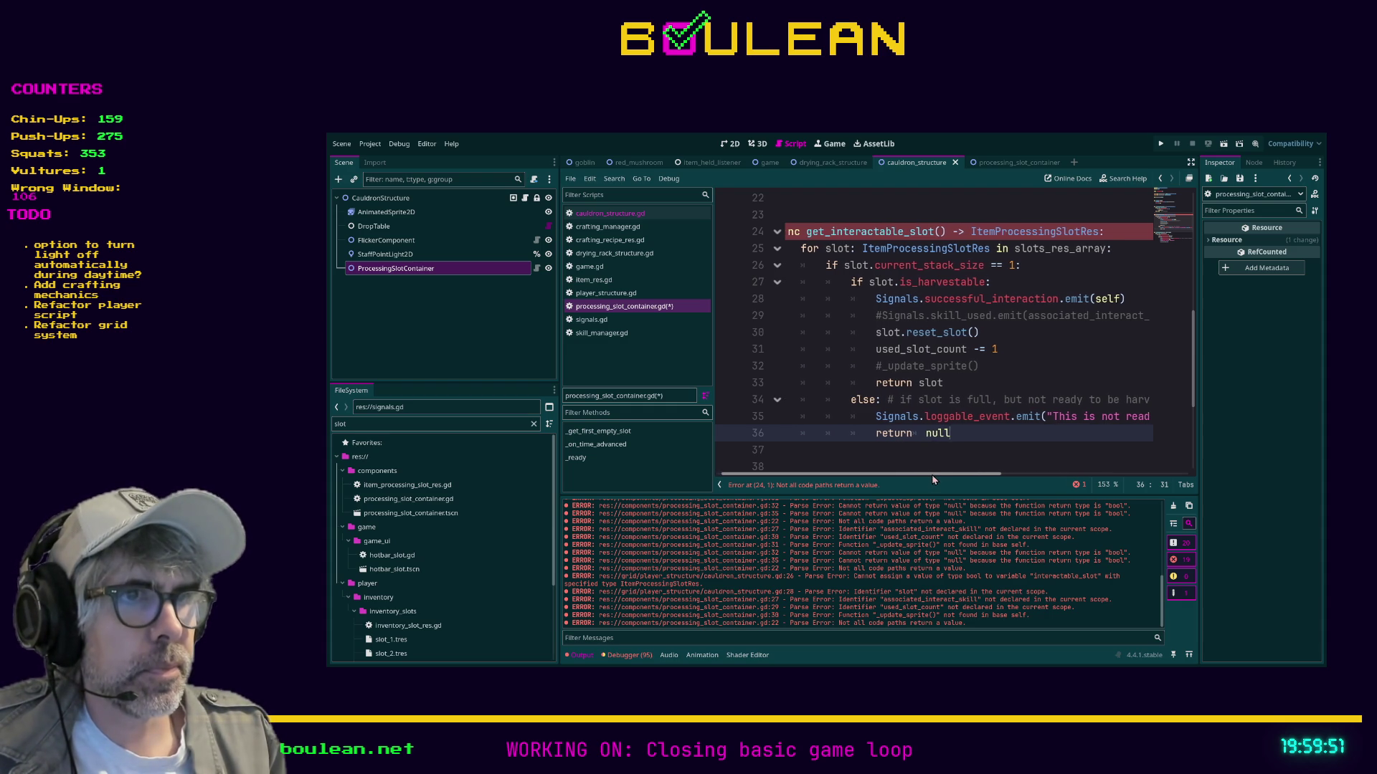
{"action": "left_click_drag", "start_coordinate": [932, 475], "coordinate": [925, 475]}
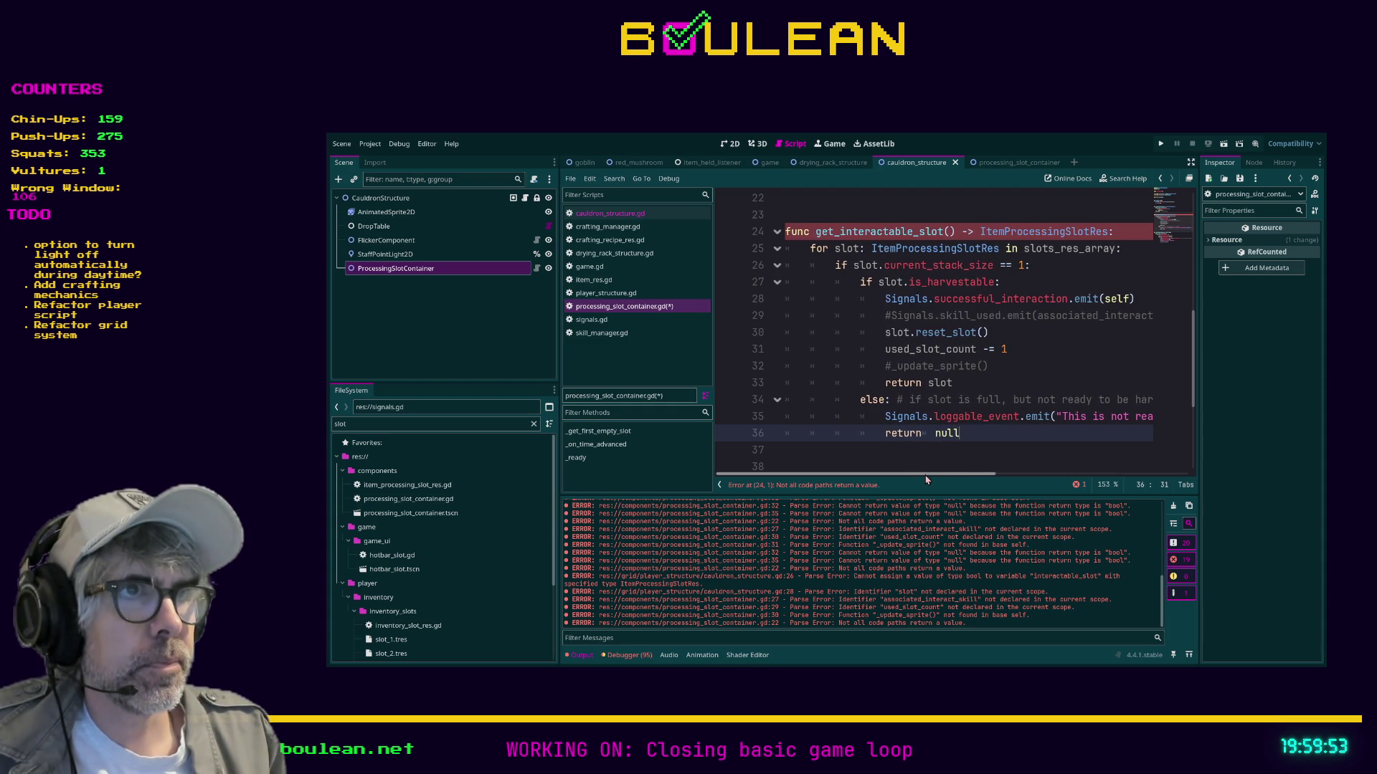
{"action": "key", "text": "Return"}
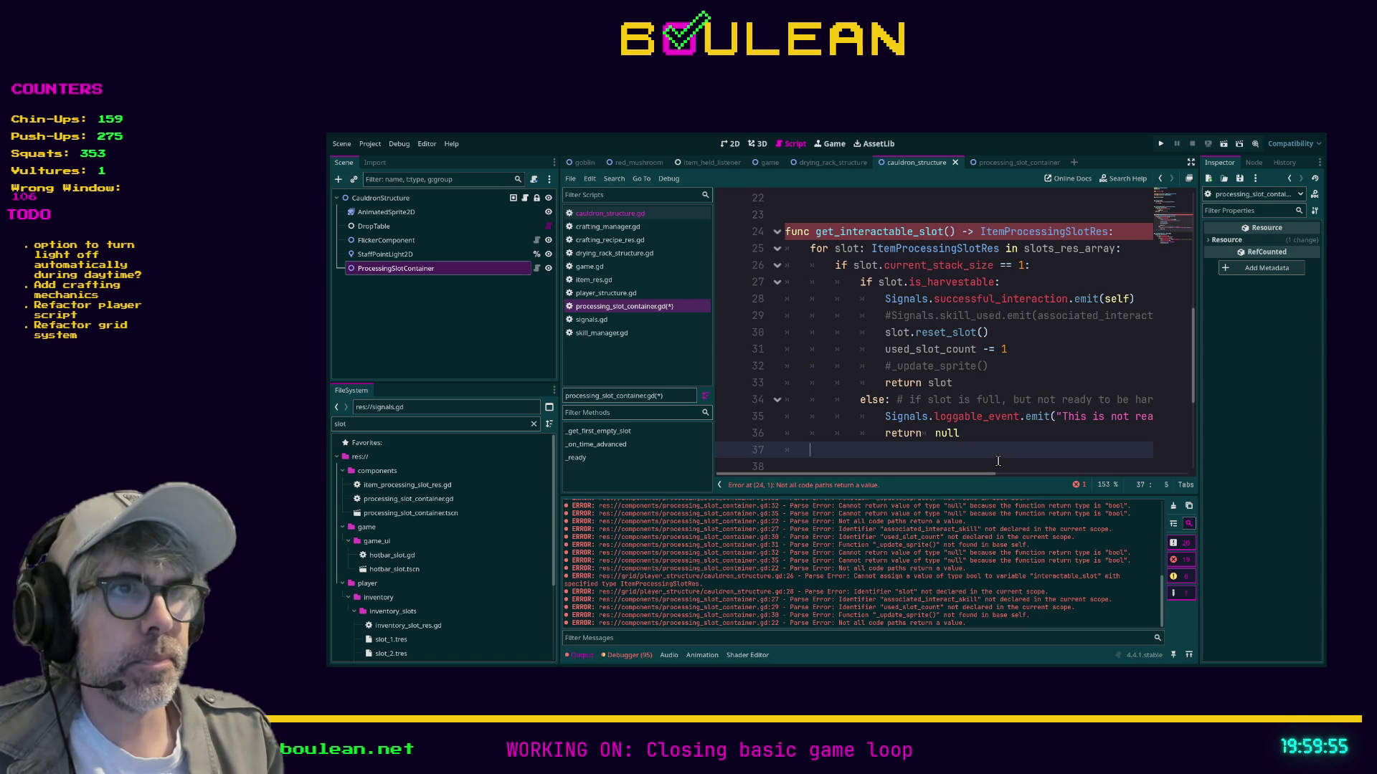
{"action": "type", "text": "return null"}
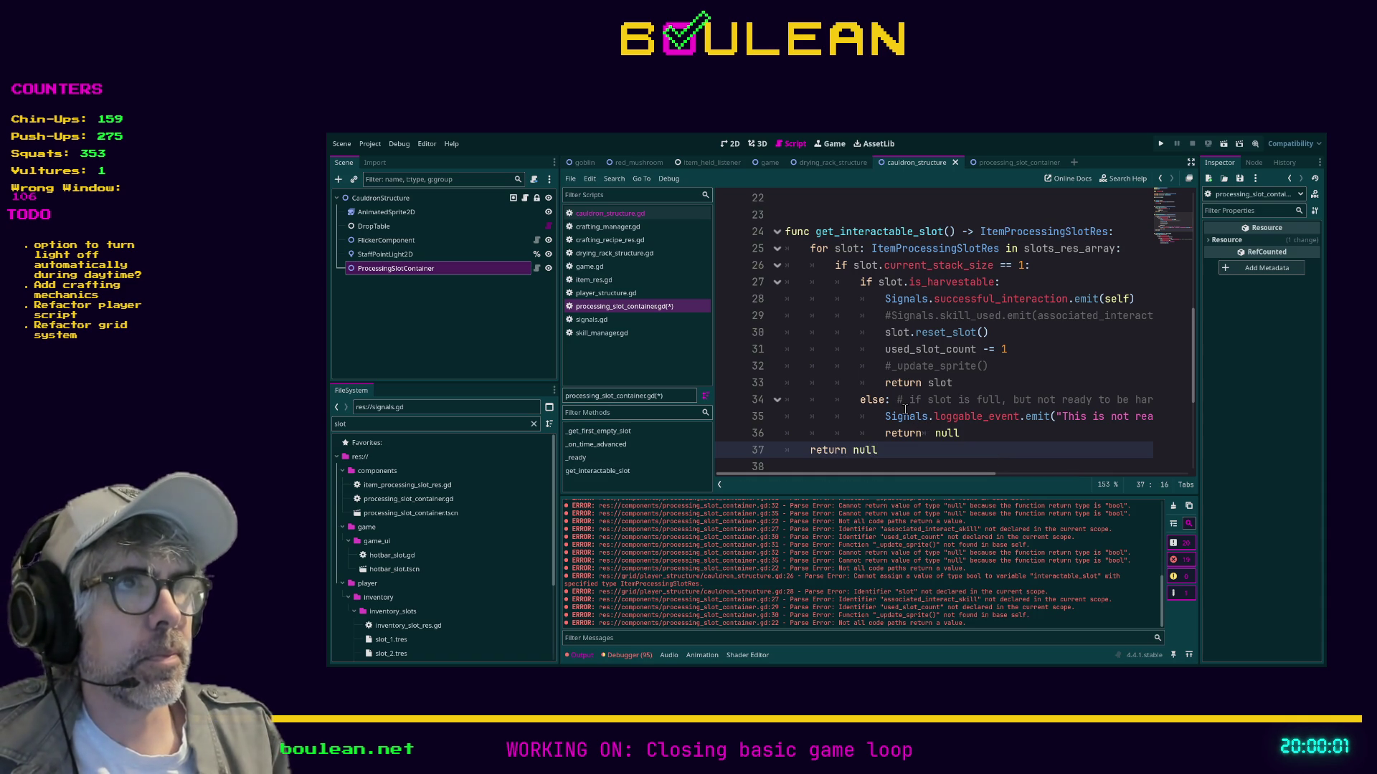
Uncomment the skill_used signal emit line.
{"action": "left_click", "coordinate": [1056, 363]}
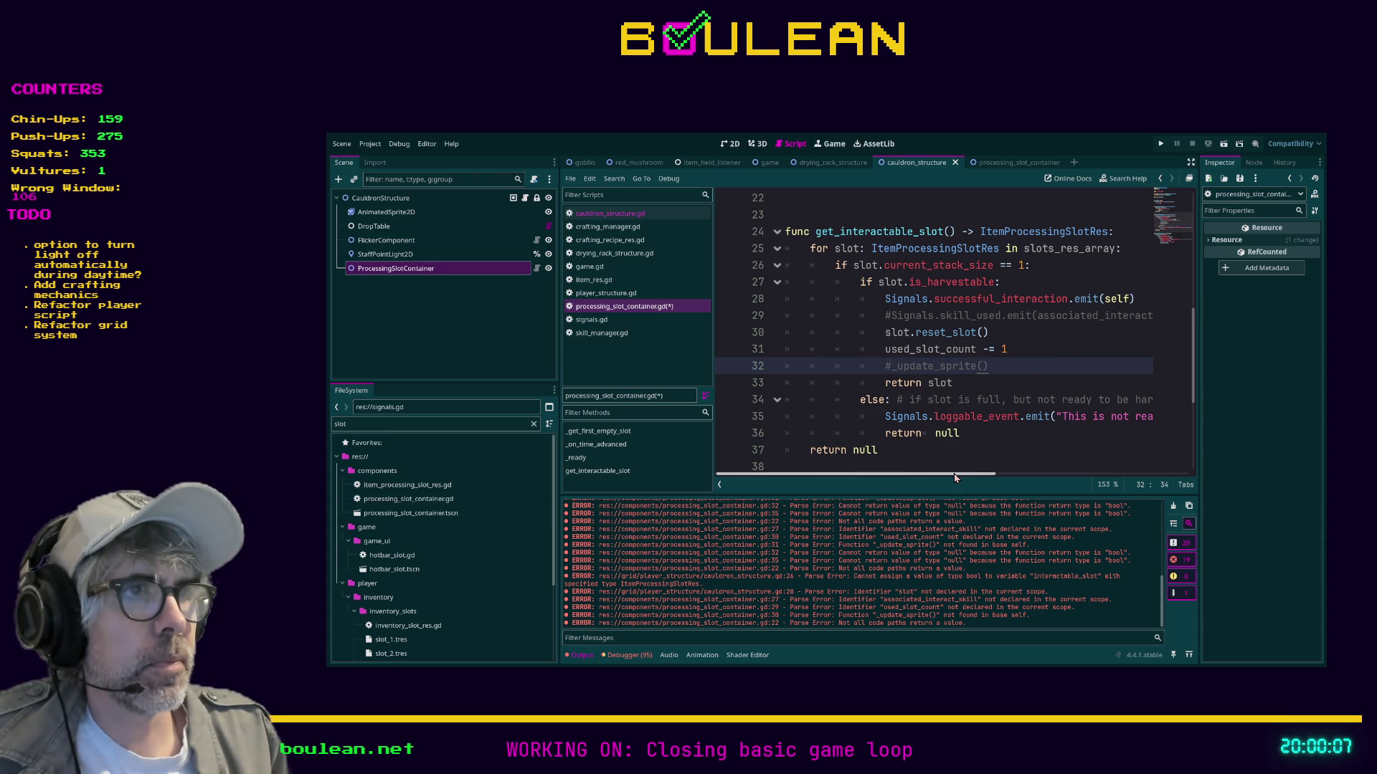
{"action": "left_click_drag", "start_coordinate": [956, 474], "coordinate": [968, 479]}
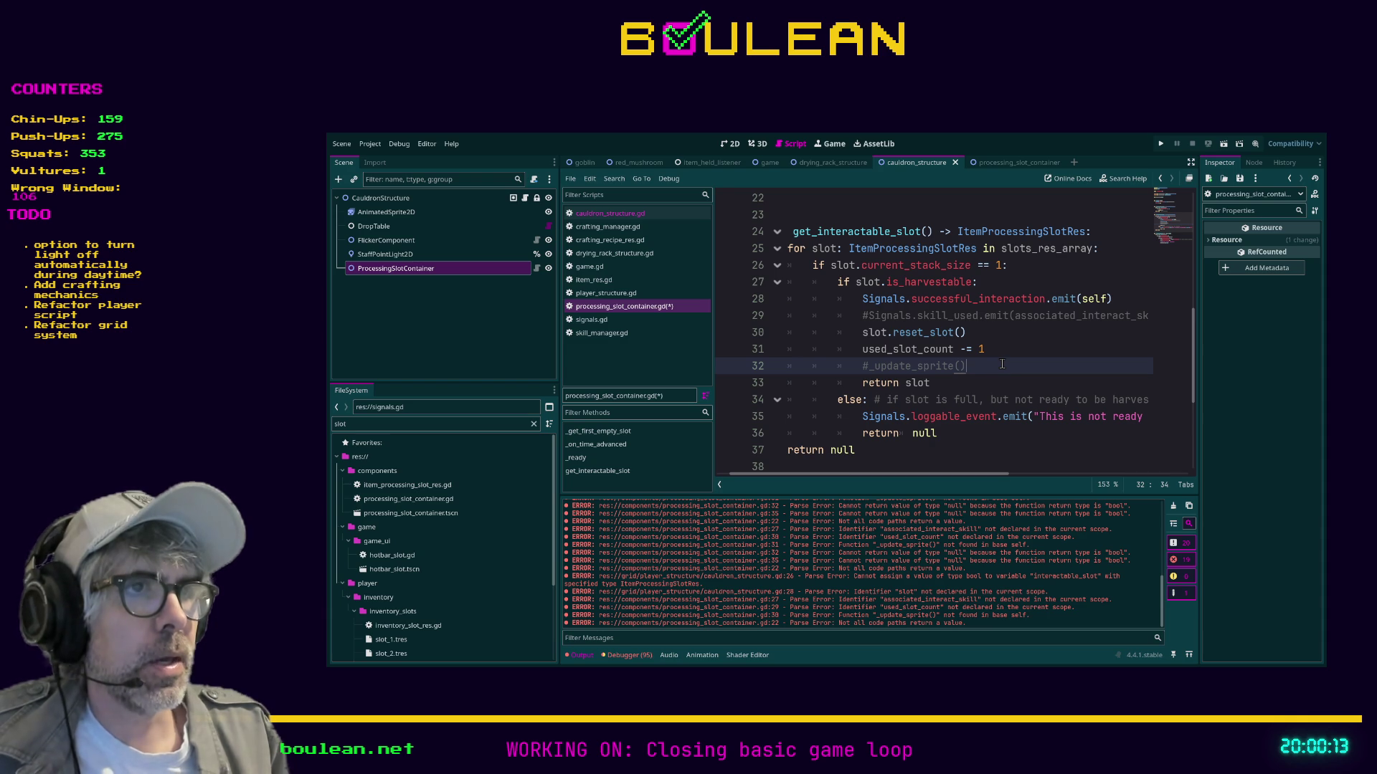
{"action": "key", "text": "Up"}
{"action": "key", "text": "Up"}
{"action": "key", "text": "Up"}
{"action": "key", "text": "ctrl+k"}
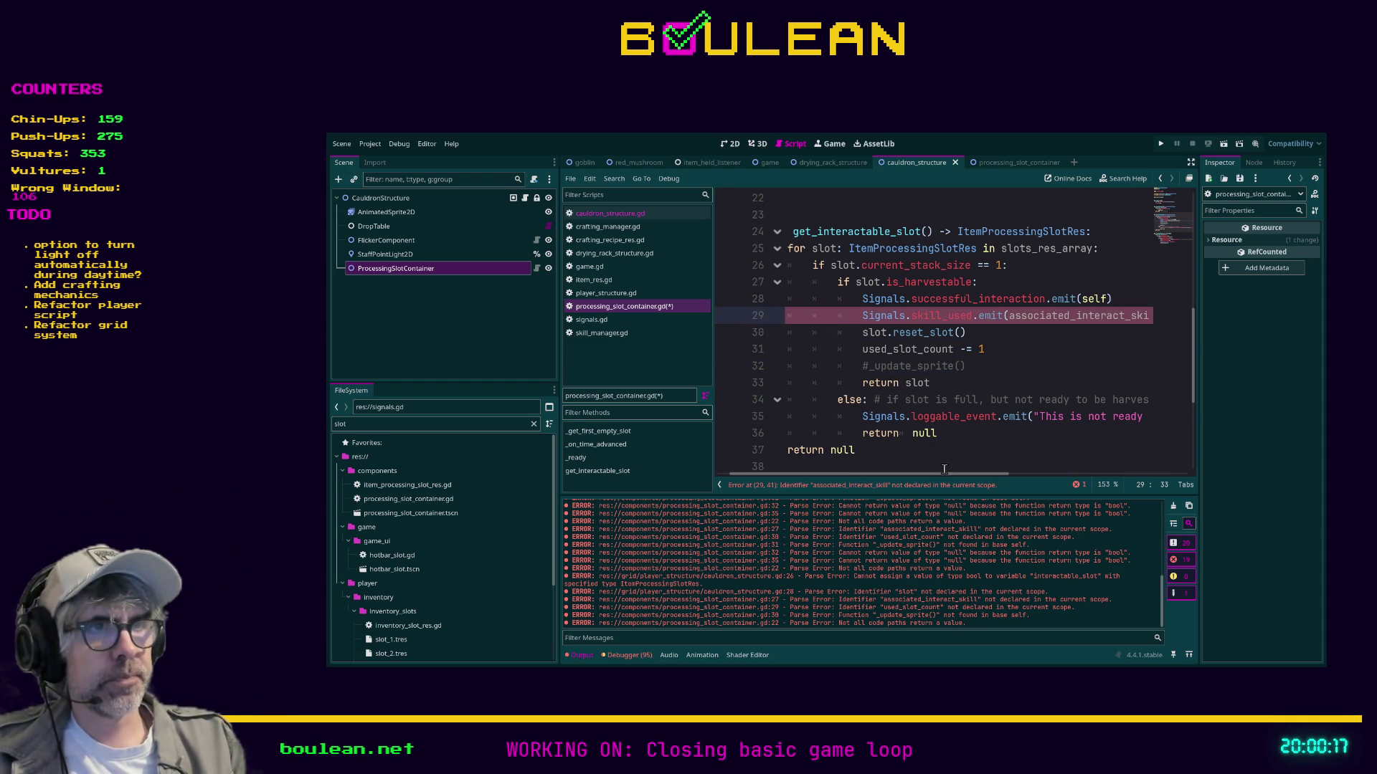
Move the skill_used emit line from the slot container script into cauldron _on_interact, below the inventory call.
{"action": "mouse_move", "coordinate": [941, 477]}
{"action": "left_mouse_down"}
{"action": "mouse_move", "coordinate": [997, 479]}
{"action": "mouse_move", "coordinate": [923, 478]}
{"action": "mouse_move", "coordinate": [994, 475]}
{"action": "left_mouse_up"}
{"action": "left_click_drag", "start_coordinate": [1078, 315], "coordinate": [756, 316]}
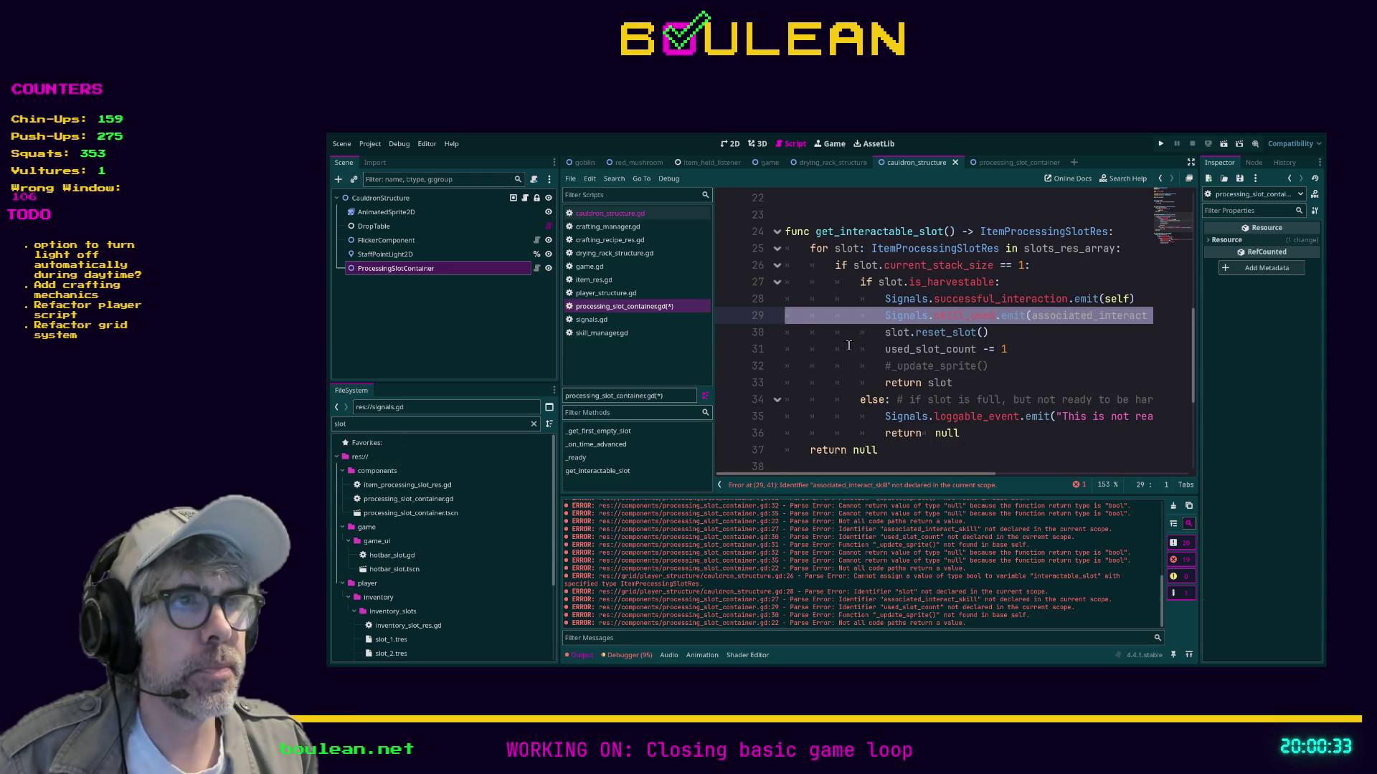
{"action": "key", "text": "Delete"}
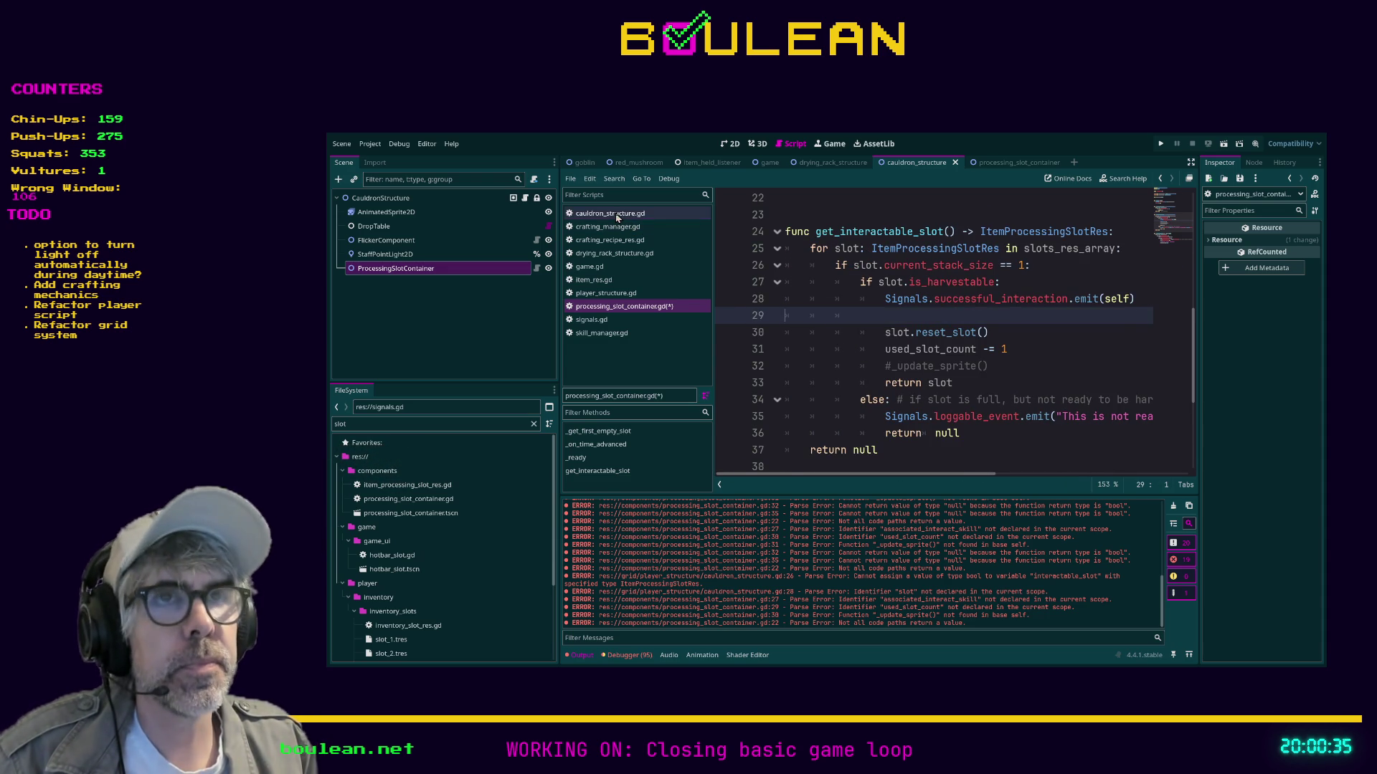
{"action": "left_click", "coordinate": [610, 213]}
{"action": "key", "text": "Up"}
{"action": "key", "text": "Up"}
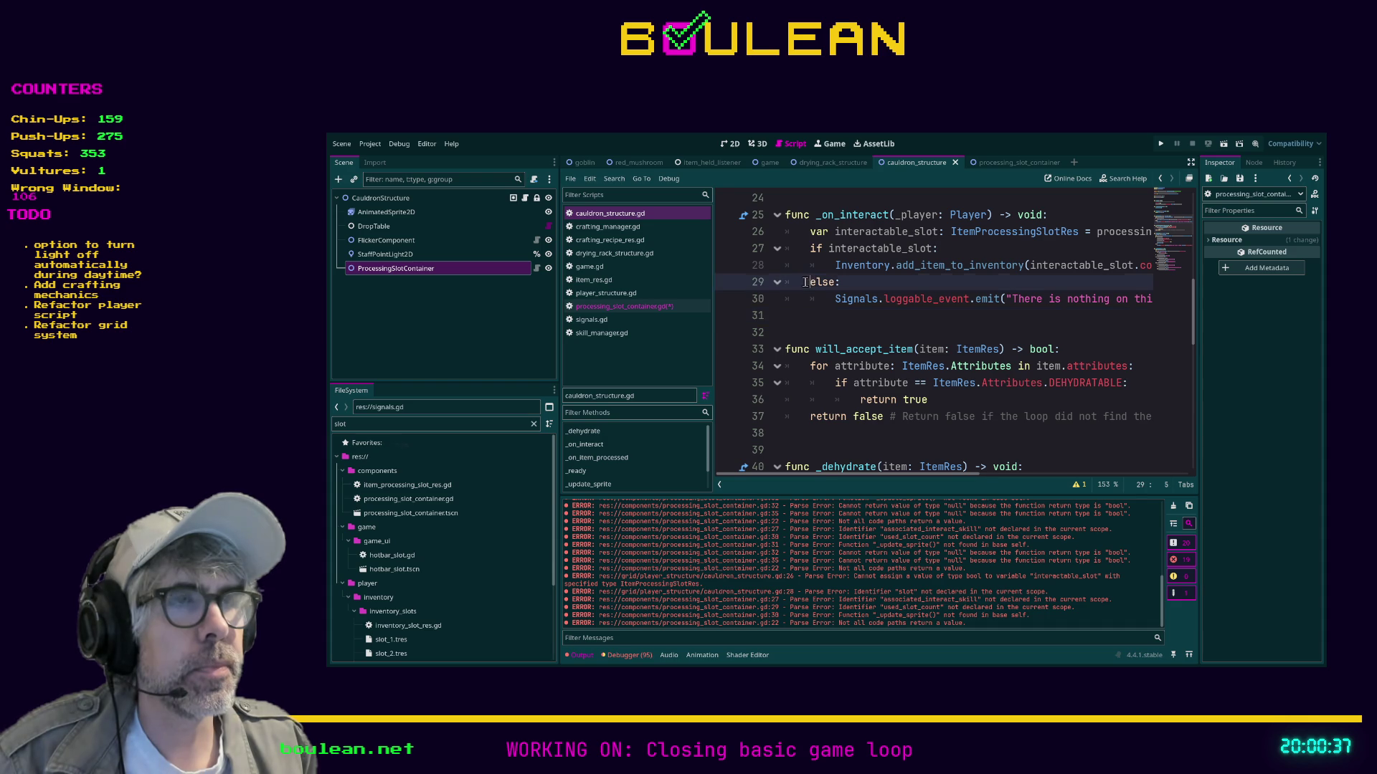
{"action": "key", "text": "Return"}
{"action": "key", "text": "Up"}
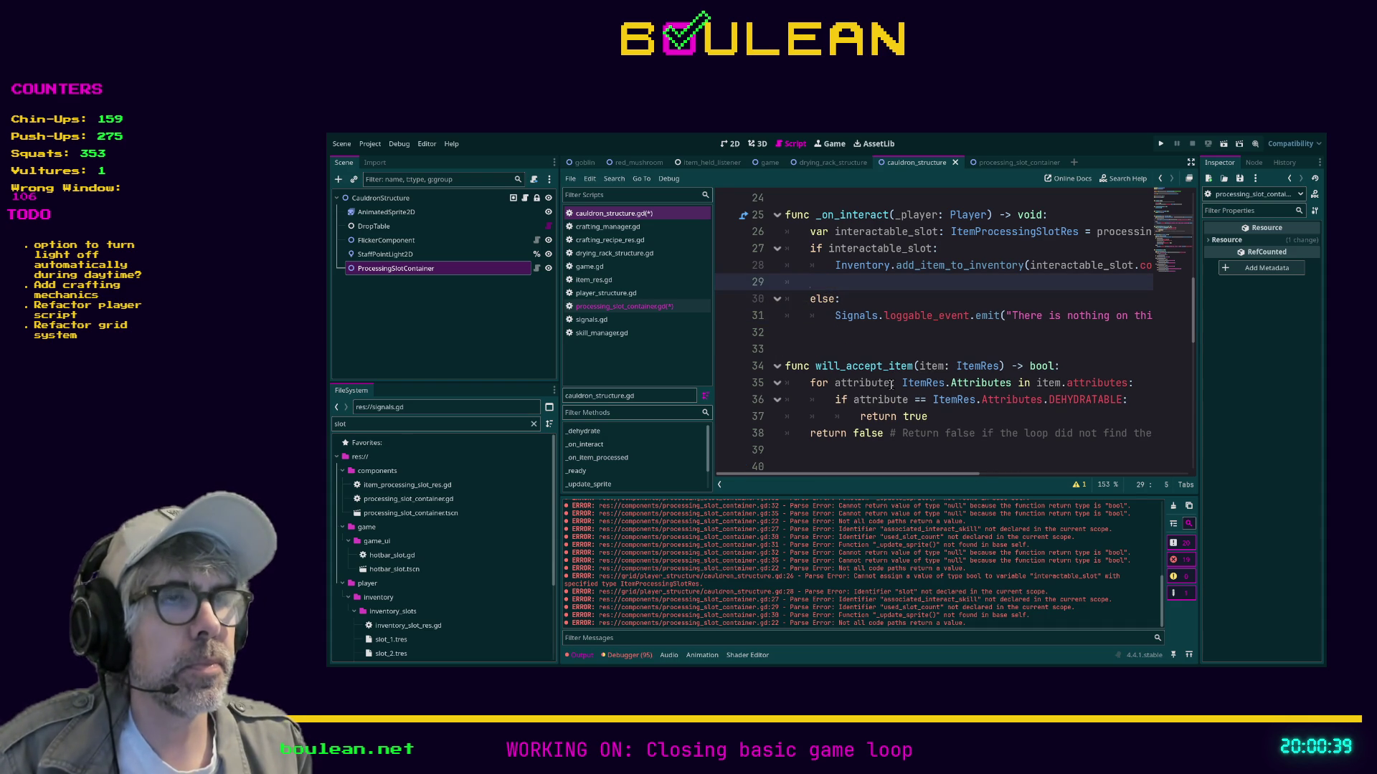
{"action": "key", "text": "ctrl+v"}
Align the pasted skill_used emit under the inventory call and save the scripts.
{"action": "key", "text": "Home"}
{"action": "key", "text": "BackSpace"}
{"action": "key", "text": "BackSpace"}
{"action": "key", "text": "Home"}
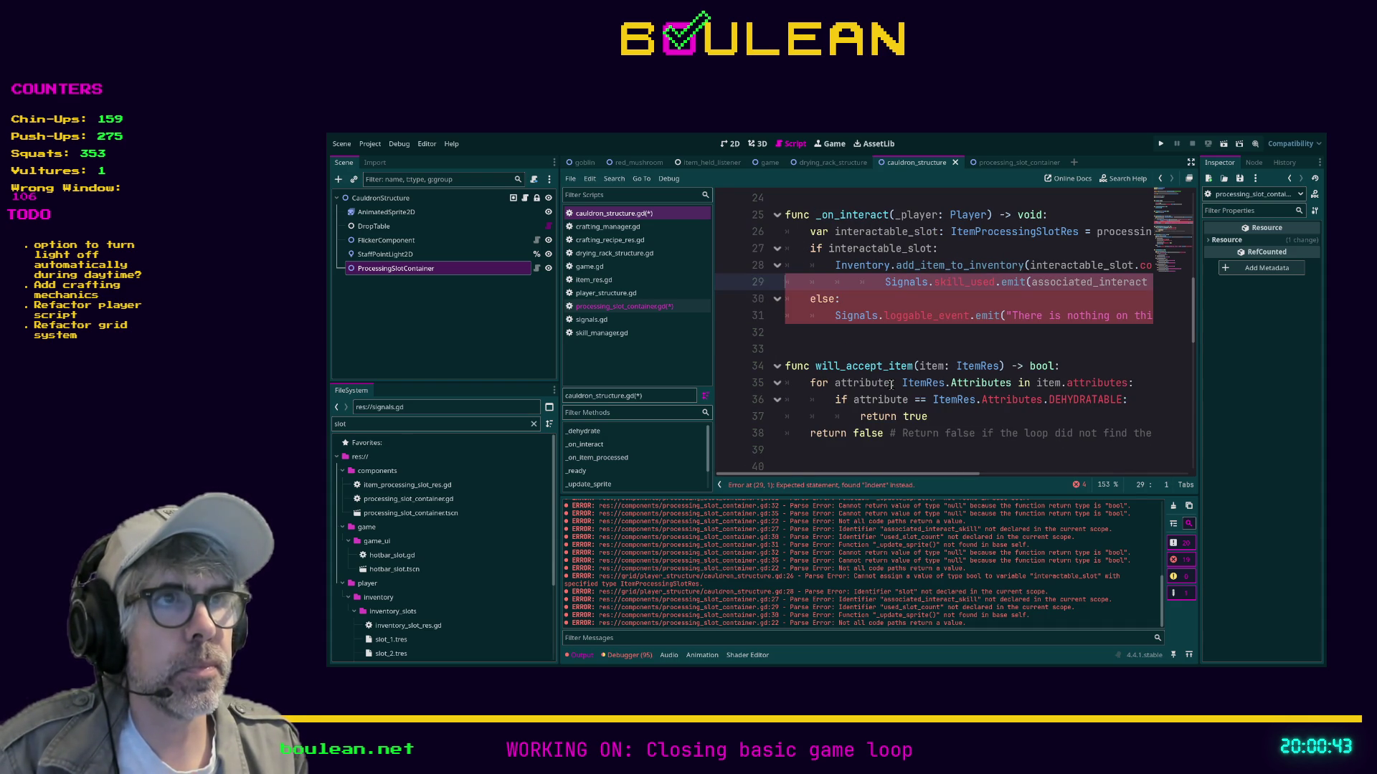
{"action": "key", "text": "Delete"}
{"action": "key", "text": "Delete"}
{"action": "key", "text": "Delete"}
{"action": "key", "text": "Tab"}
{"action": "left_click", "coordinate": [897, 347]}
{"action": "key", "text": "ctrl+s"}
Move the successful_interaction emit call into the cauldron script, directly below the skill_used emit.
{"action": "left_click", "coordinate": [629, 308]}
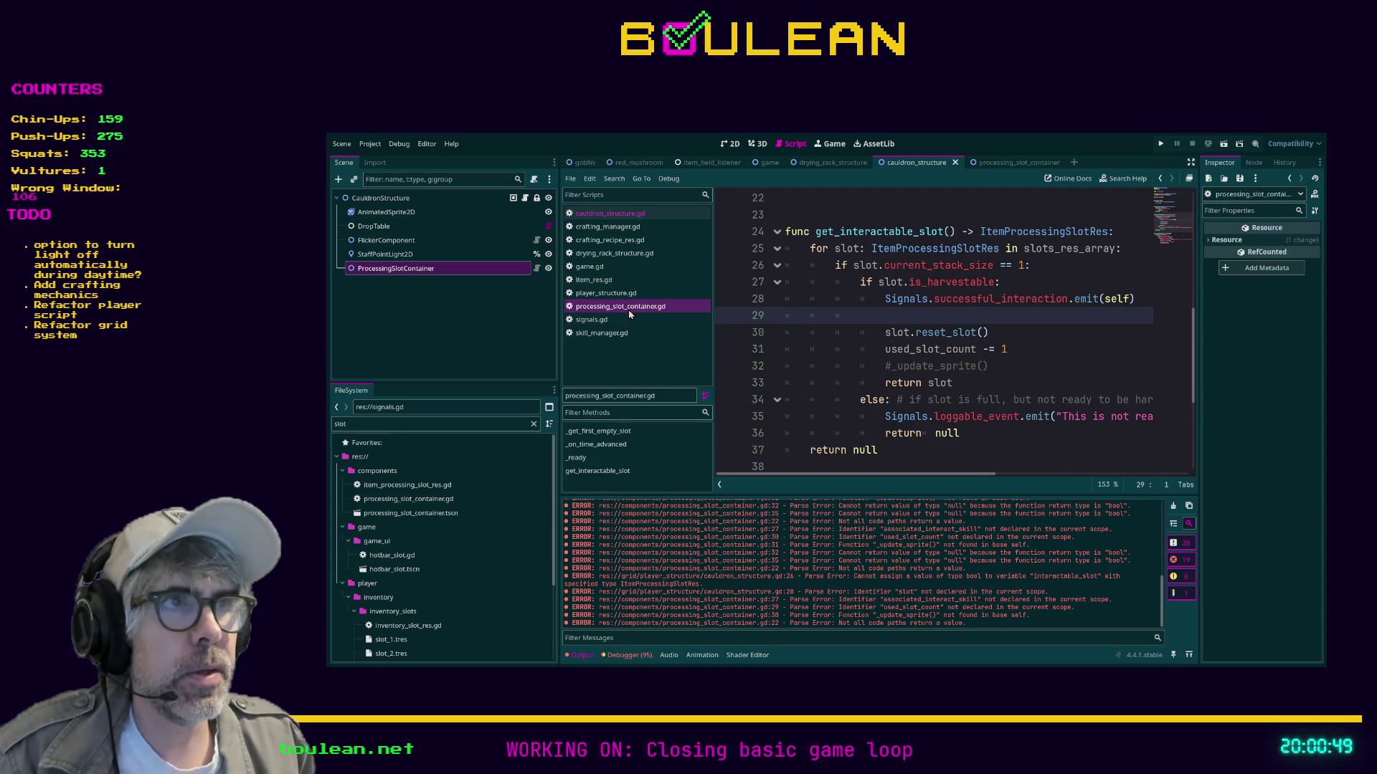
{"action": "left_click", "coordinate": [945, 301]}
{"action": "key", "text": "End"}
{"action": "key", "text": "shift+Home"}
{"action": "key", "text": "ctrl+c"}
{"action": "key", "text": "BackSpace"}
{"action": "left_click", "coordinate": [609, 213]}
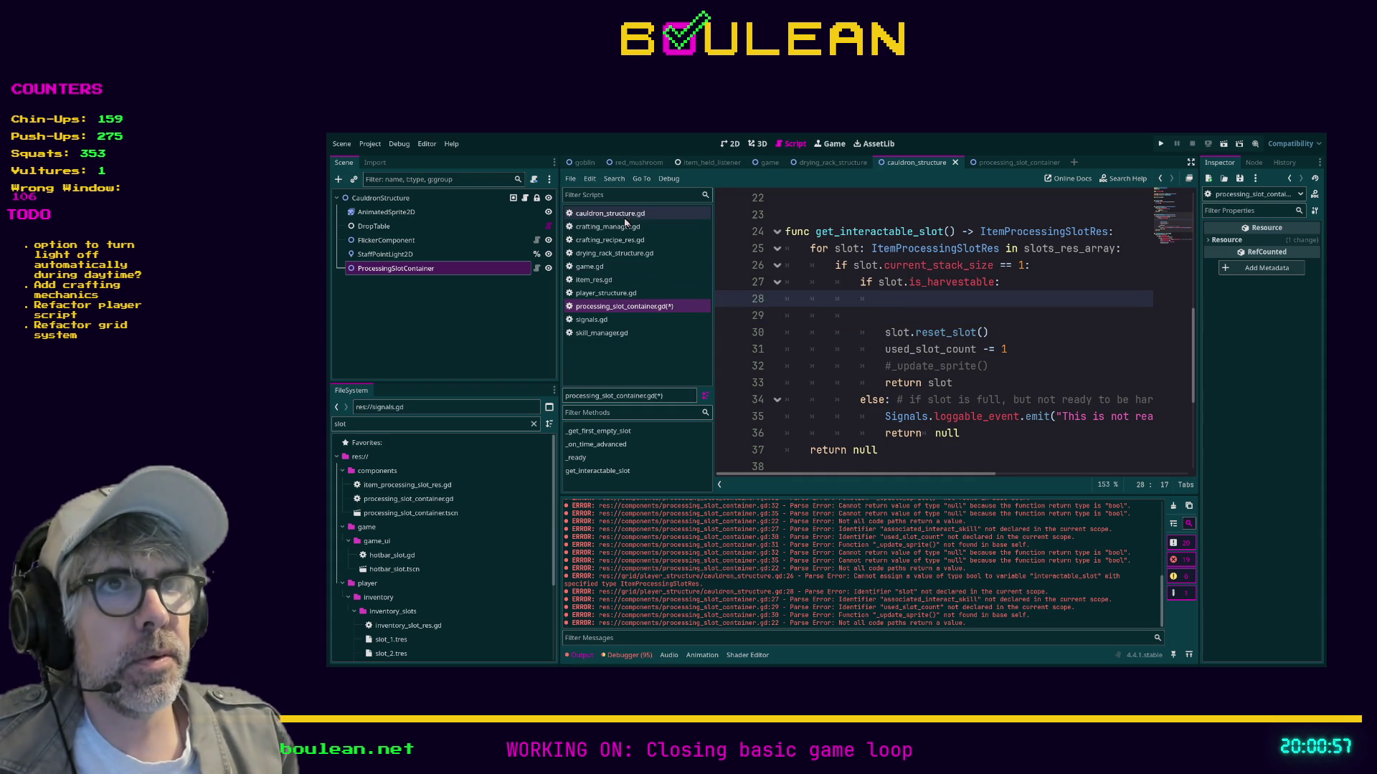
{"action": "left_click", "coordinate": [817, 298]}
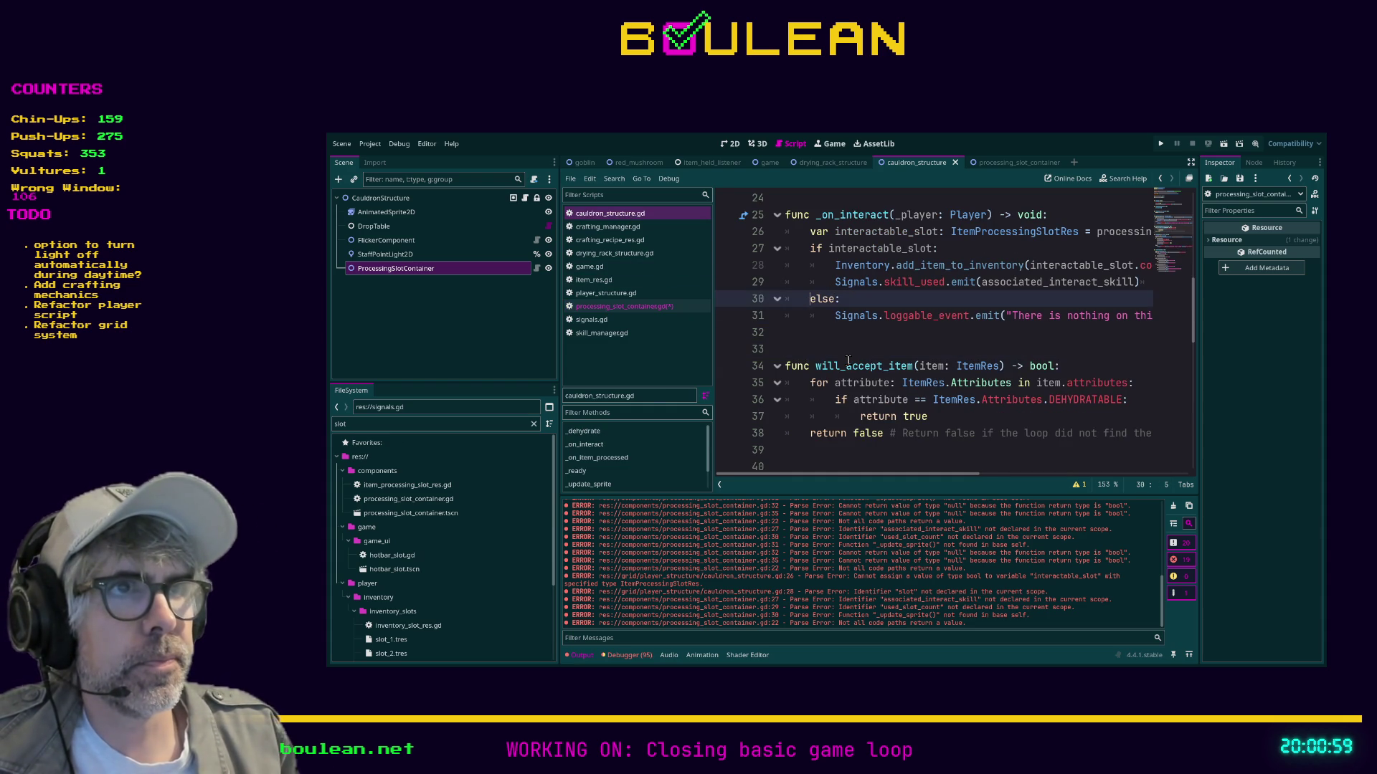
{"action": "key", "text": "Return"}
{"action": "key", "text": "Up"}
{"action": "key", "text": "ctrl+v"}
{"action": "key", "text": "Home"}
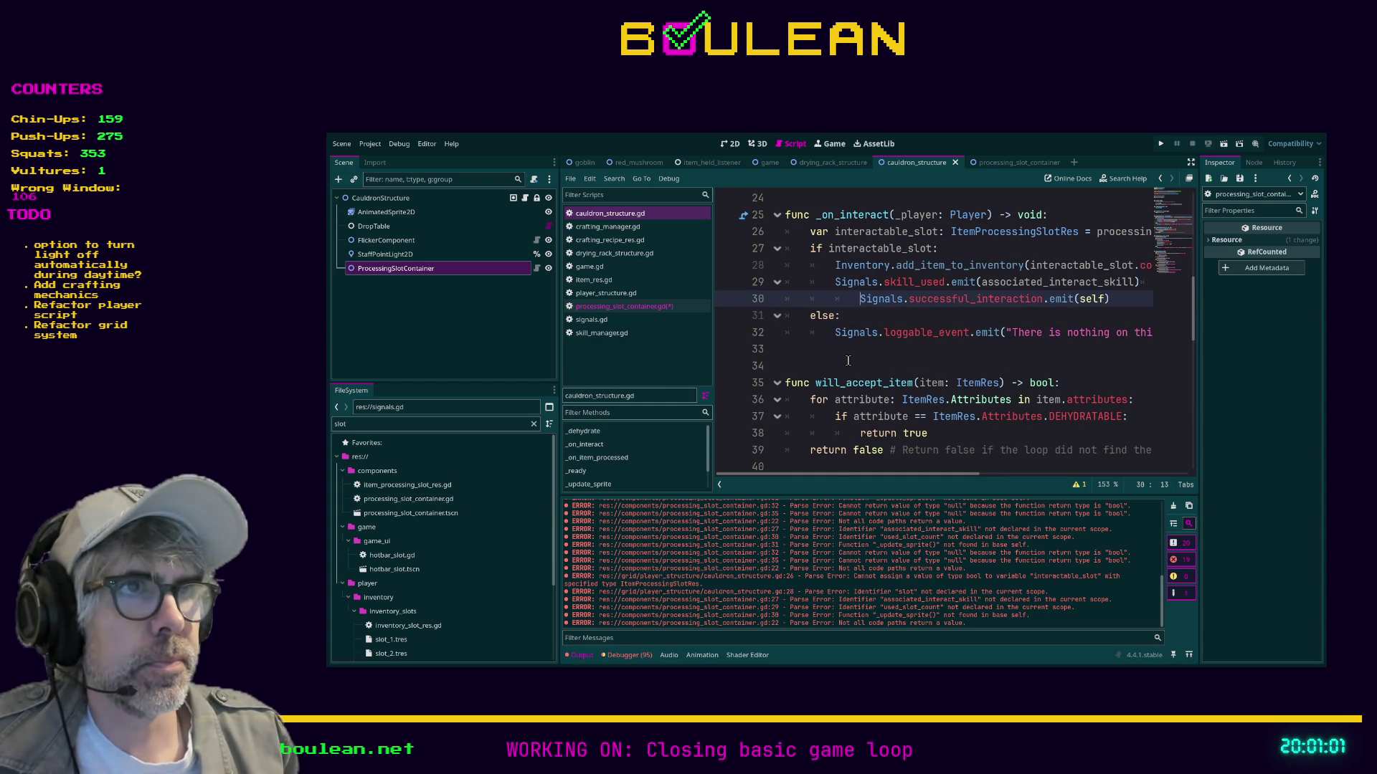
{"action": "key", "text": "Tab"}
Add _update_sprite() after the successful_interaction emit in cauldron_structure.gd, removing leftover blank lines, and save.
{"action": "left_click", "coordinate": [620, 306]}
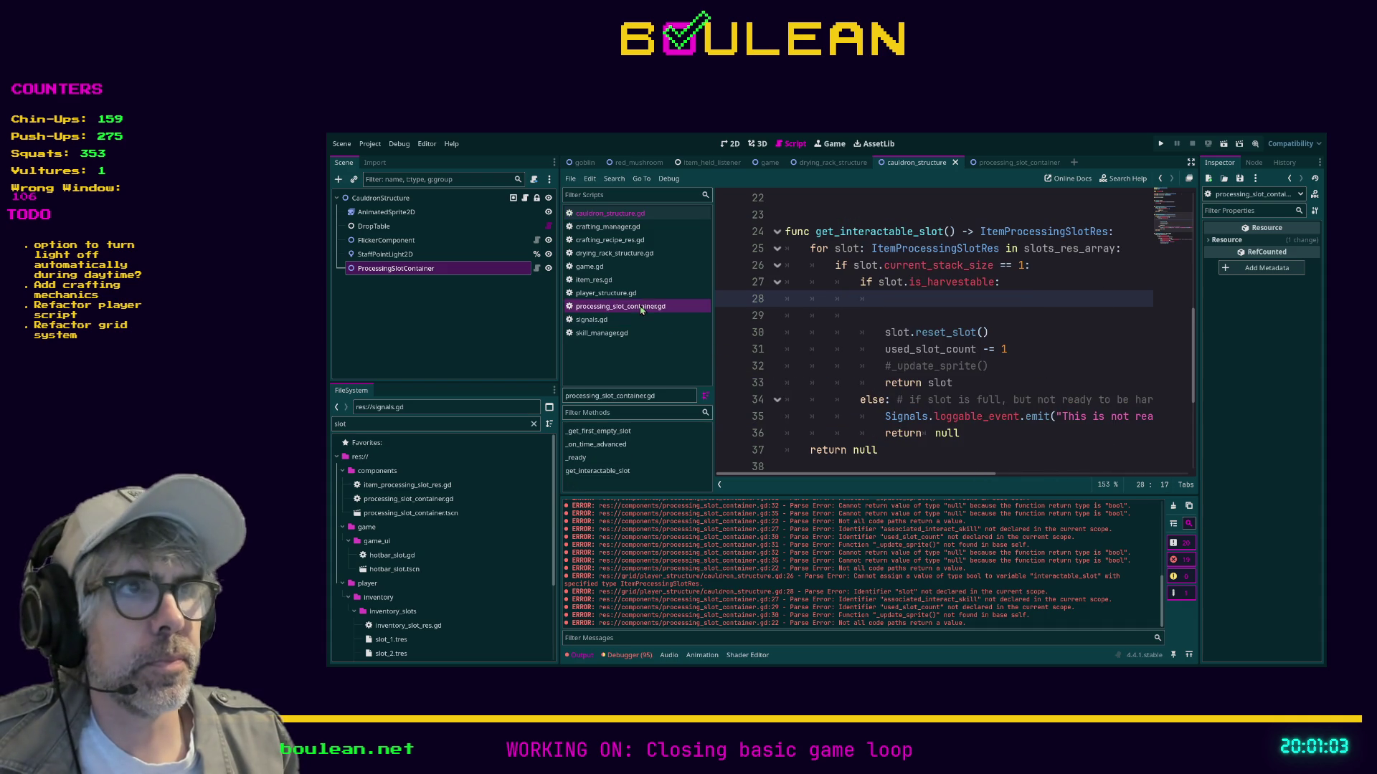
{"action": "left_click", "coordinate": [903, 316]}
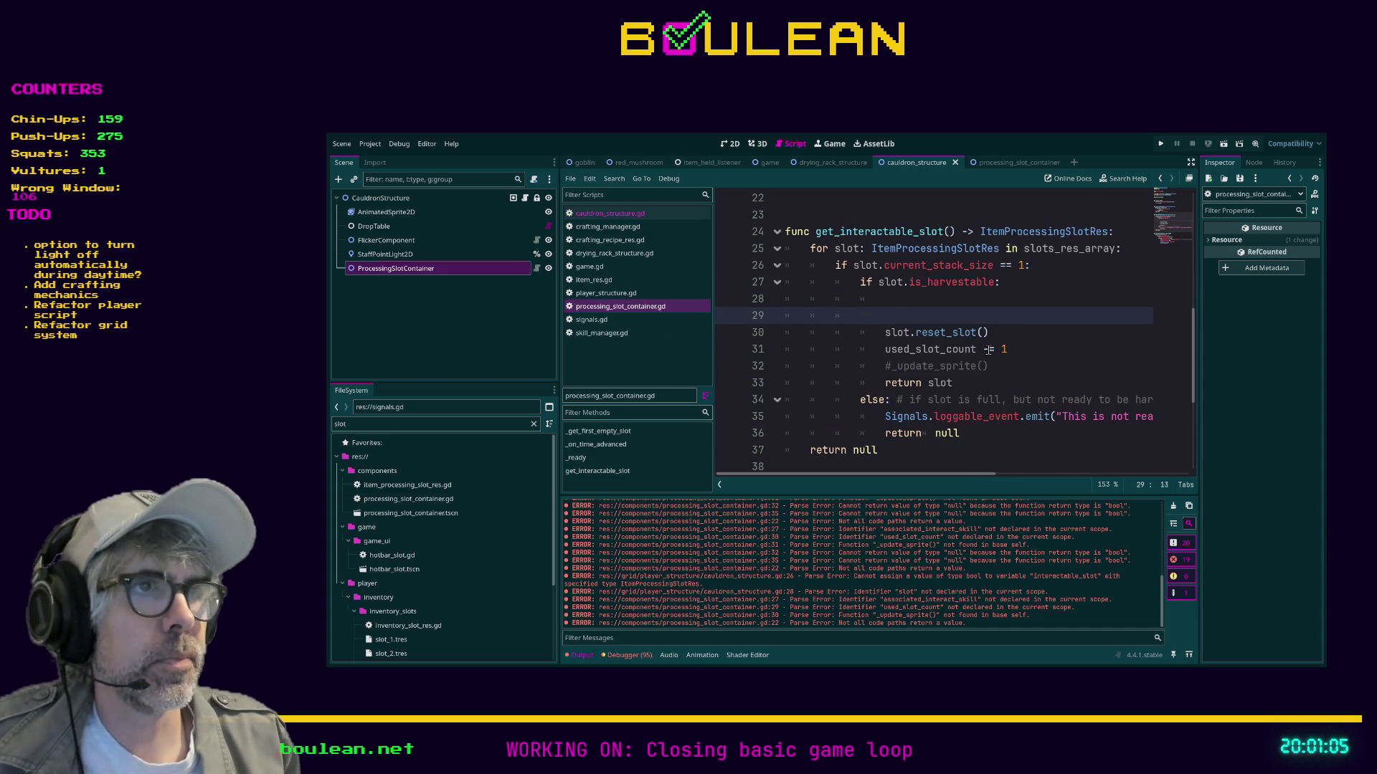
{"action": "key", "text": "BackSpace"}
{"action": "key", "text": "BackSpace"}
{"action": "key", "text": "BackSpace"}
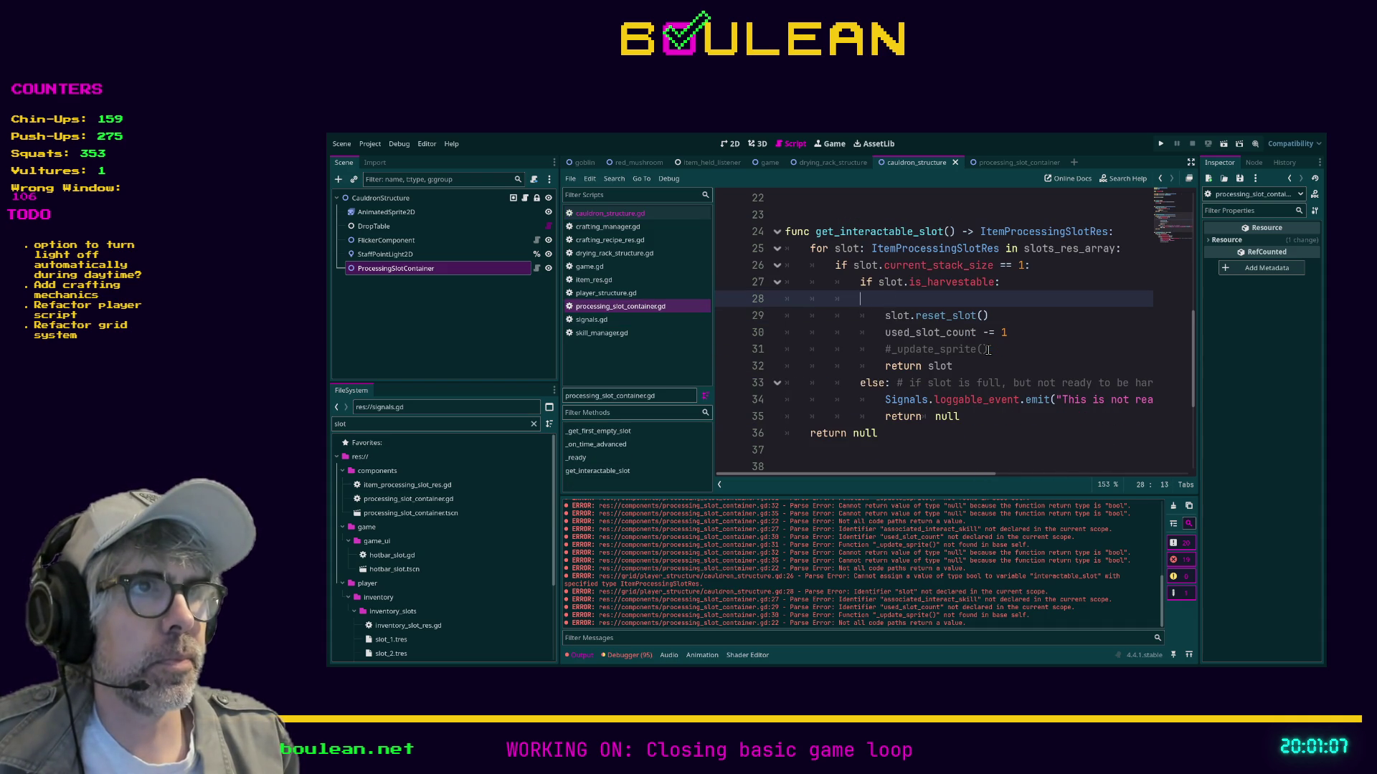
{"action": "key", "text": "BackSpace"}
{"action": "key", "text": "BackSpace"}
{"action": "key", "text": "BackSpace"}
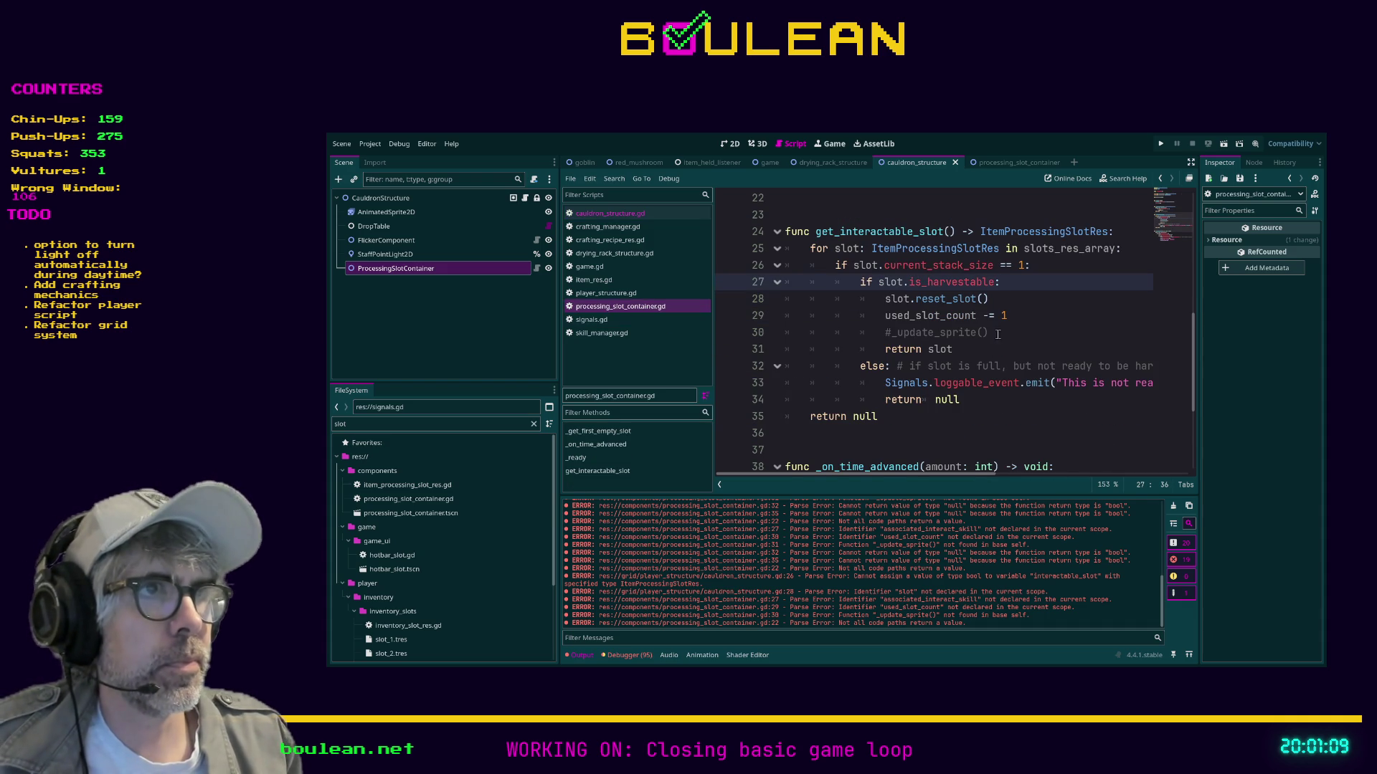
{"action": "left_click_drag", "start_coordinate": [989, 333], "coordinate": [892, 334]}
{"action": "key", "text": "ctrl+c"}
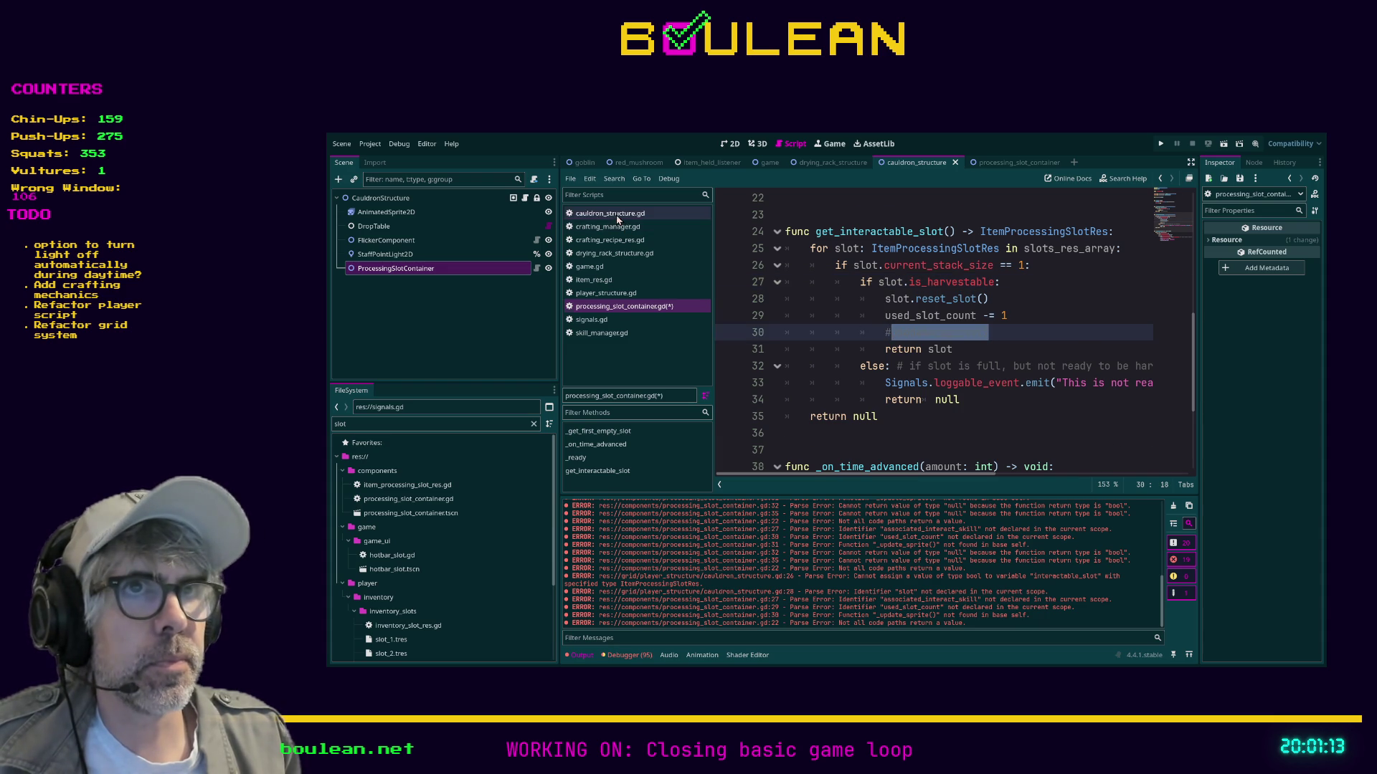
{"action": "left_click", "coordinate": [618, 213]}
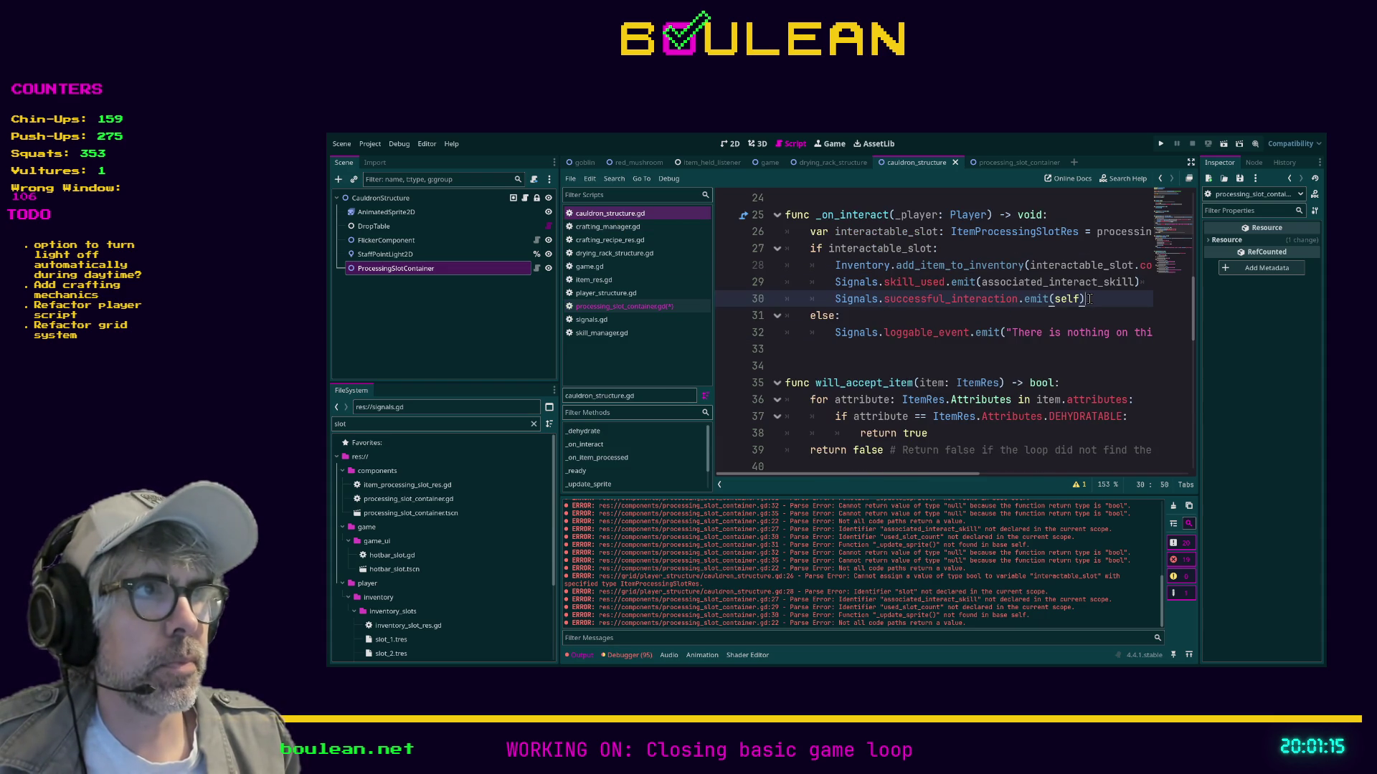
{"action": "key", "text": "Return"}
{"action": "key", "text": "ctrl+v"}
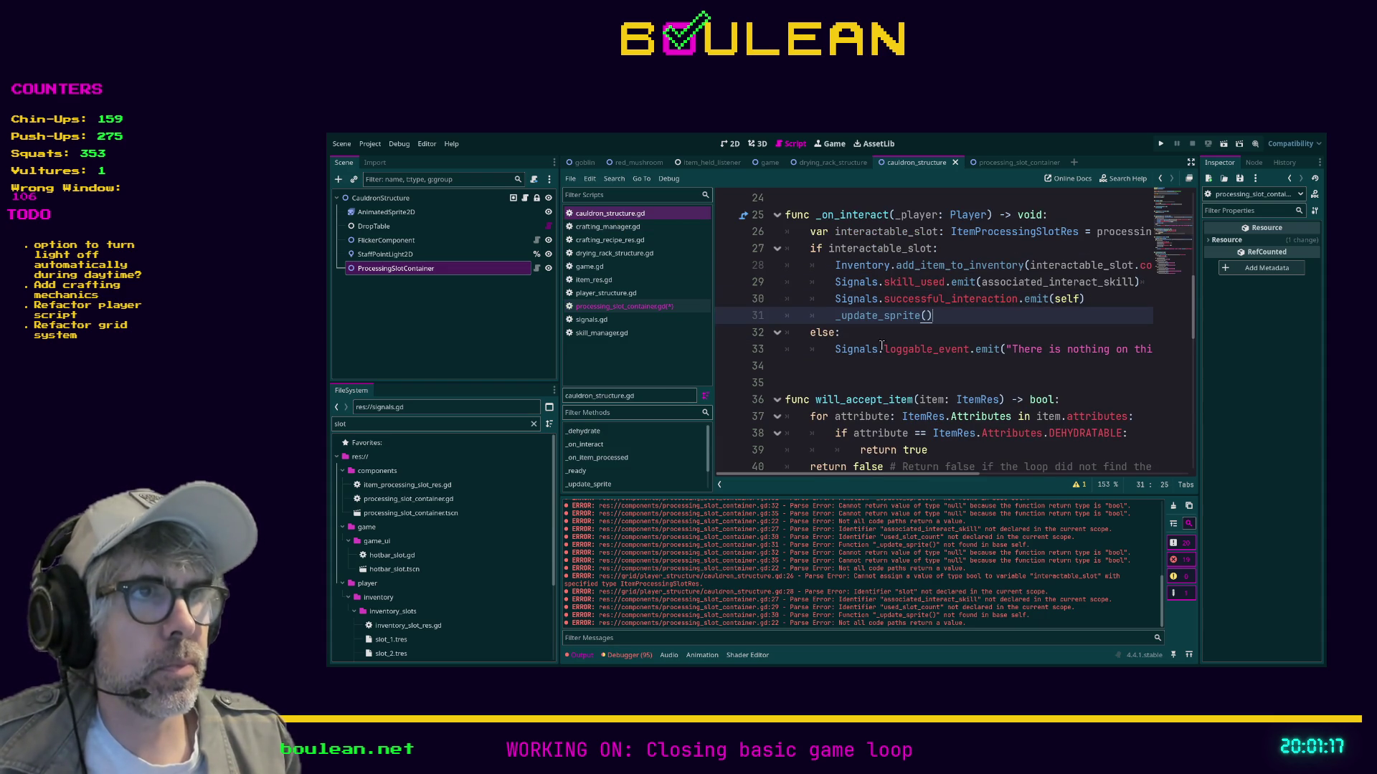
{"action": "left_click", "coordinate": [872, 365]}
{"action": "key", "text": "ctrl+v"}
{"action": "key", "text": "ctrl+z"}
{"action": "key", "text": "ctrl+s"}
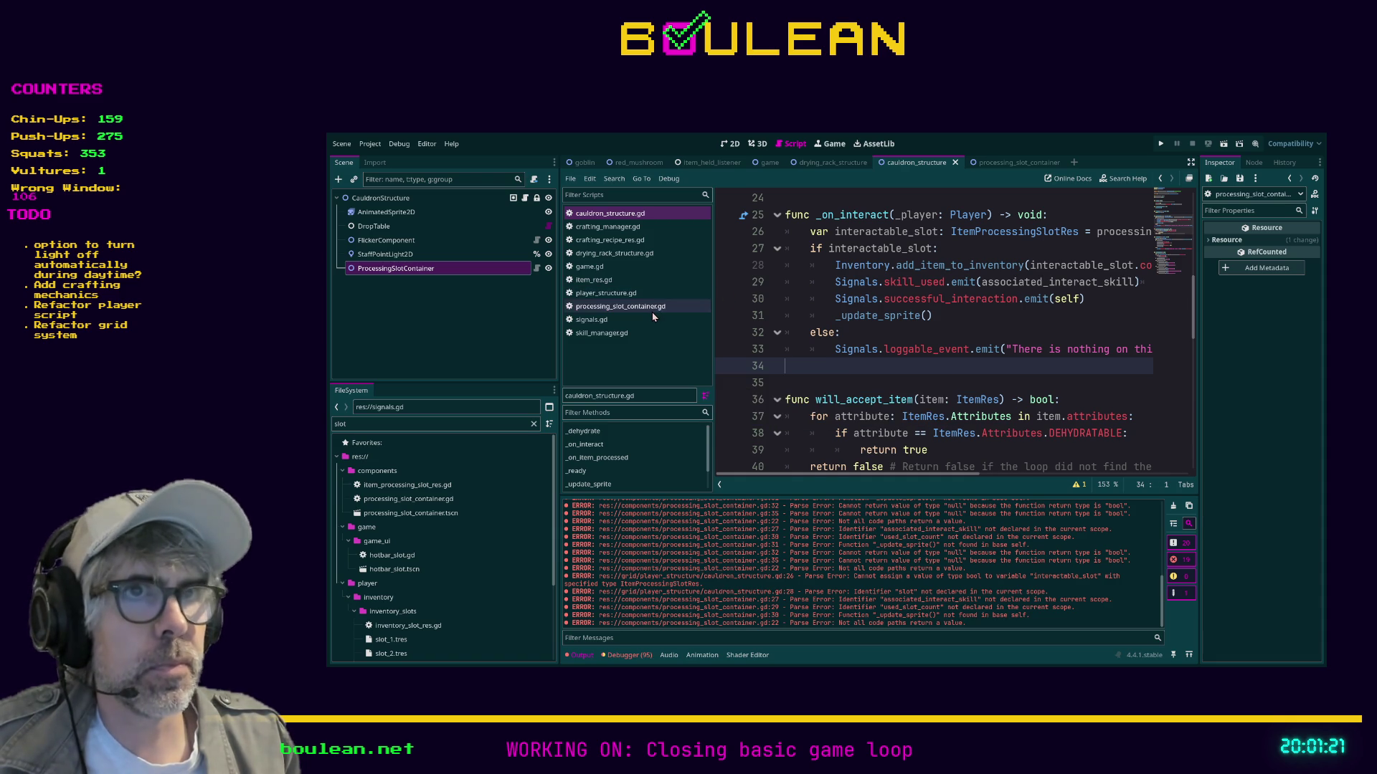
Delete the commented #_update_sprite() line from processing_slot_container.gd.
{"action": "left_click", "coordinate": [652, 312]}
{"action": "key", "text": "ctrl+k"}
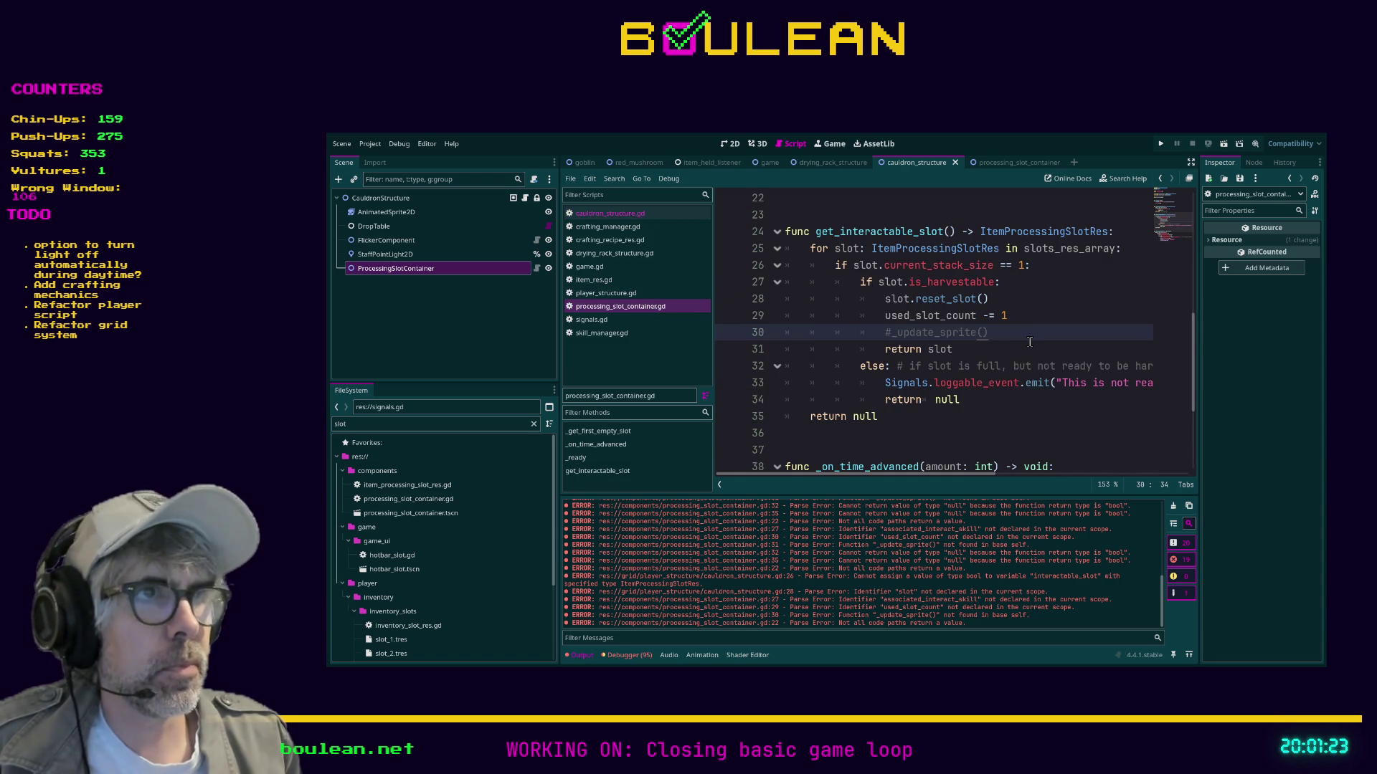
{"action": "key", "text": "shift+Home"}
{"action": "key", "text": "shift+Home"}
{"action": "key", "text": "BackSpace"}
{"action": "key", "text": "BackSpace"}
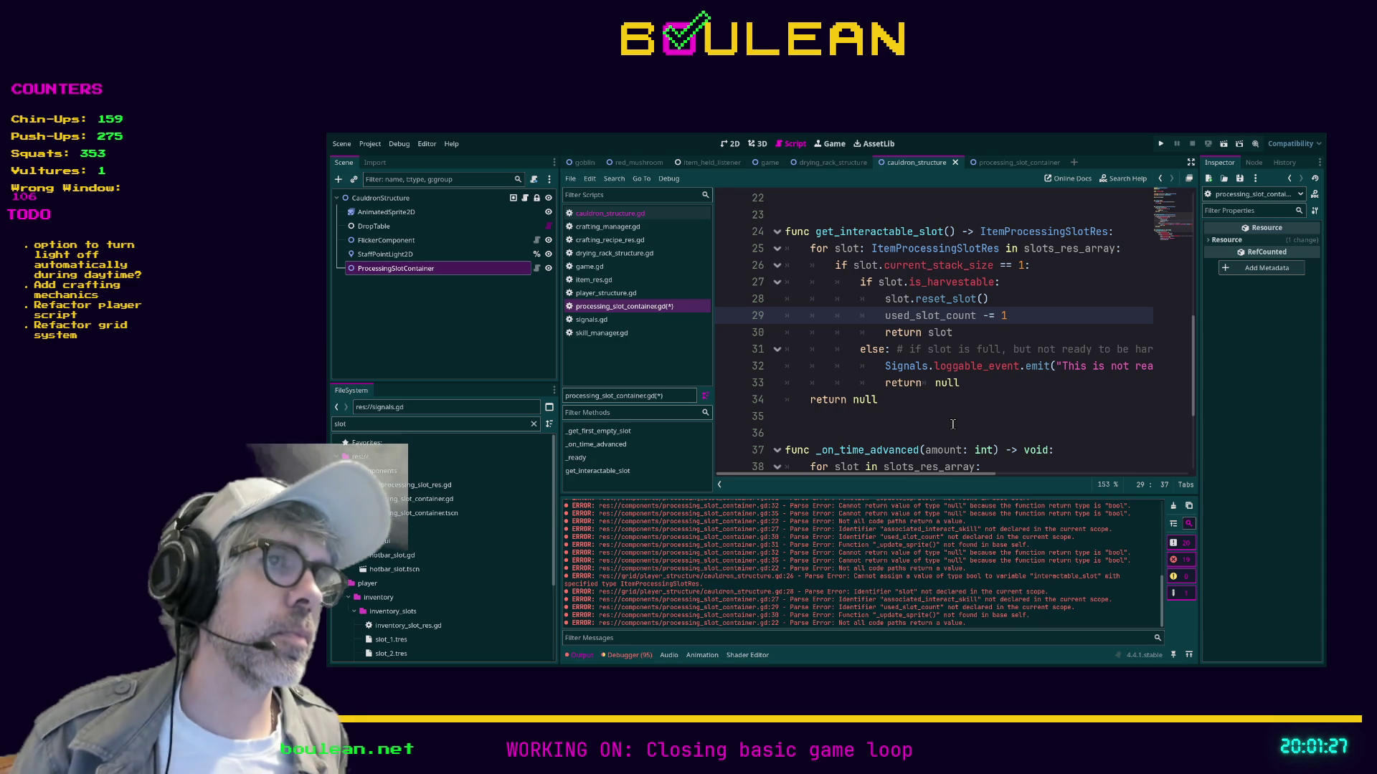
Save processing_slot_container.gd and review the cauldron's _on_interact in cauldron_structure.gd.
{"action": "mouse_move", "coordinate": [957, 476]}
{"action": "left_mouse_down"}
{"action": "mouse_move", "coordinate": [1162, 474]}
{"action": "mouse_move", "coordinate": [969, 474]}
{"action": "left_mouse_up"}
{"action": "left_click", "coordinate": [908, 416]}
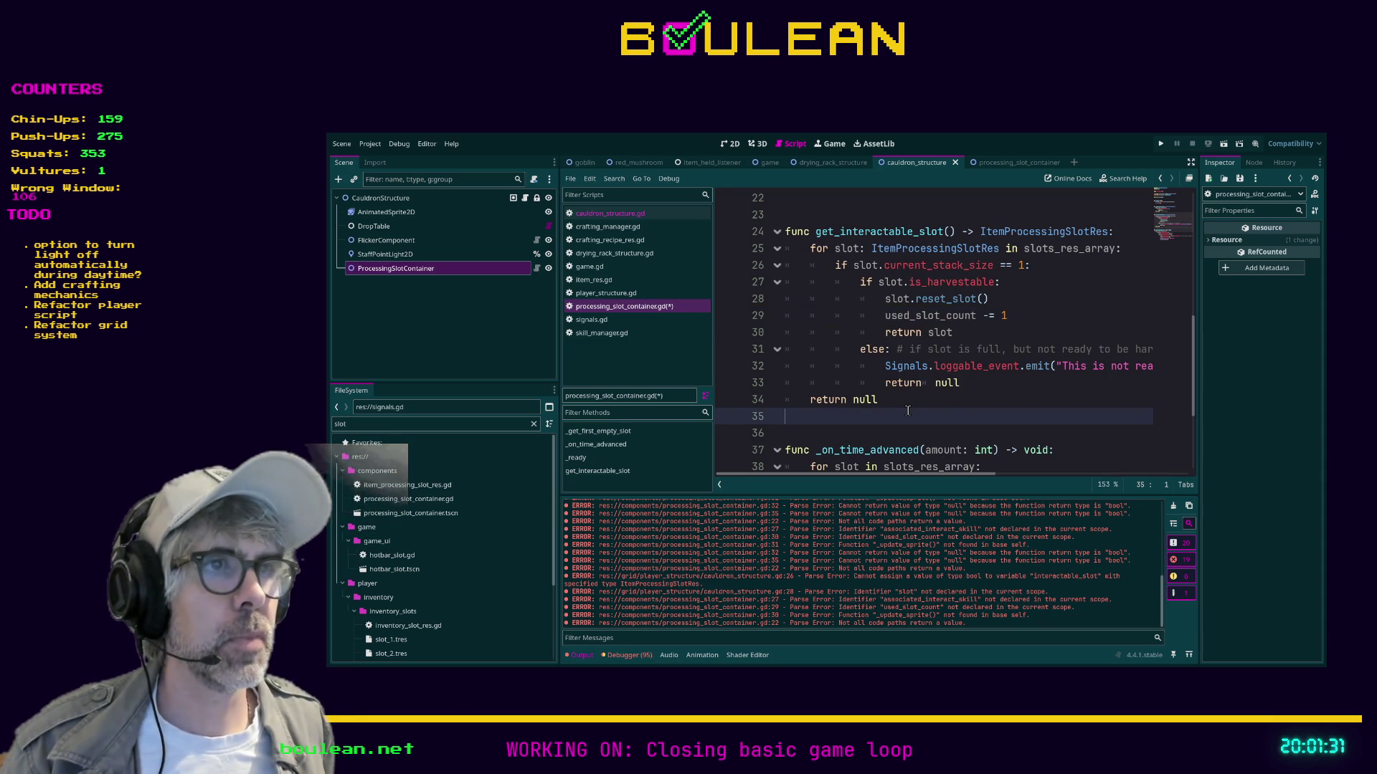
{"action": "key", "text": "ctrl+s"}
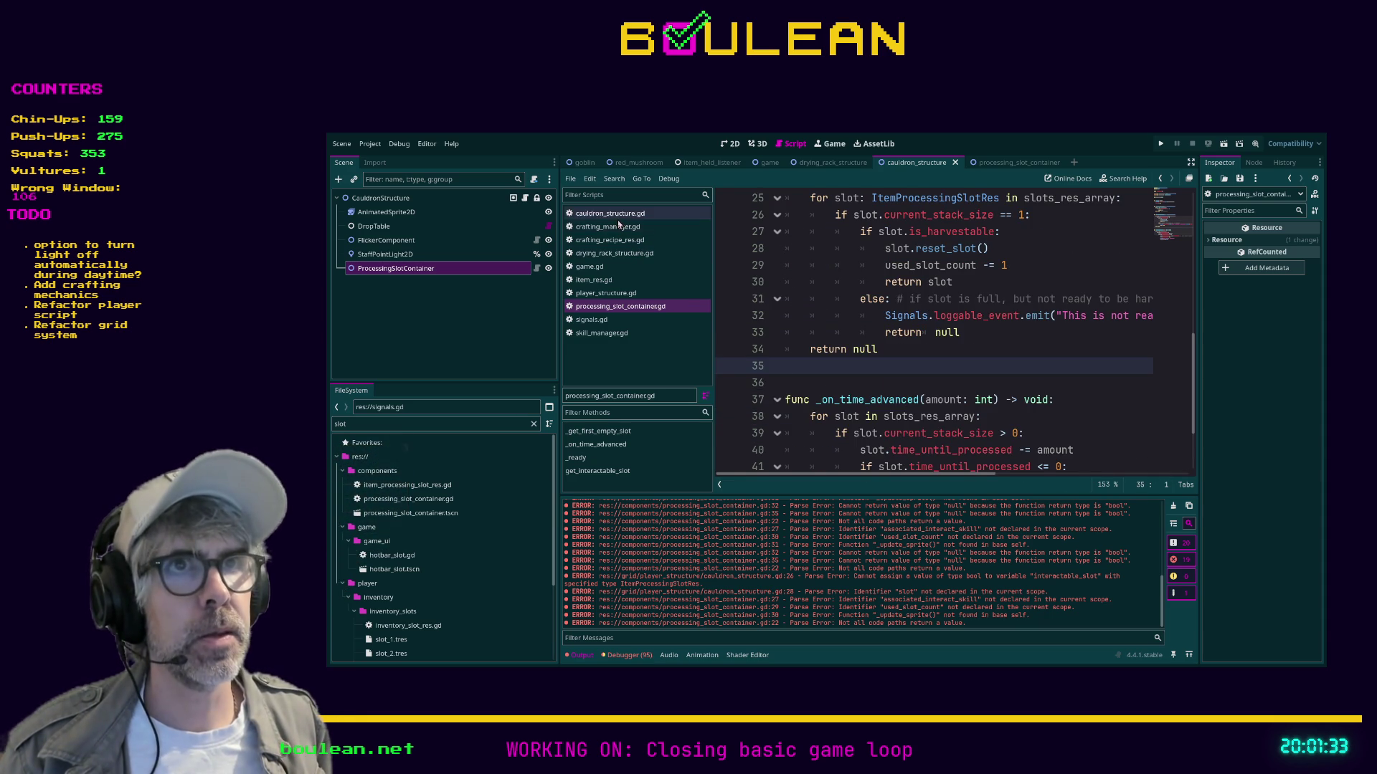
{"action": "left_click", "coordinate": [646, 213]}
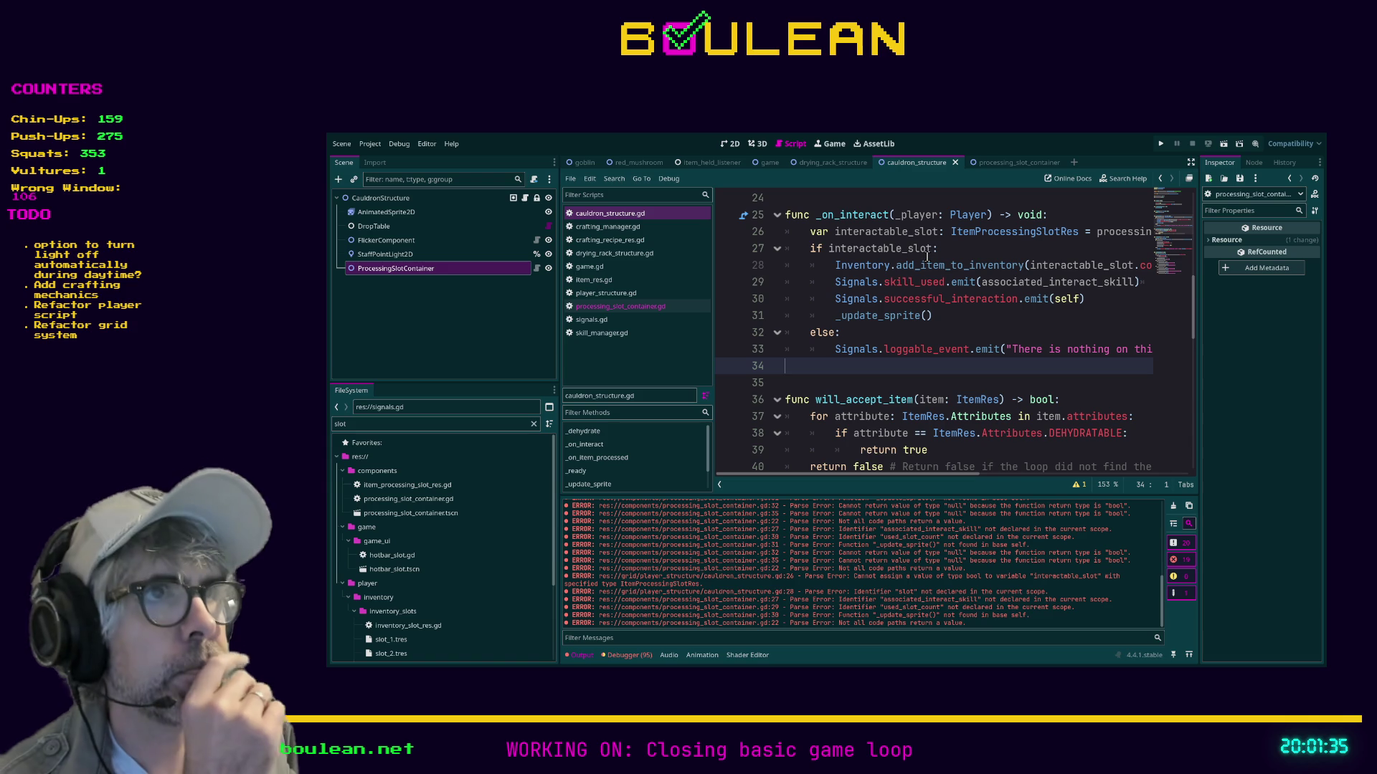
{"action": "scroll", "coordinate": [955, 286], "scroll_direction": "up", "scroll_amount": 1}
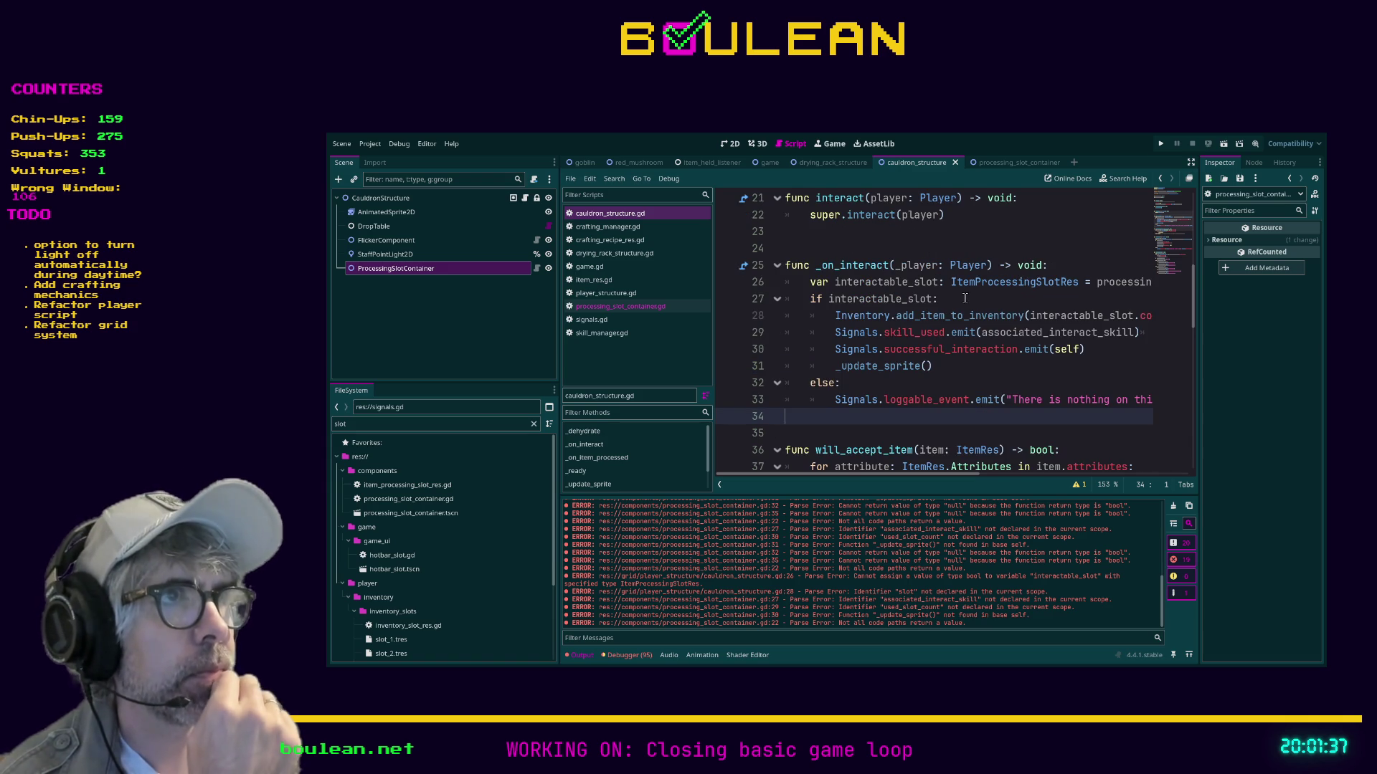
{"action": "mouse_move", "coordinate": [903, 473]}
{"action": "left_mouse_down"}
{"action": "mouse_move", "coordinate": [1051, 468]}
{"action": "mouse_move", "coordinate": [875, 462]}
{"action": "left_mouse_up"}
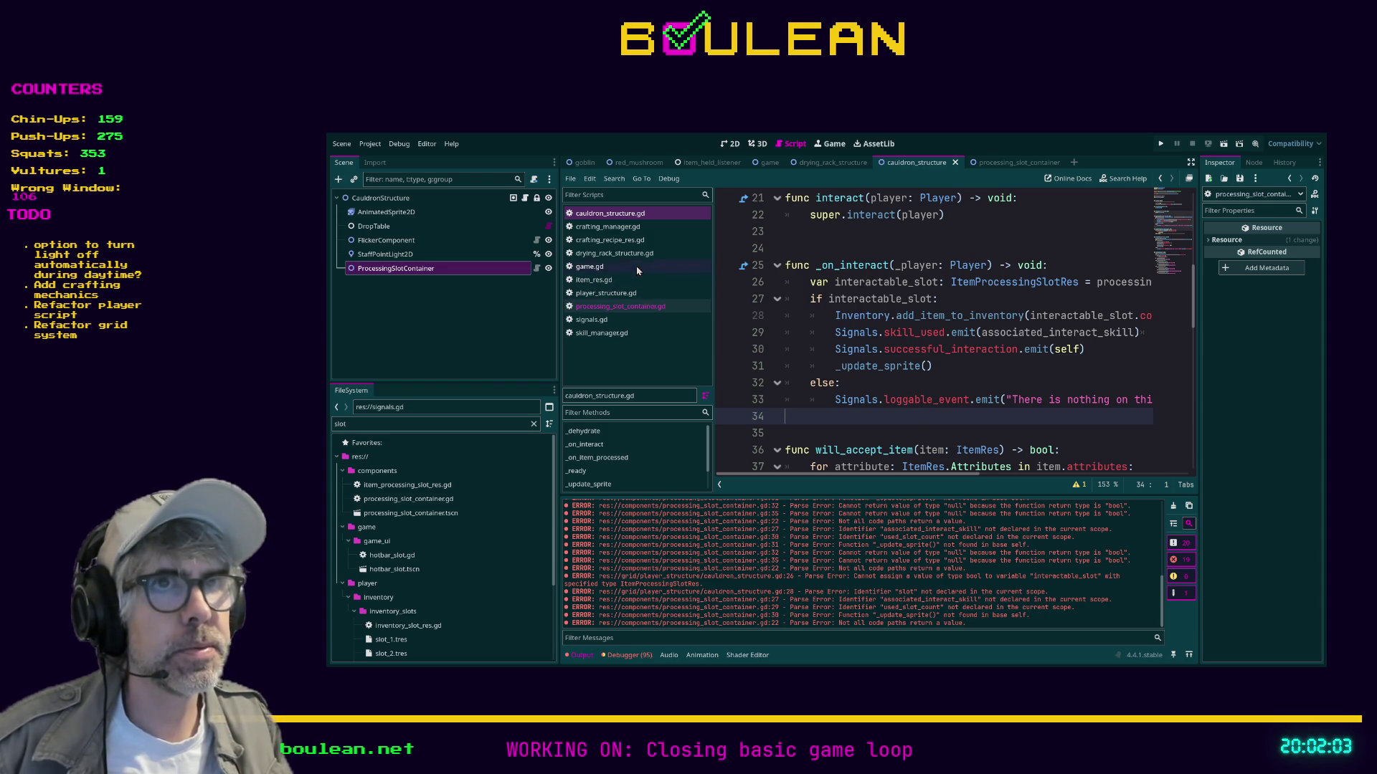
Go back to the top of get_interactable_slot's loop in processing_slot_container.gd.
{"action": "left_click", "coordinate": [642, 307]}
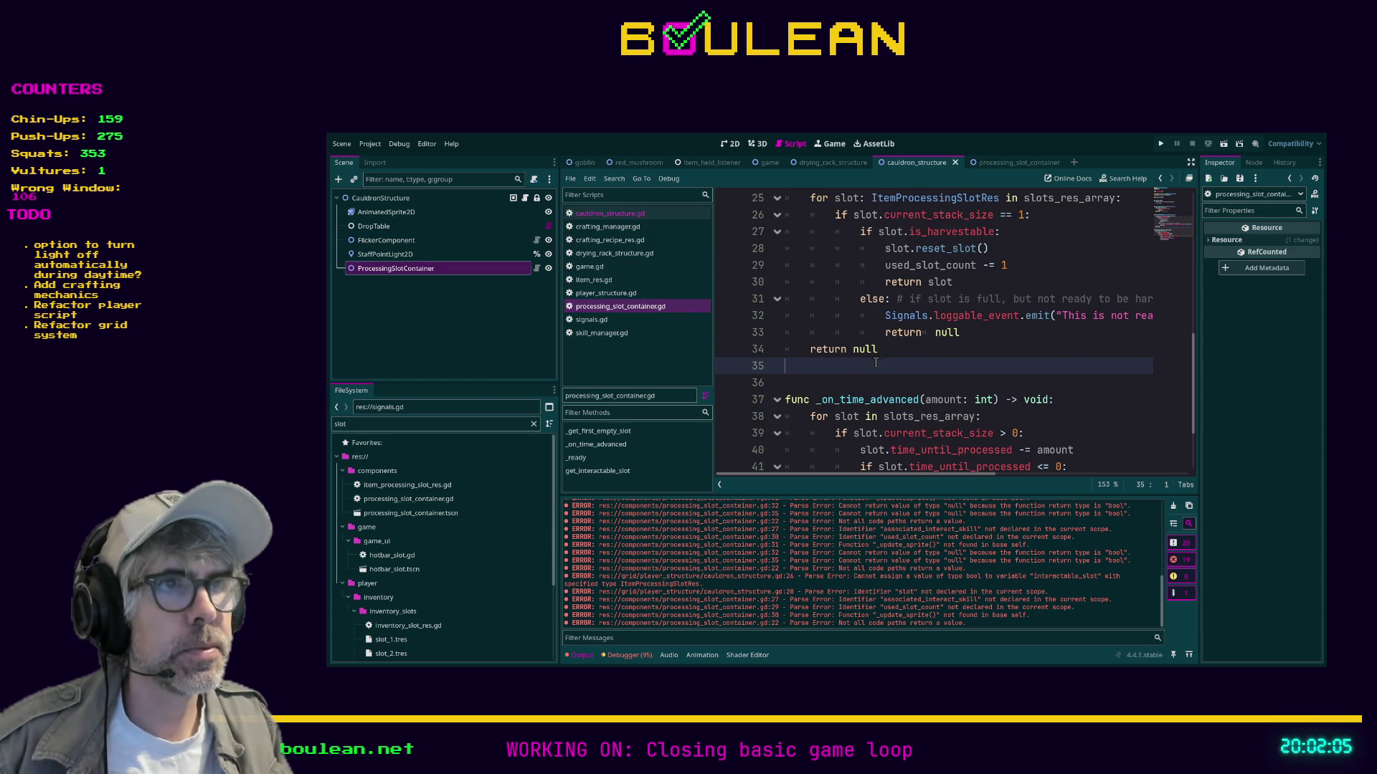
{"action": "scroll", "coordinate": [875, 362], "scroll_direction": "up", "scroll_amount": 3}
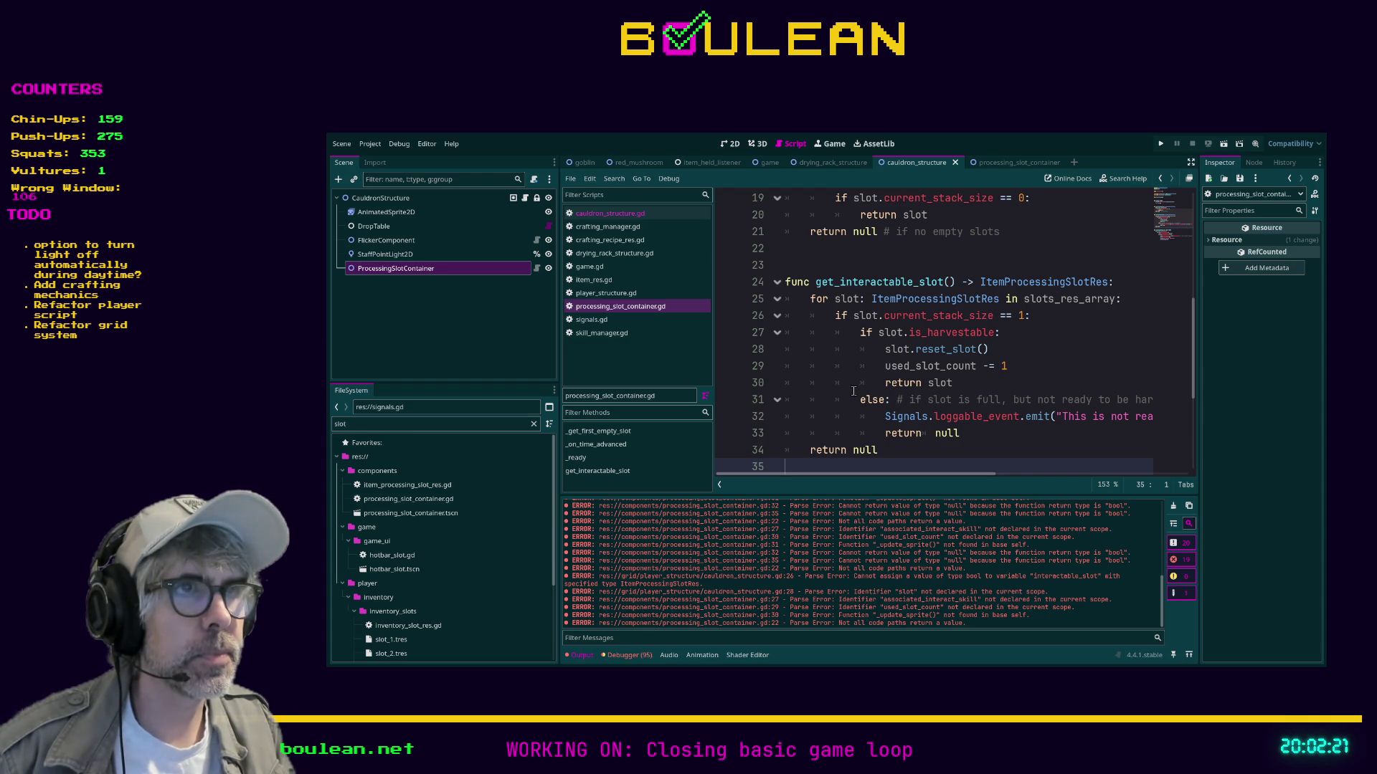
{"action": "left_click", "coordinate": [807, 305]}
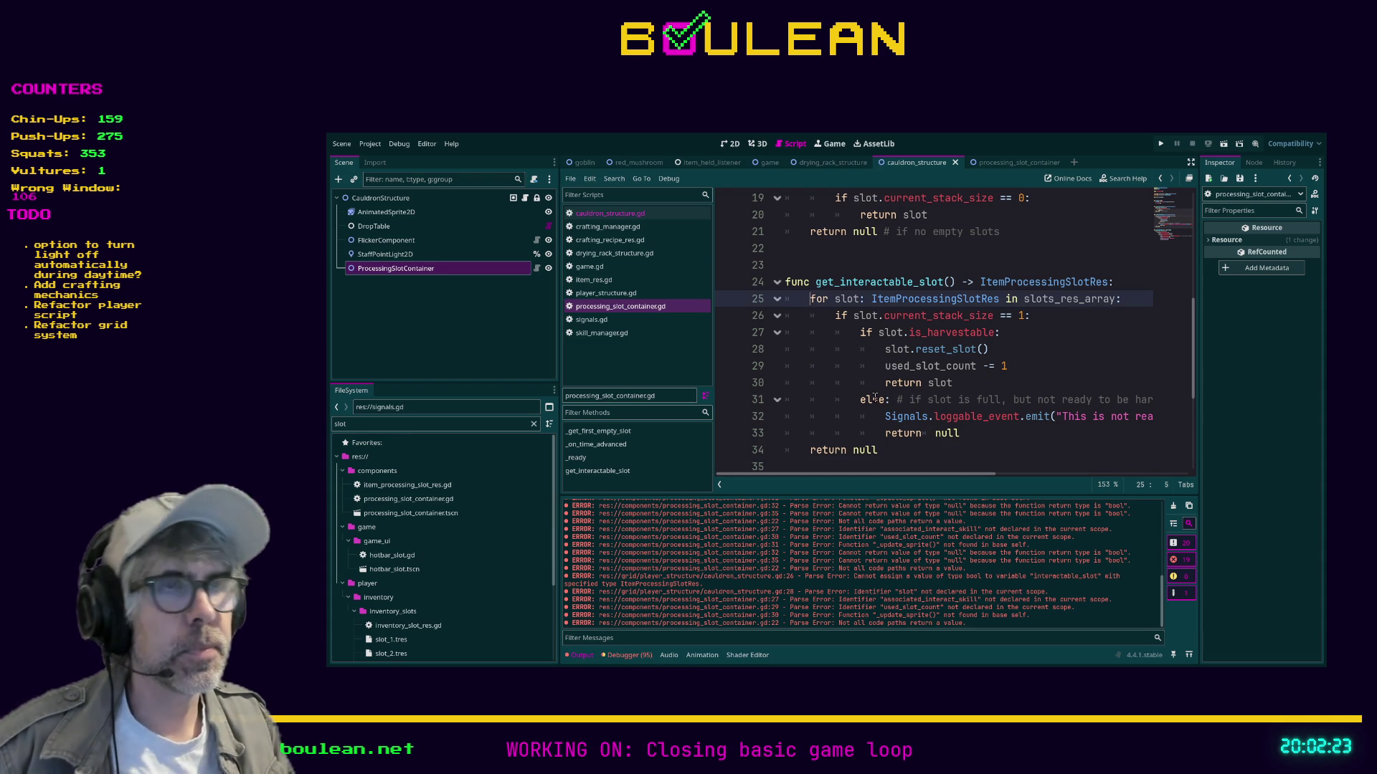
Declare 'var interactable_slots: Array[ItemProcessingSlotRes]' above the for loop in get_interactable_slot.
{"action": "key", "text": "Return"}
{"action": "key", "text": "Up"}
{"action": "type", "text": "var "}
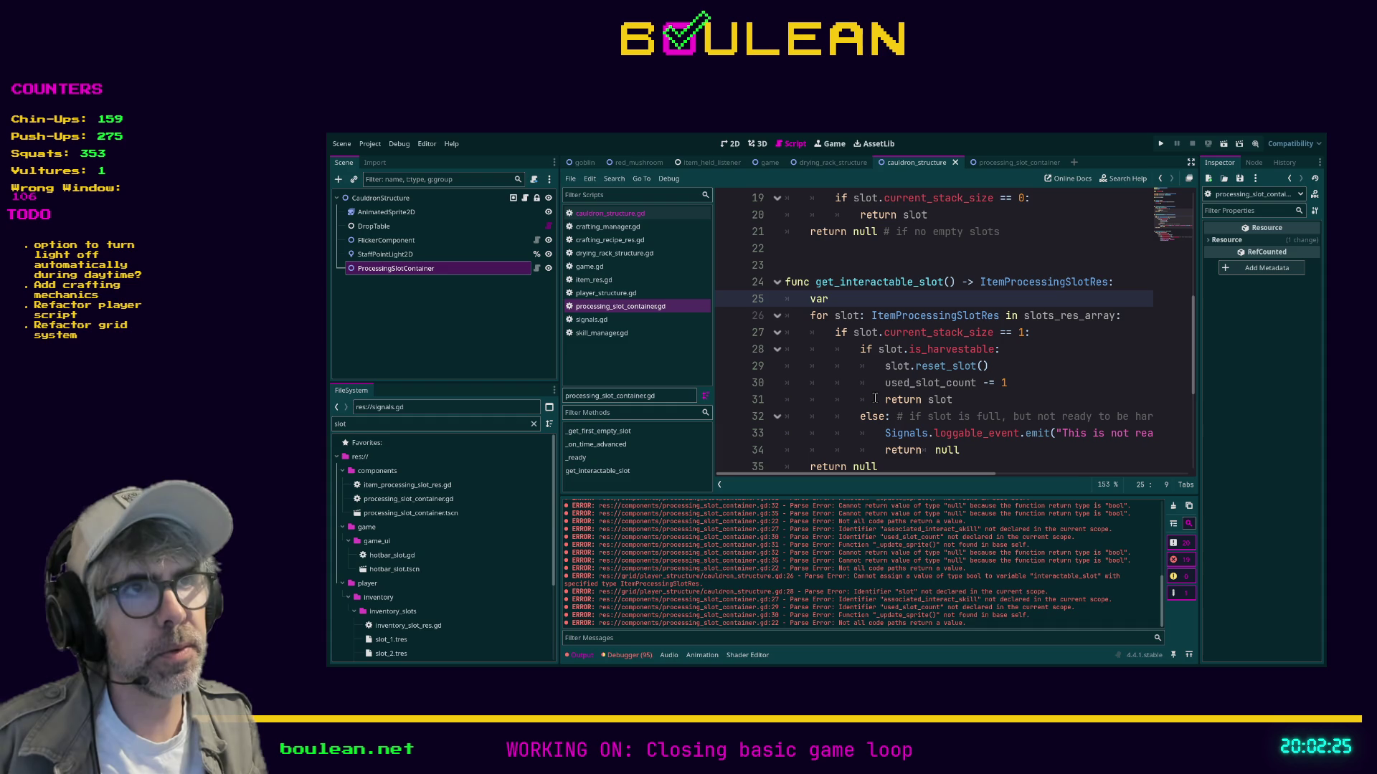
{"action": "type", "text": "interac"}
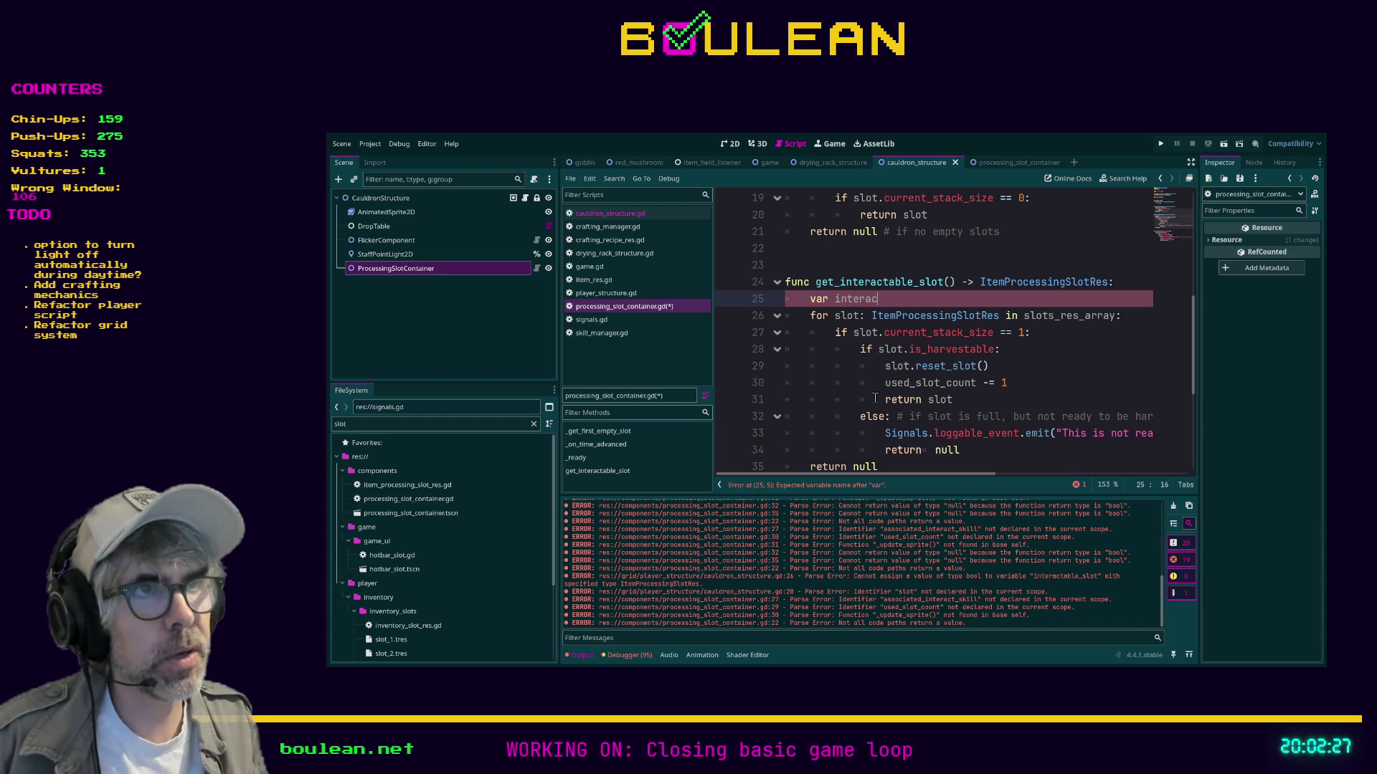
{"action": "type", "text": "table_slots: Array "}
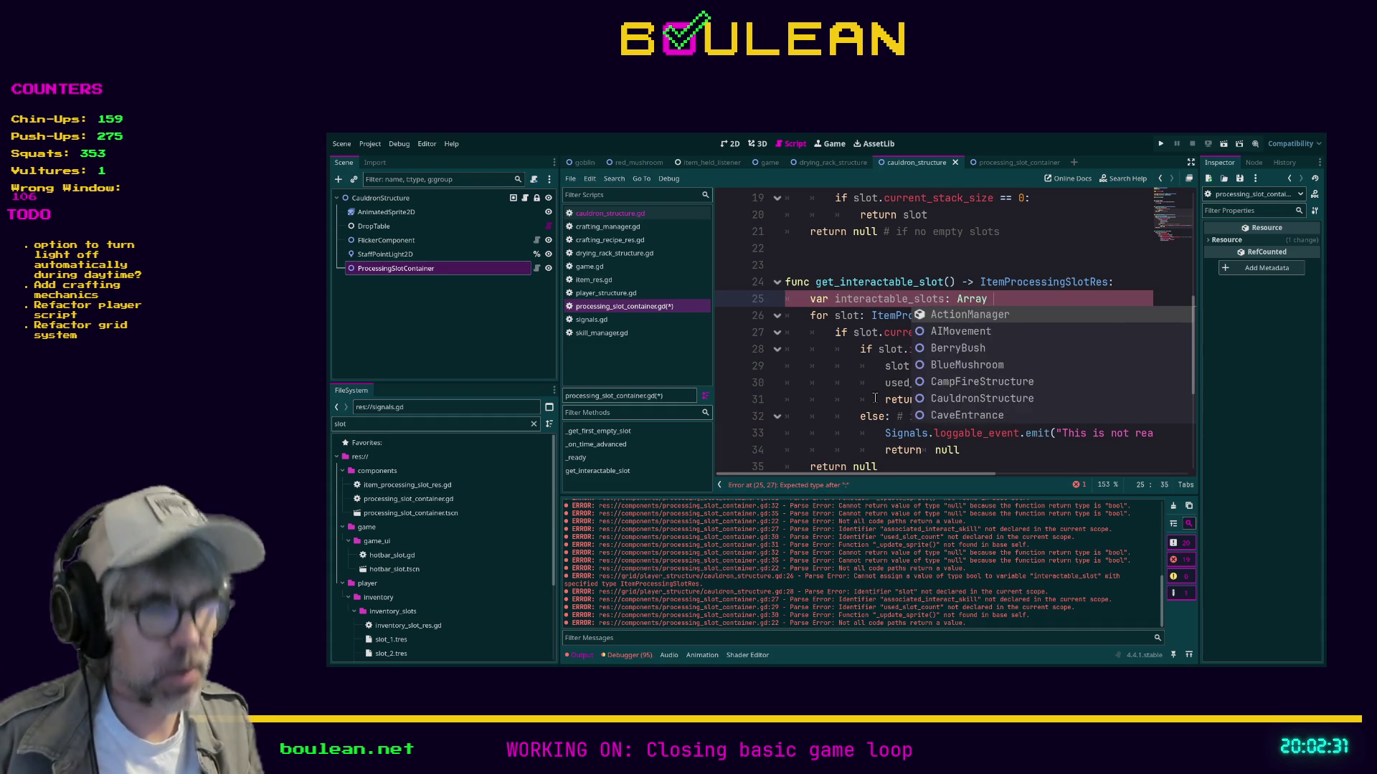
{"action": "type", "text": "[I"}
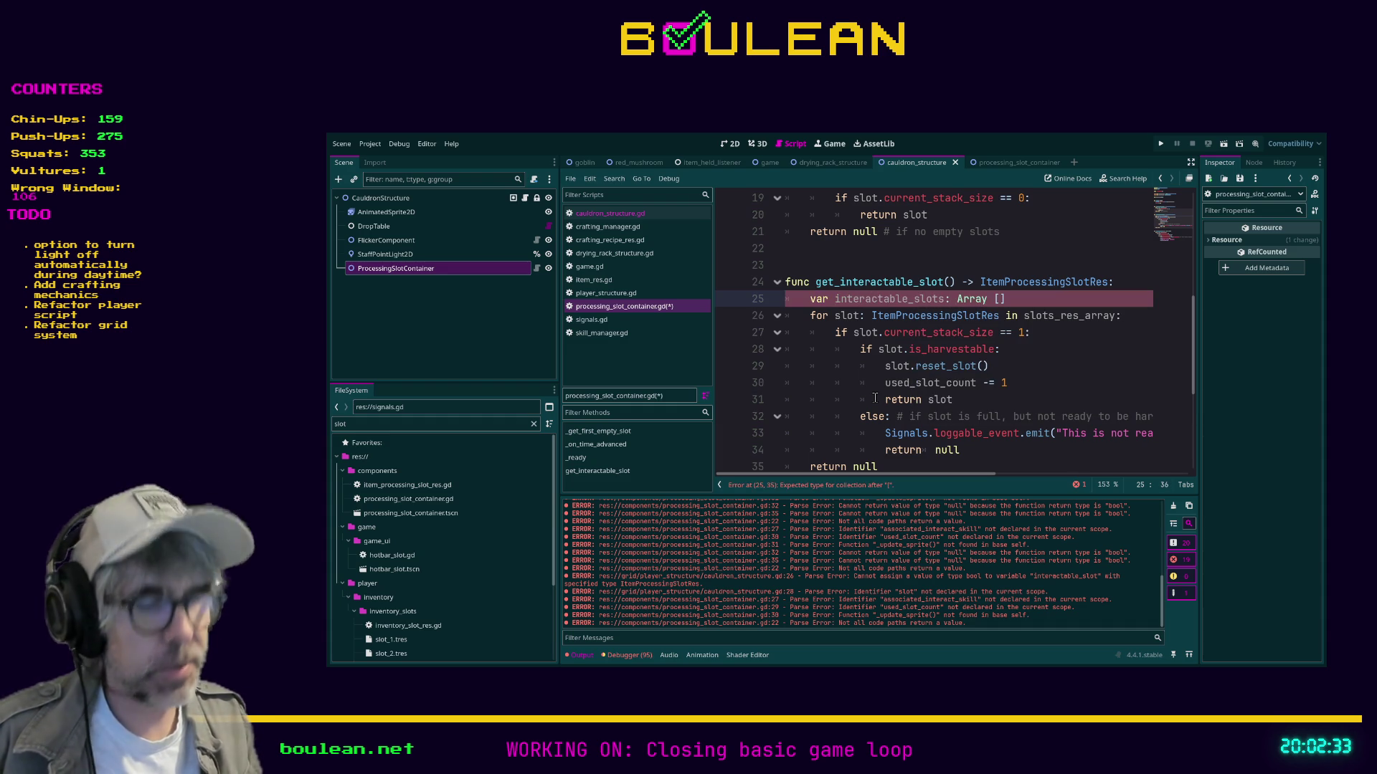
{"action": "type", "text": "temProcessingSlotRes"}
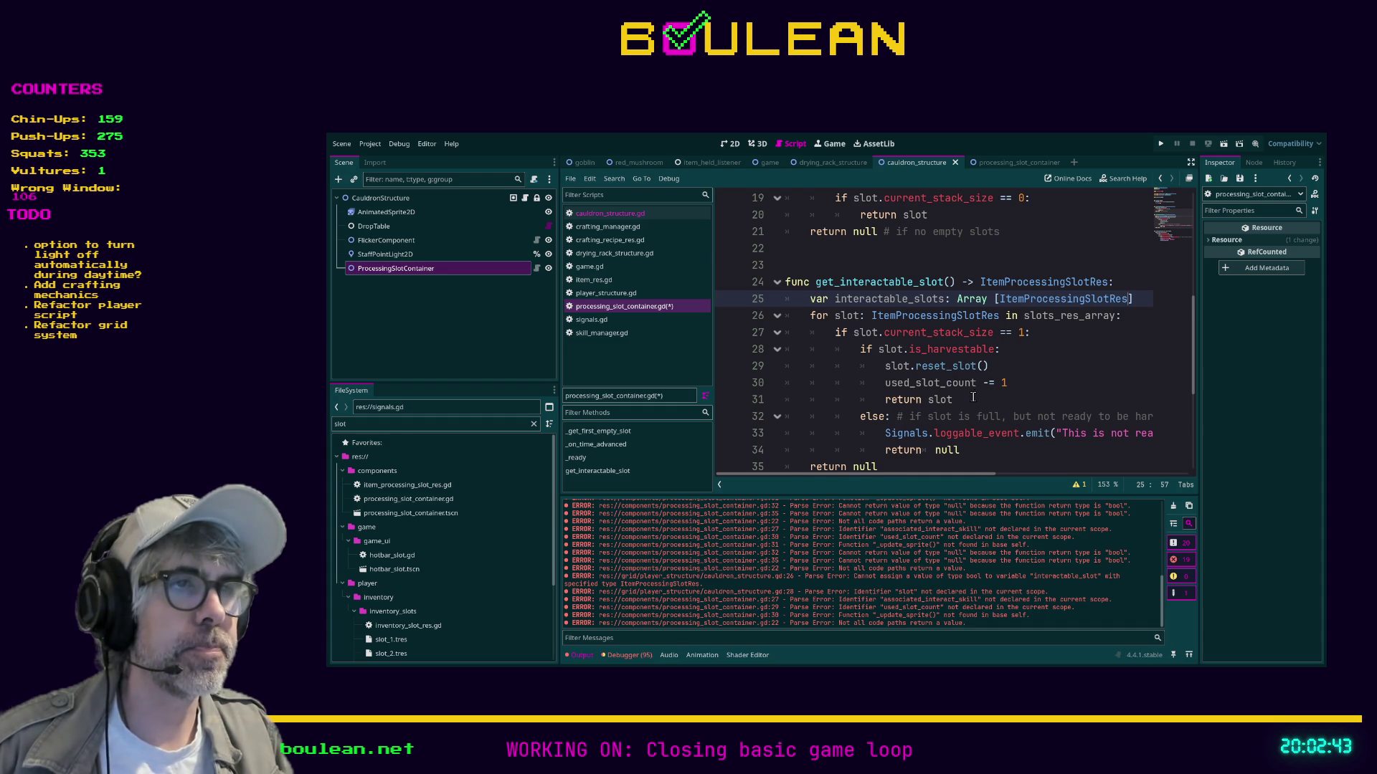
Replace both 'return null' lines with 'return interactable_slots'.
{"action": "scroll", "coordinate": [973, 398], "scroll_direction": "down", "scroll_amount": 1}
{"action": "left_click", "coordinate": [964, 351]}
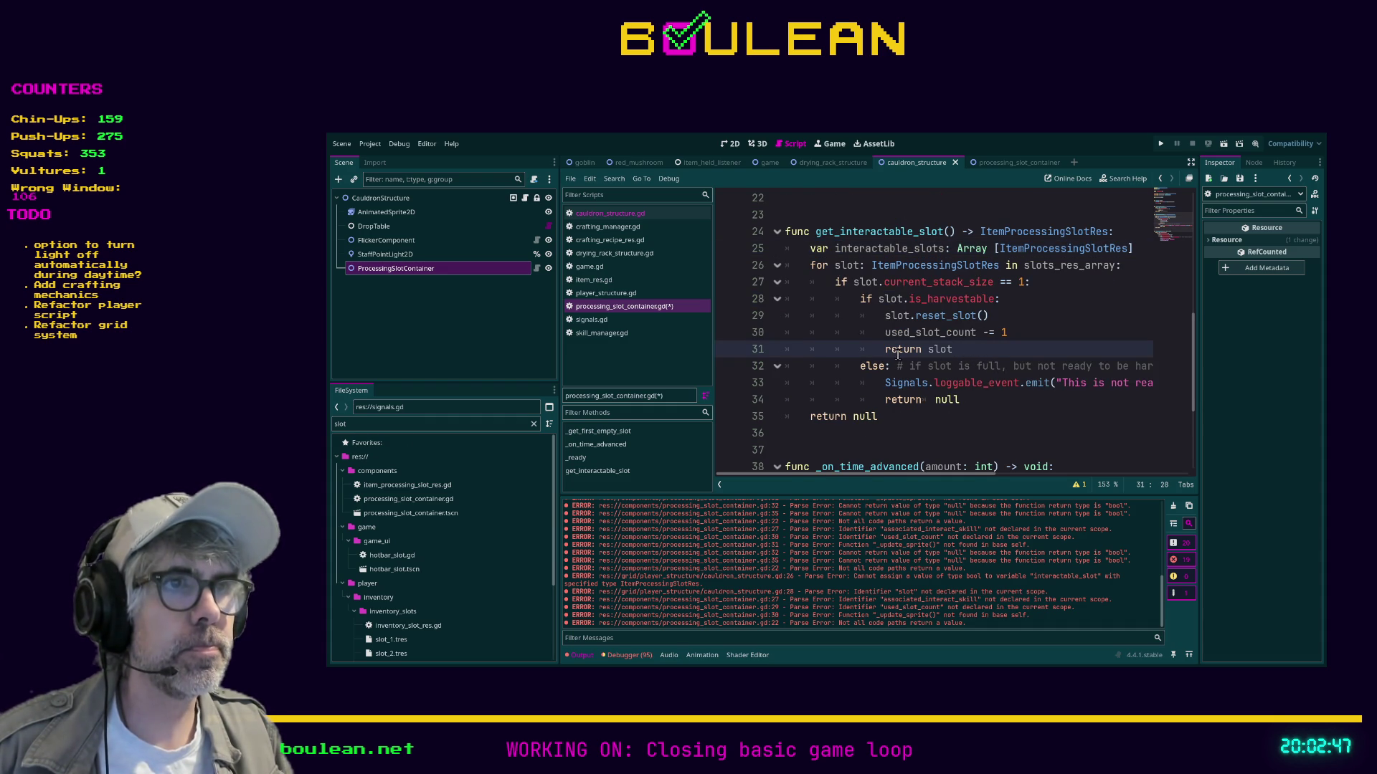
{"action": "double_click", "coordinate": [951, 399]}
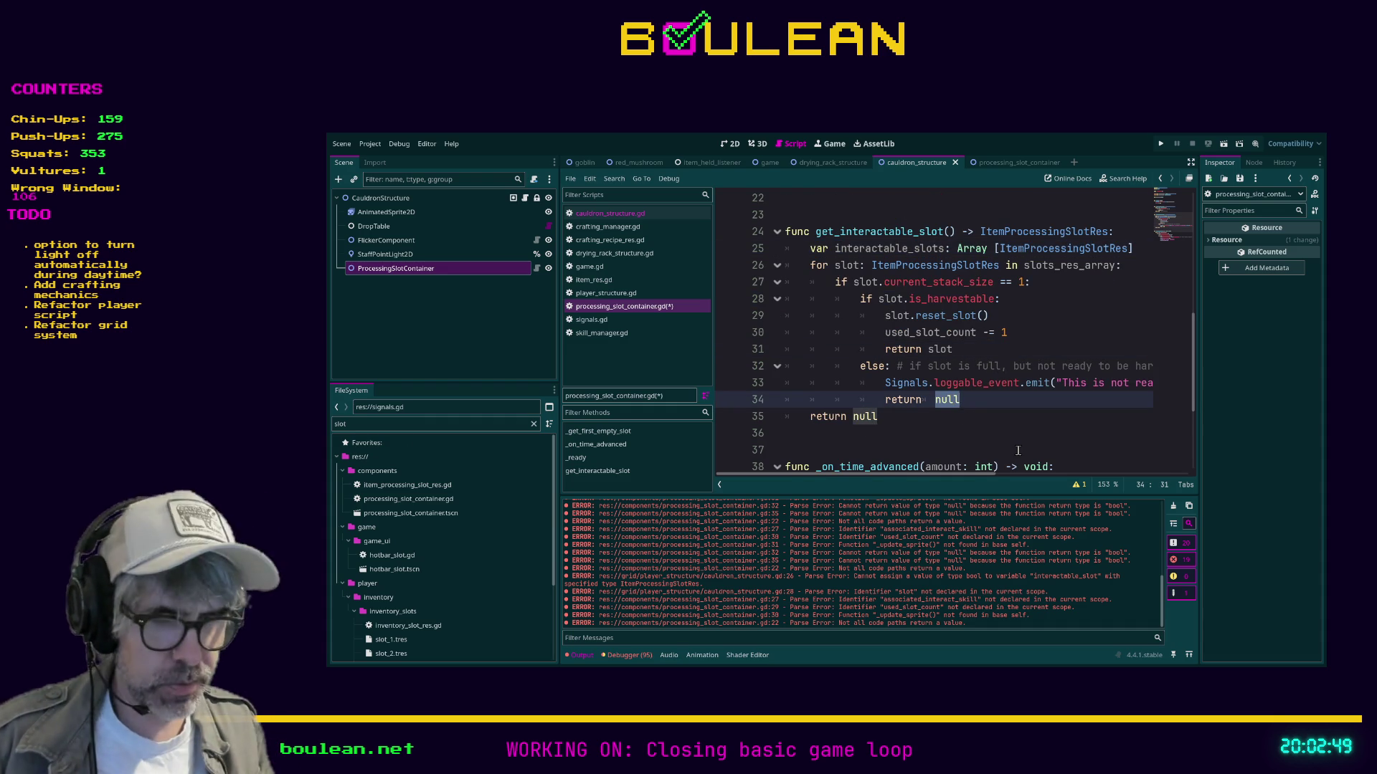
{"action": "type", "text": "interactable"}
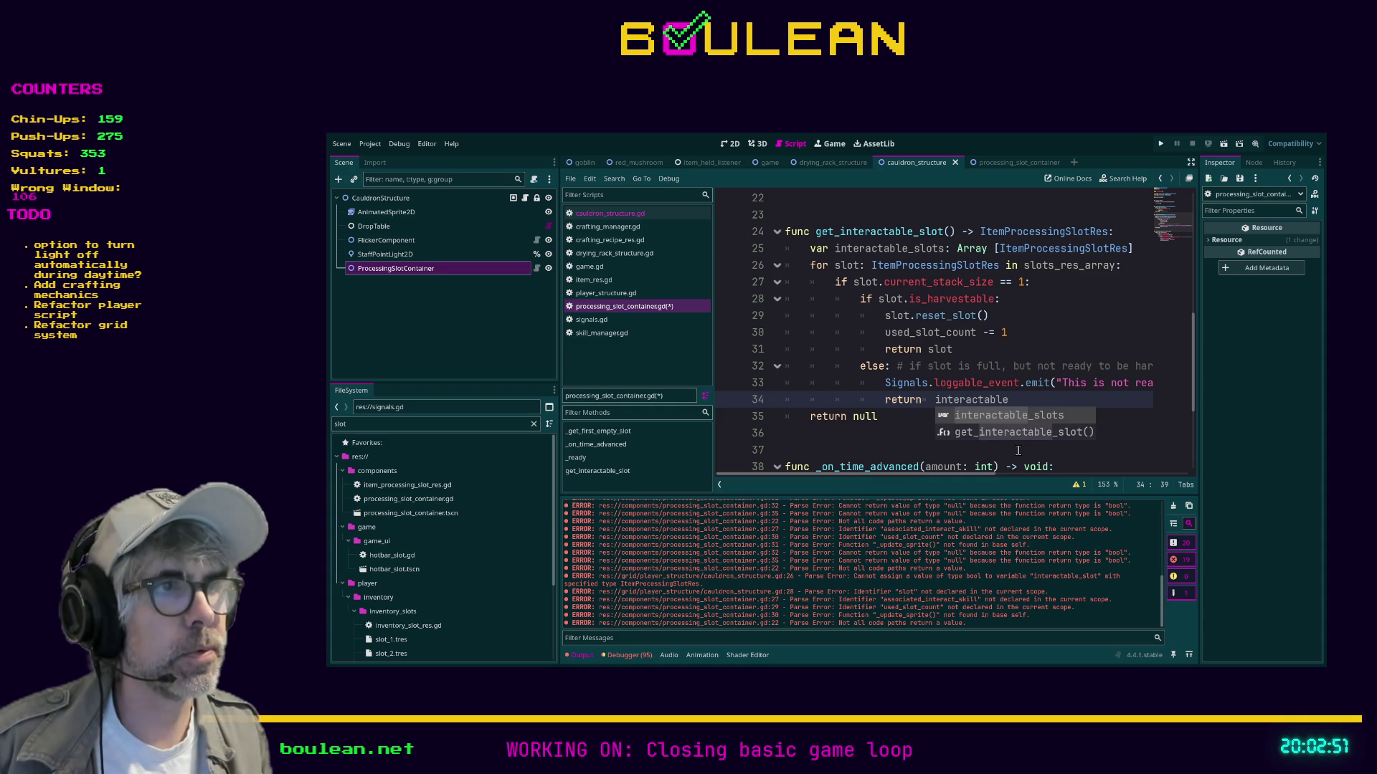
{"action": "key", "text": "Return"}
{"action": "key", "text": "Down"}
{"action": "key", "text": "BackSpace"}
{"action": "key", "text": "BackSpace"}
{"action": "key", "text": "BackSpace"}
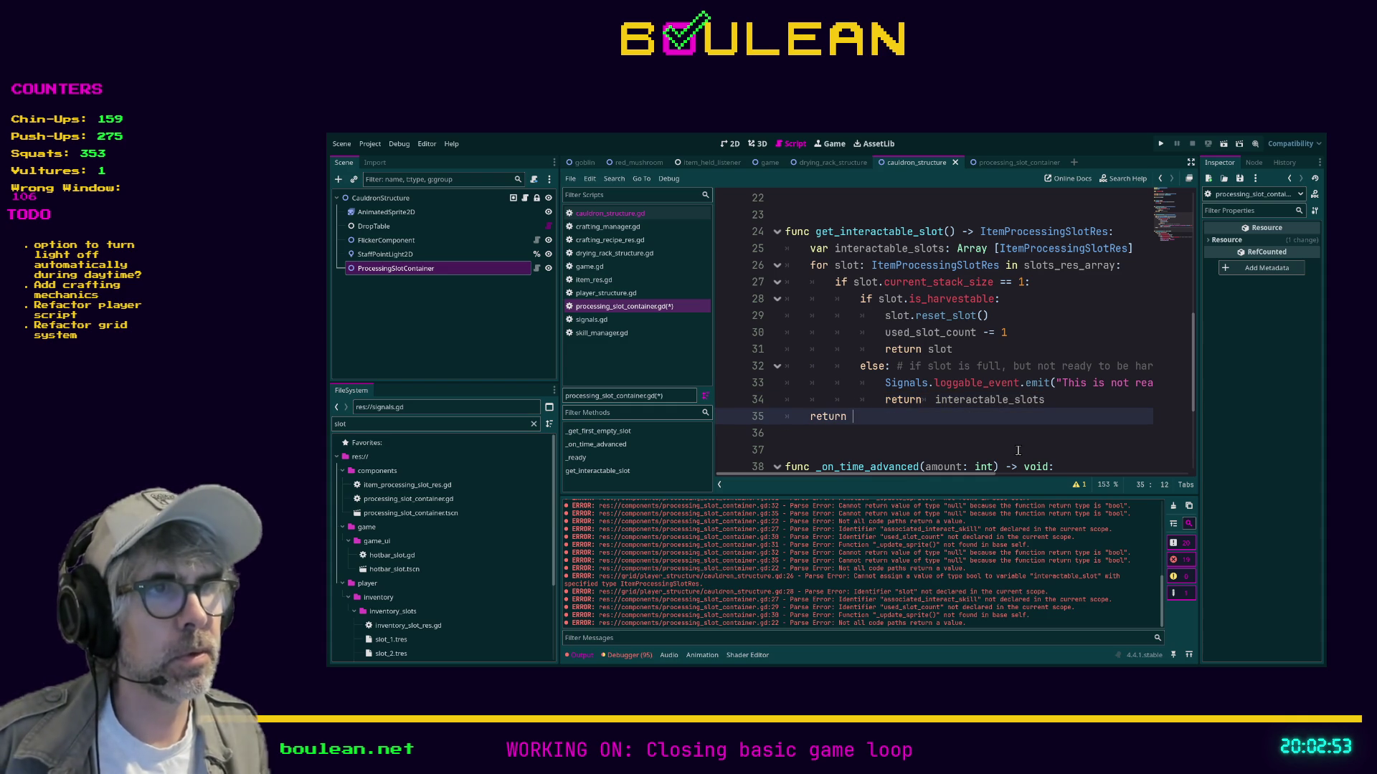
{"action": "type", "text": "interactable"}
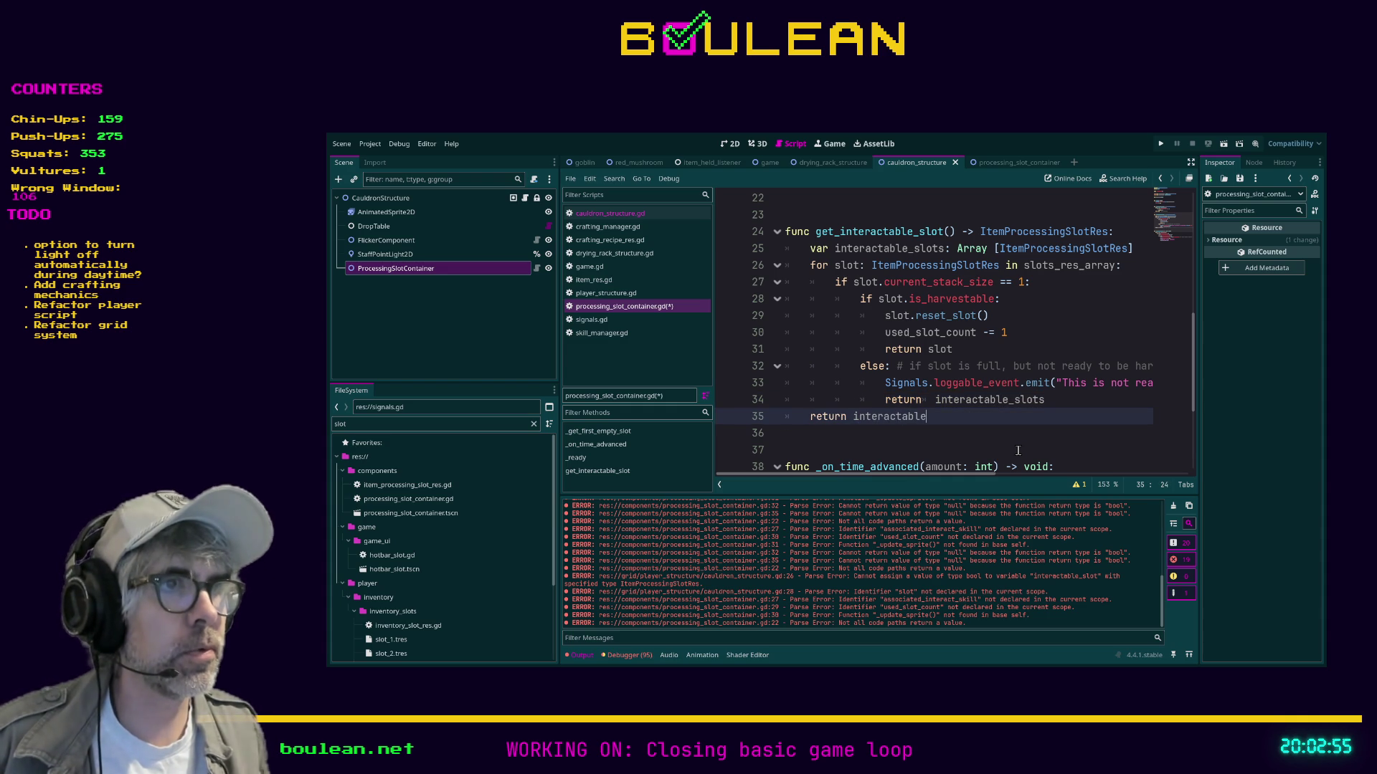
{"action": "key", "text": "Return"}
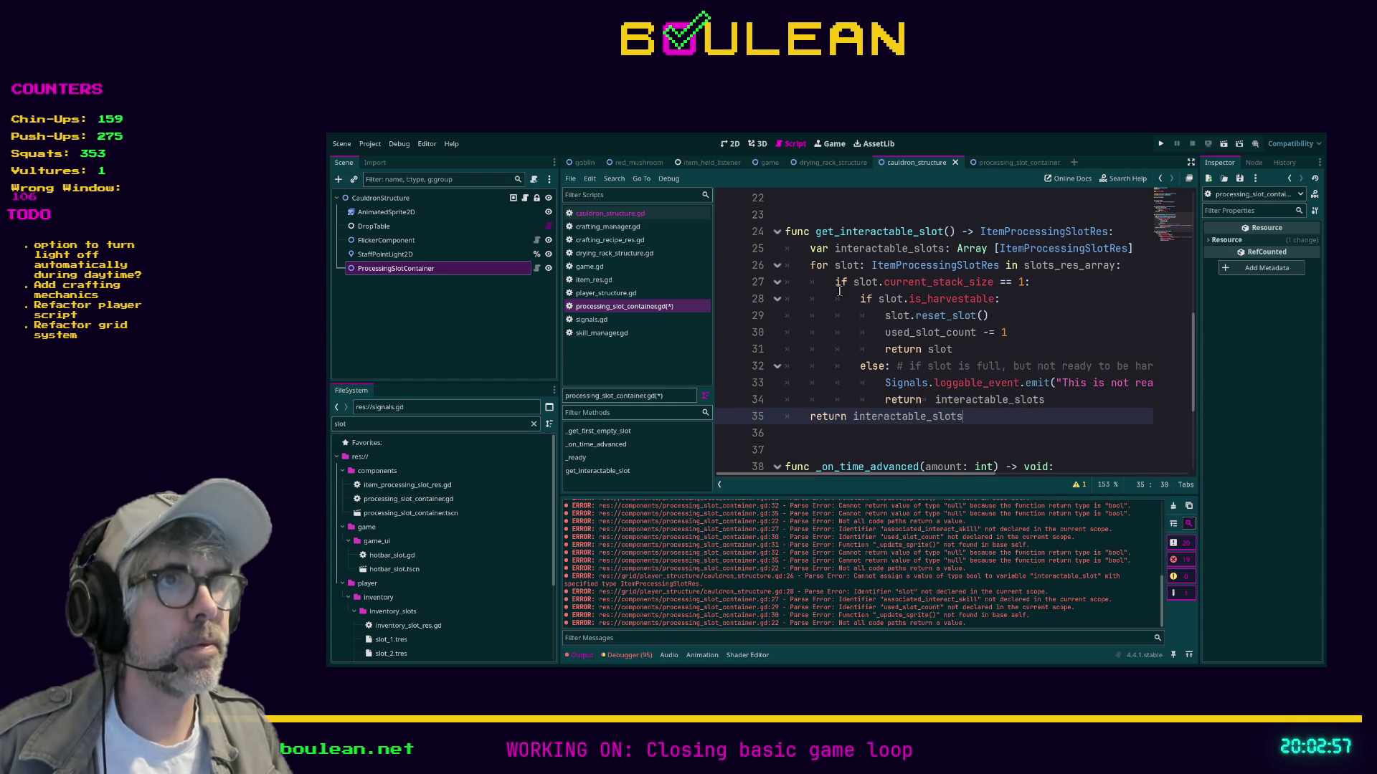
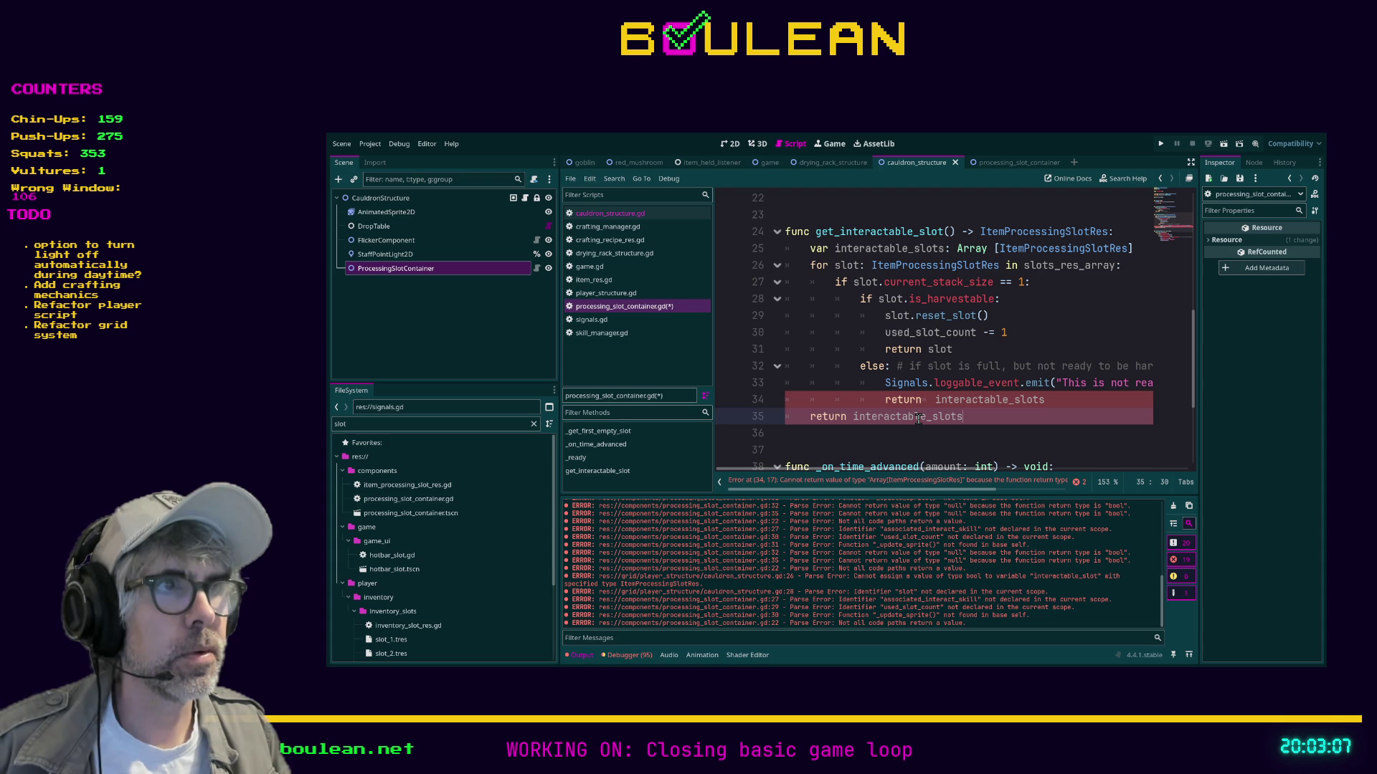
Change the function's return type to Array[ItemProcessingSlotRes].
{"action": "left_click_drag", "start_coordinate": [972, 493], "coordinate": [985, 494]}
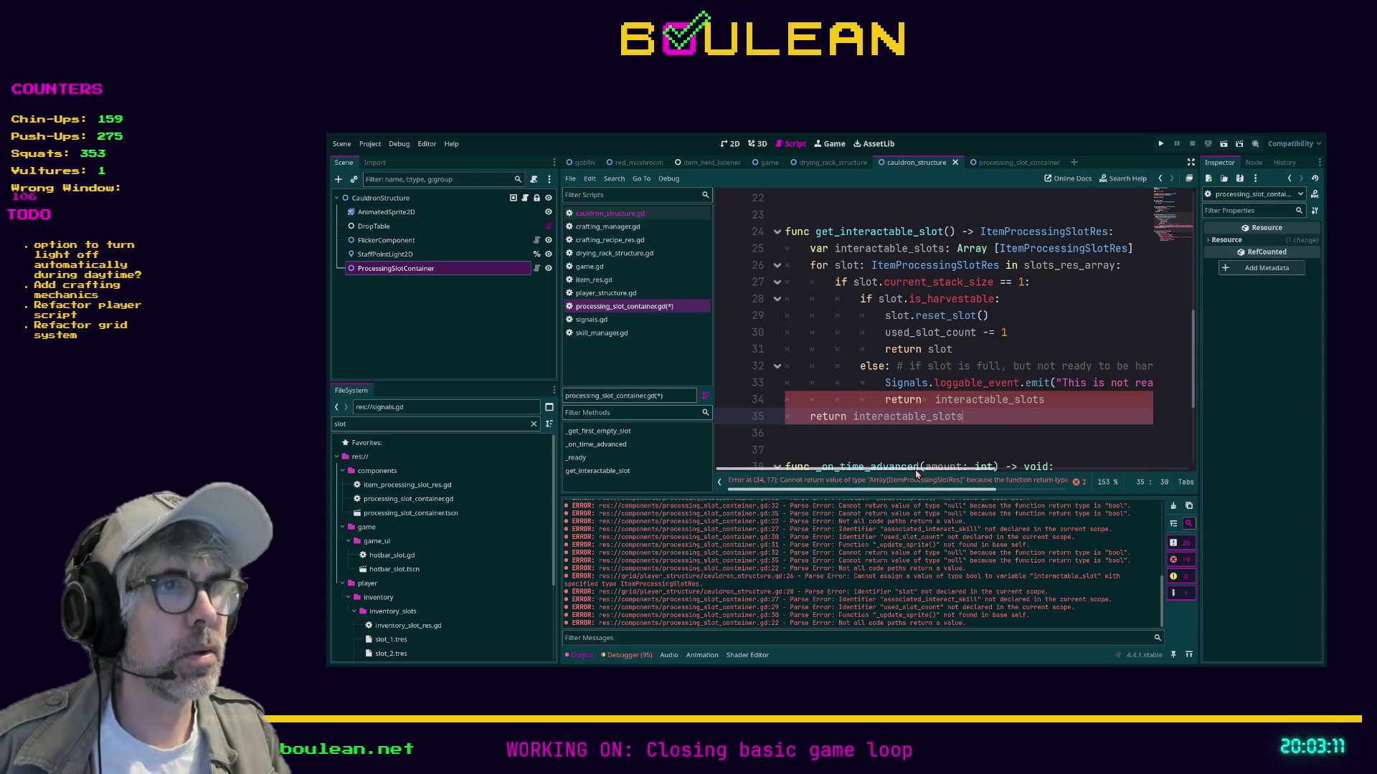
{"action": "scroll", "coordinate": [968, 313], "scroll_direction": "right", "scroll_amount": 3}
{"action": "double_click", "coordinate": [966, 231]}
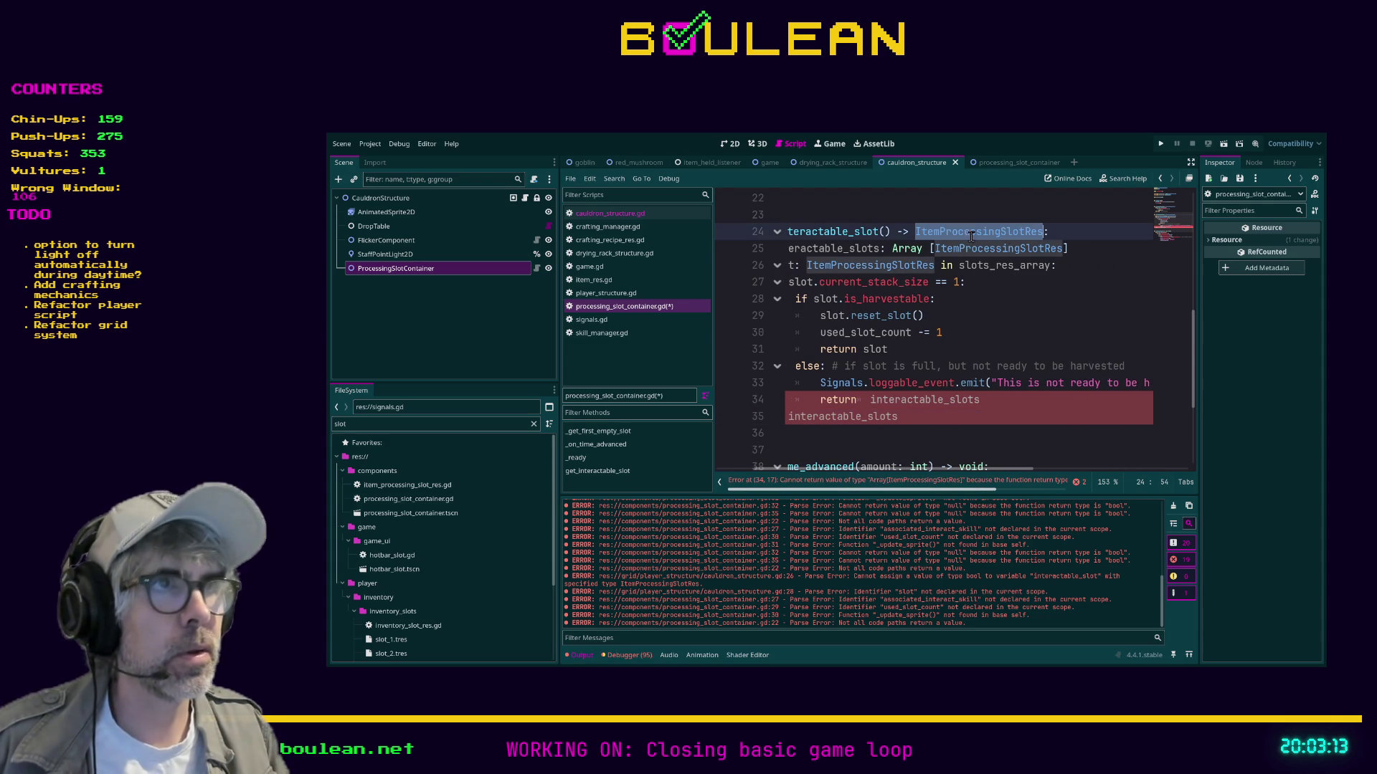
{"action": "type", "text": "Array"}
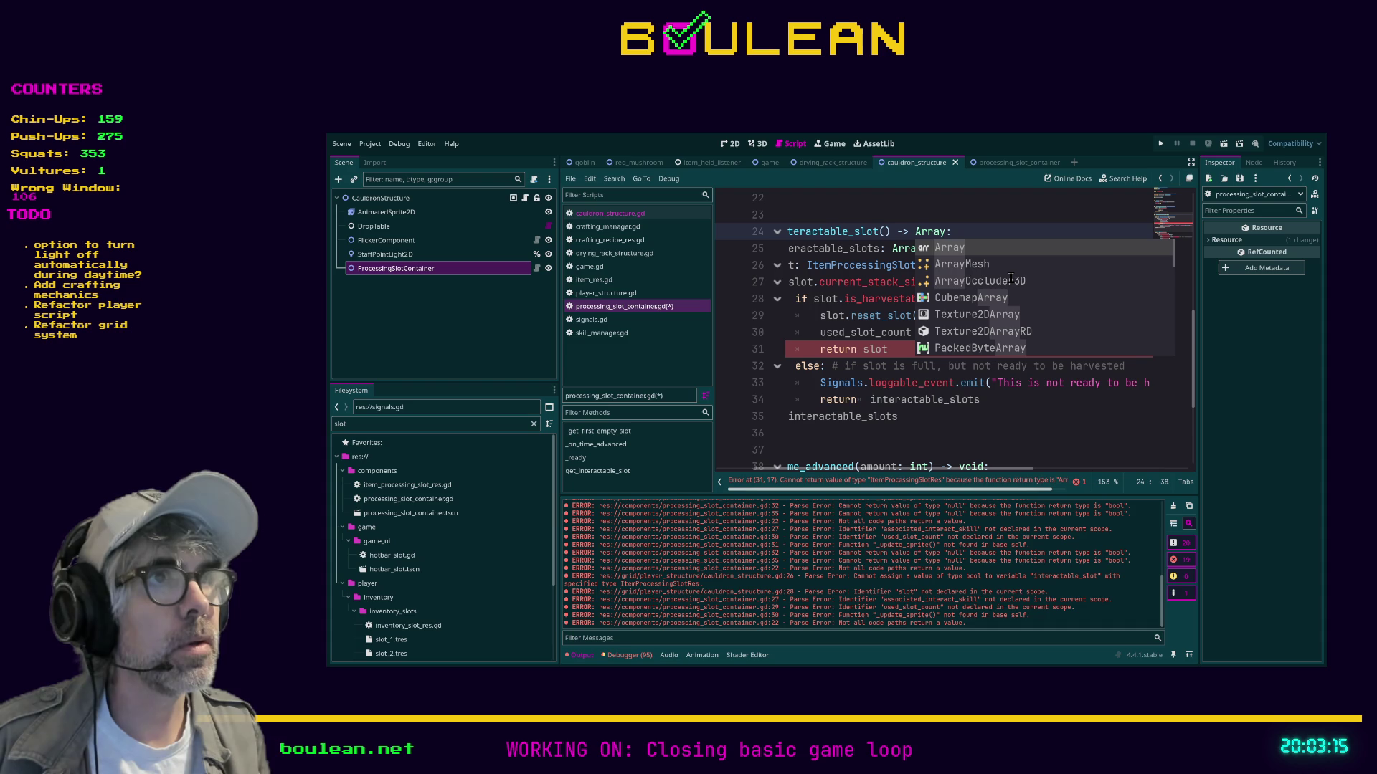
{"action": "type", "text": "[Inter"}
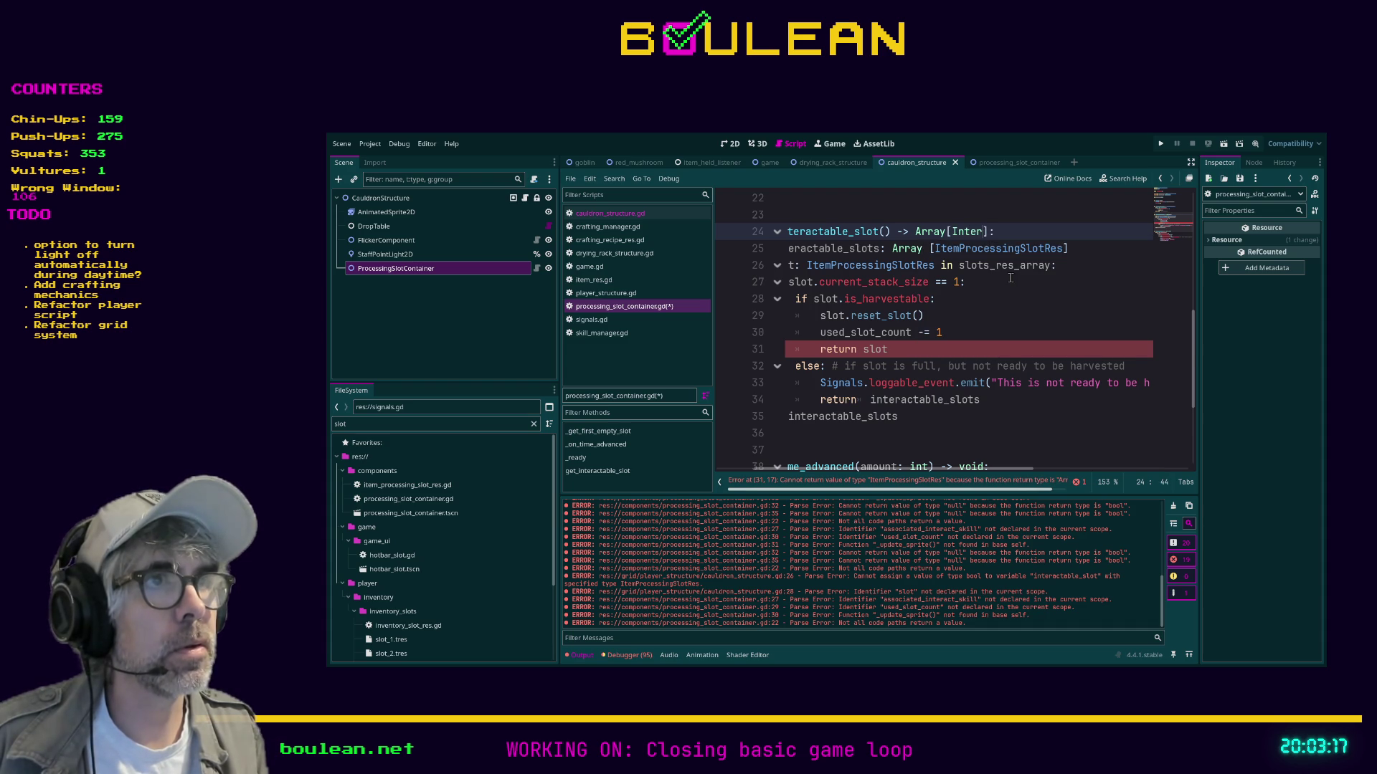
{"action": "key", "text": "BackSpace"}
{"action": "key", "text": "BackSpace"}
{"action": "key", "text": "BackSpace"}
{"action": "type", "text": "temP"}
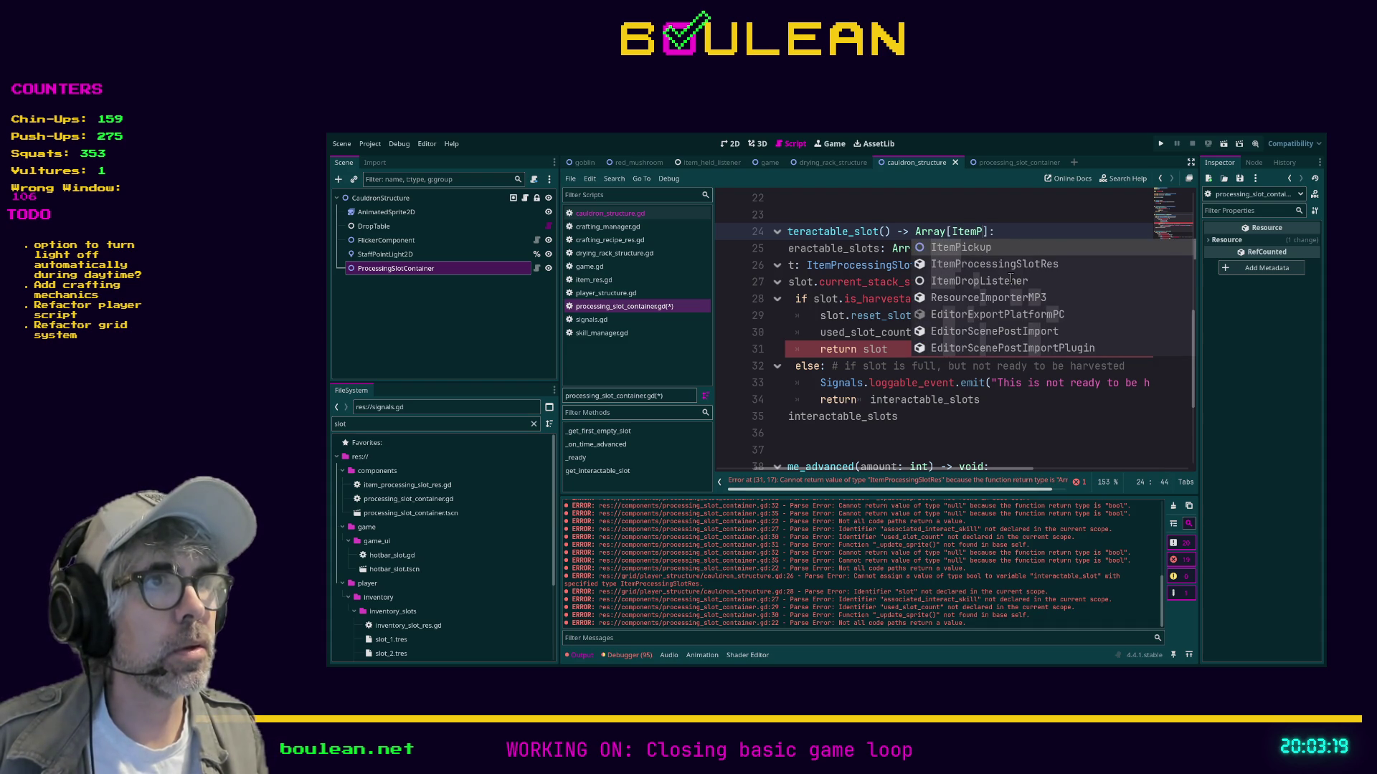
{"action": "type", "text": "ro"}
{"action": "key", "text": "Return"}
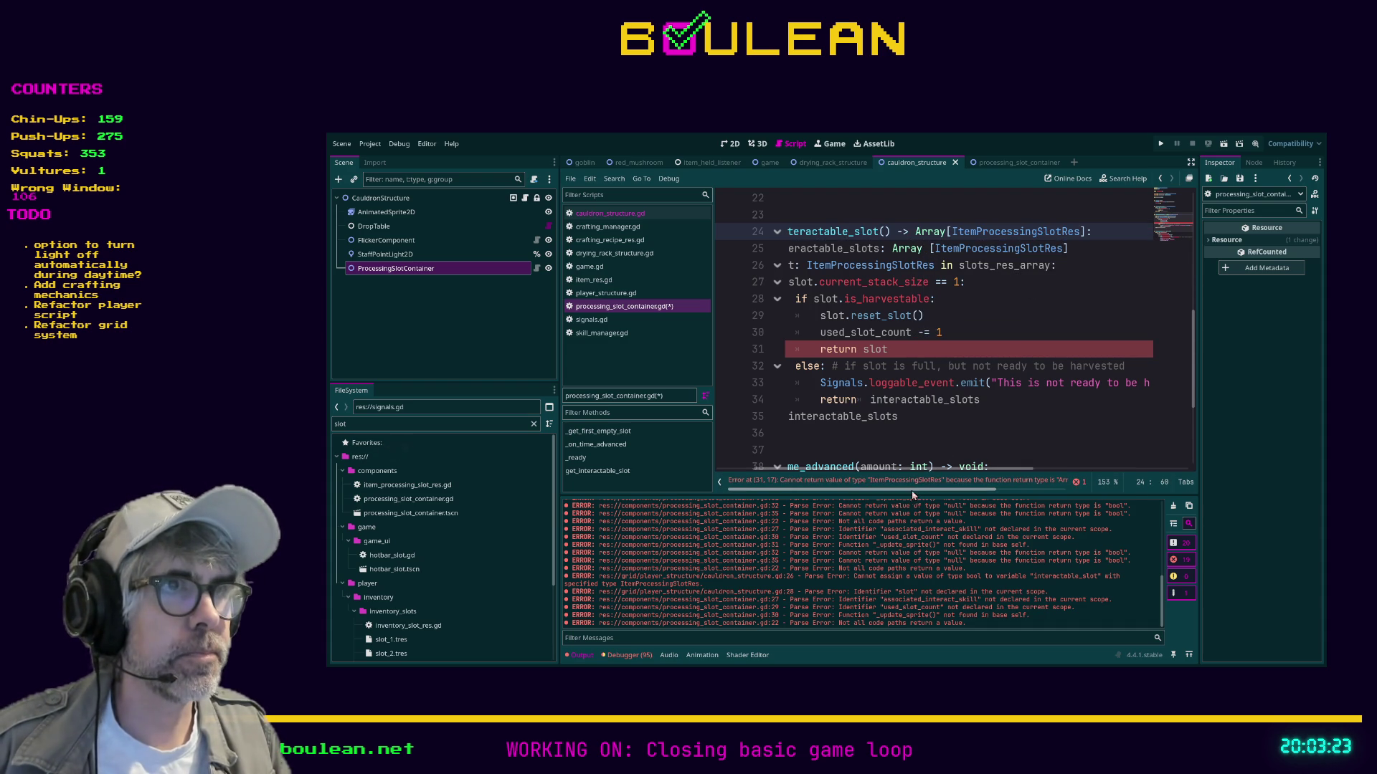
Make the function return interactable_slots instead of the single slot.
{"action": "double_click", "coordinate": [876, 352]}
{"action": "type", "text": "inter"}
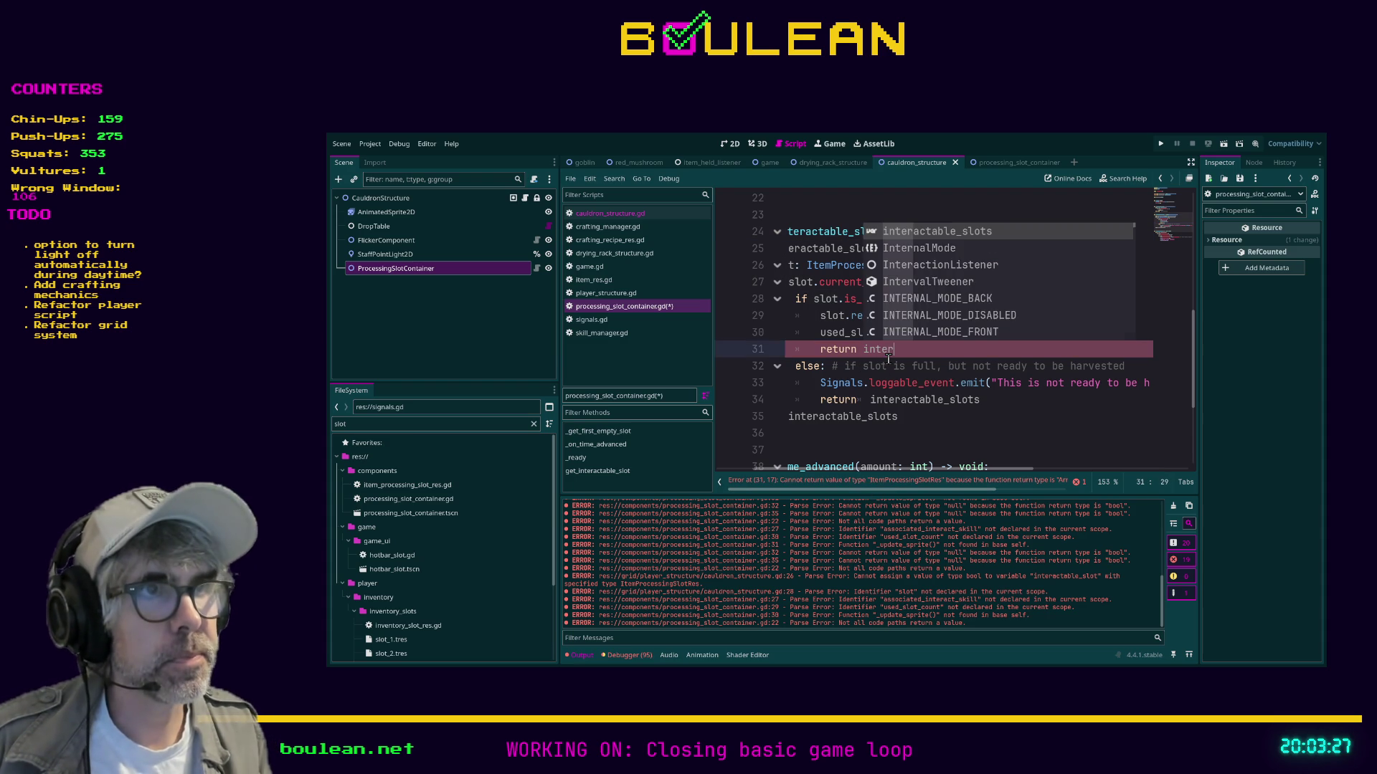
{"action": "key", "text": "Return"}
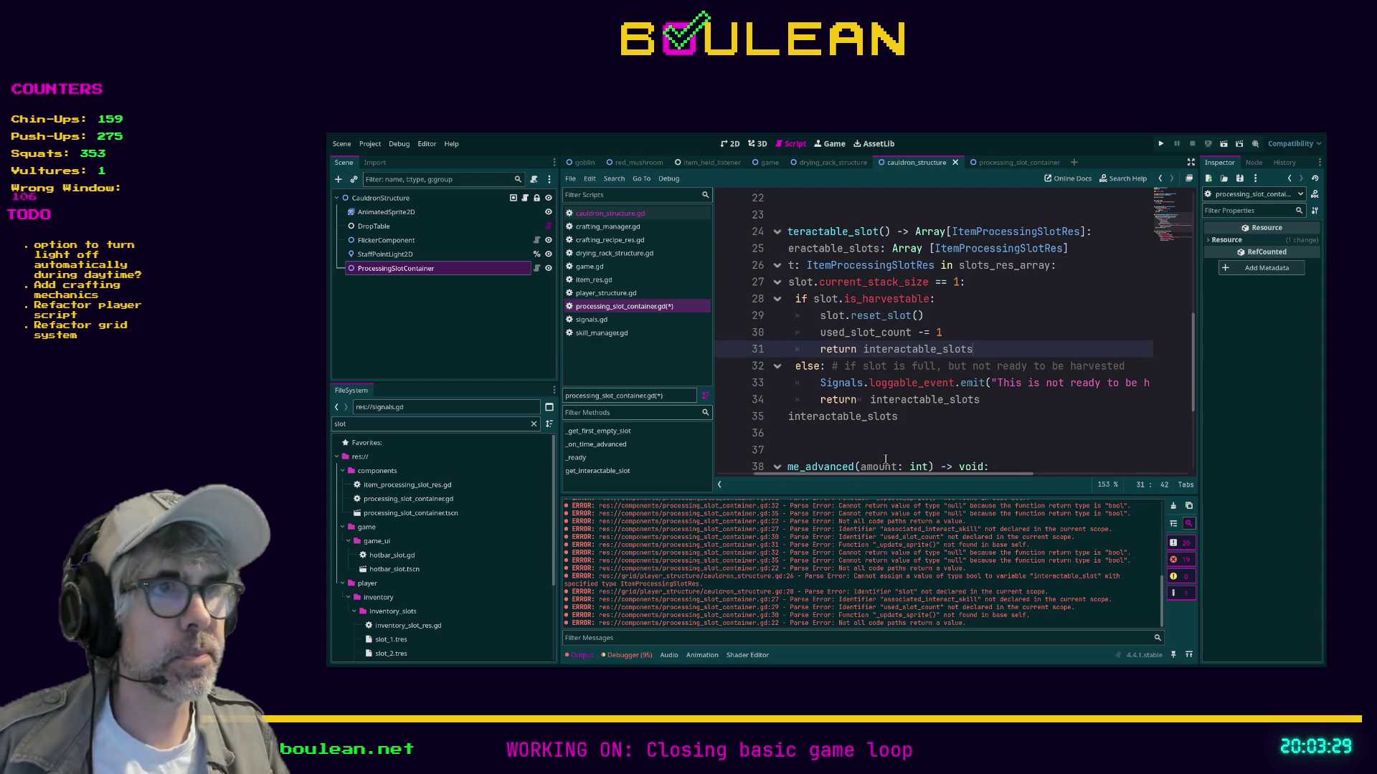
{"action": "left_click_drag", "start_coordinate": [837, 476], "coordinate": [802, 477]}
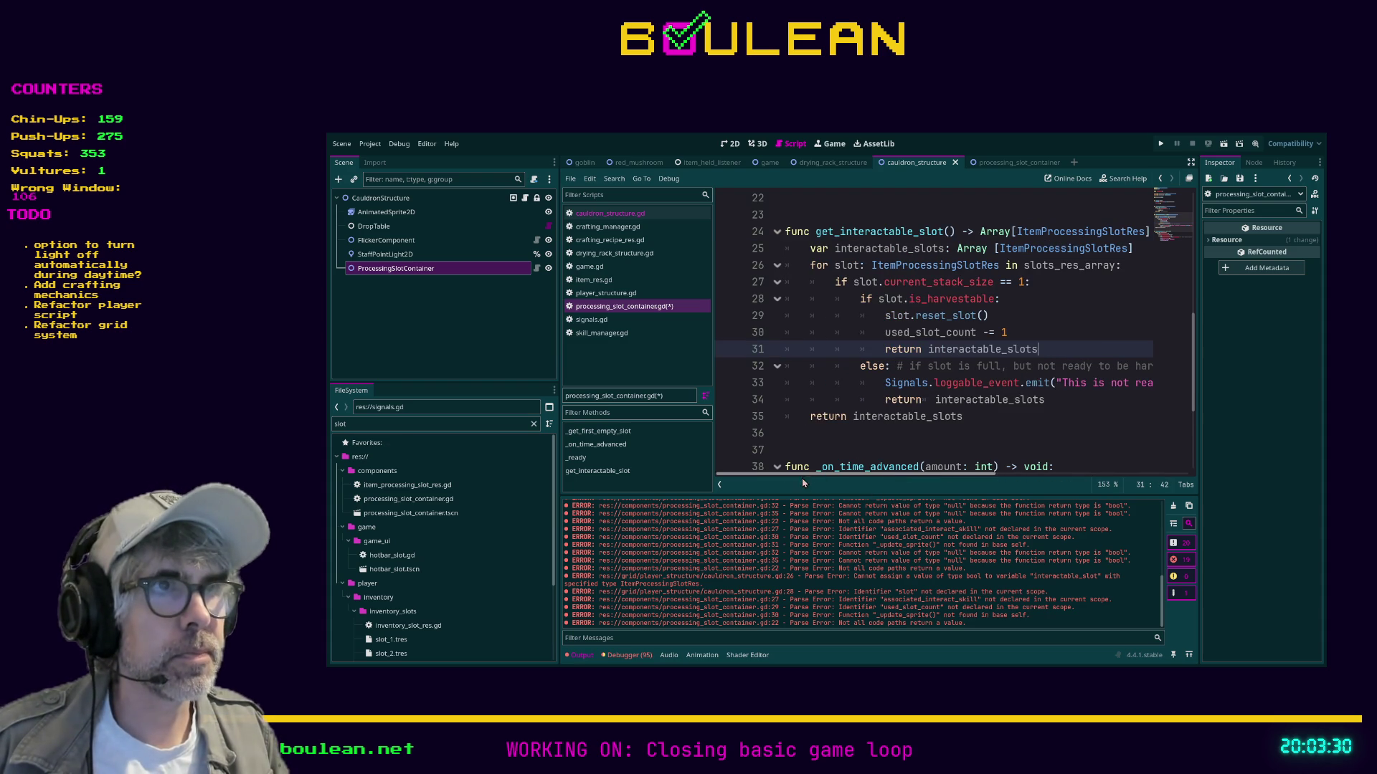
Rename the function to get_interactable_slots and switch to cauldron_structure.gd.
{"action": "left_click", "coordinate": [945, 232]}
{"action": "type", "text": "s"}
{"action": "left_click", "coordinate": [1045, 314]}
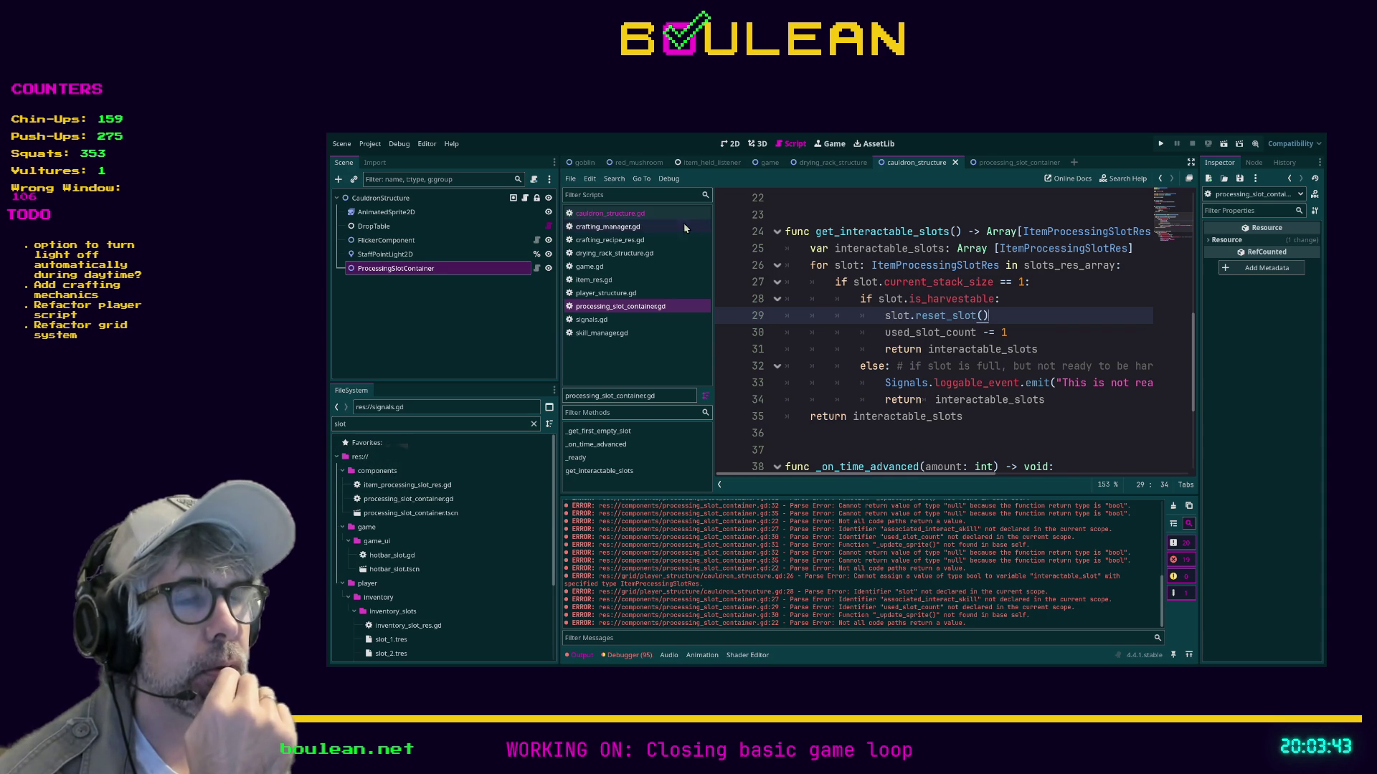
{"action": "left_click", "coordinate": [1028, 332]}
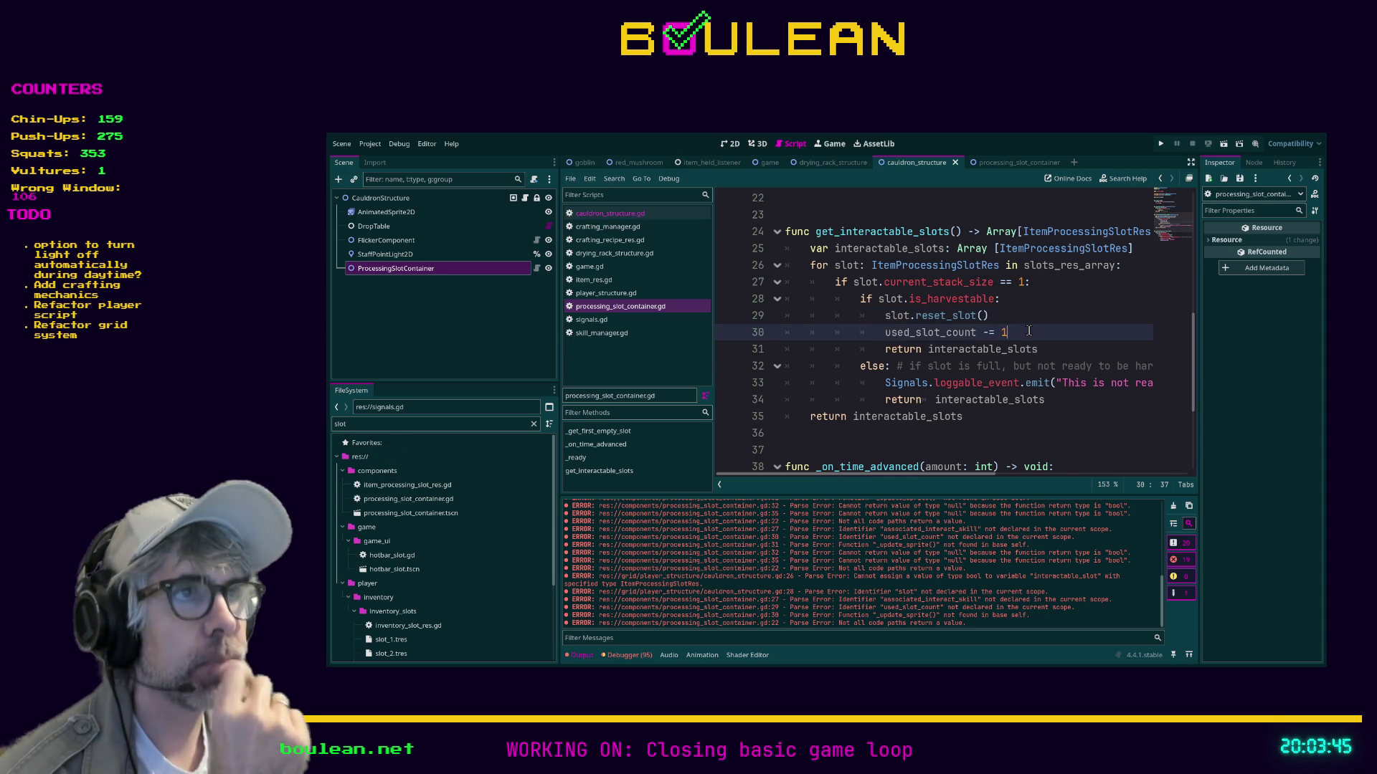
{"action": "left_click", "coordinate": [635, 214]}
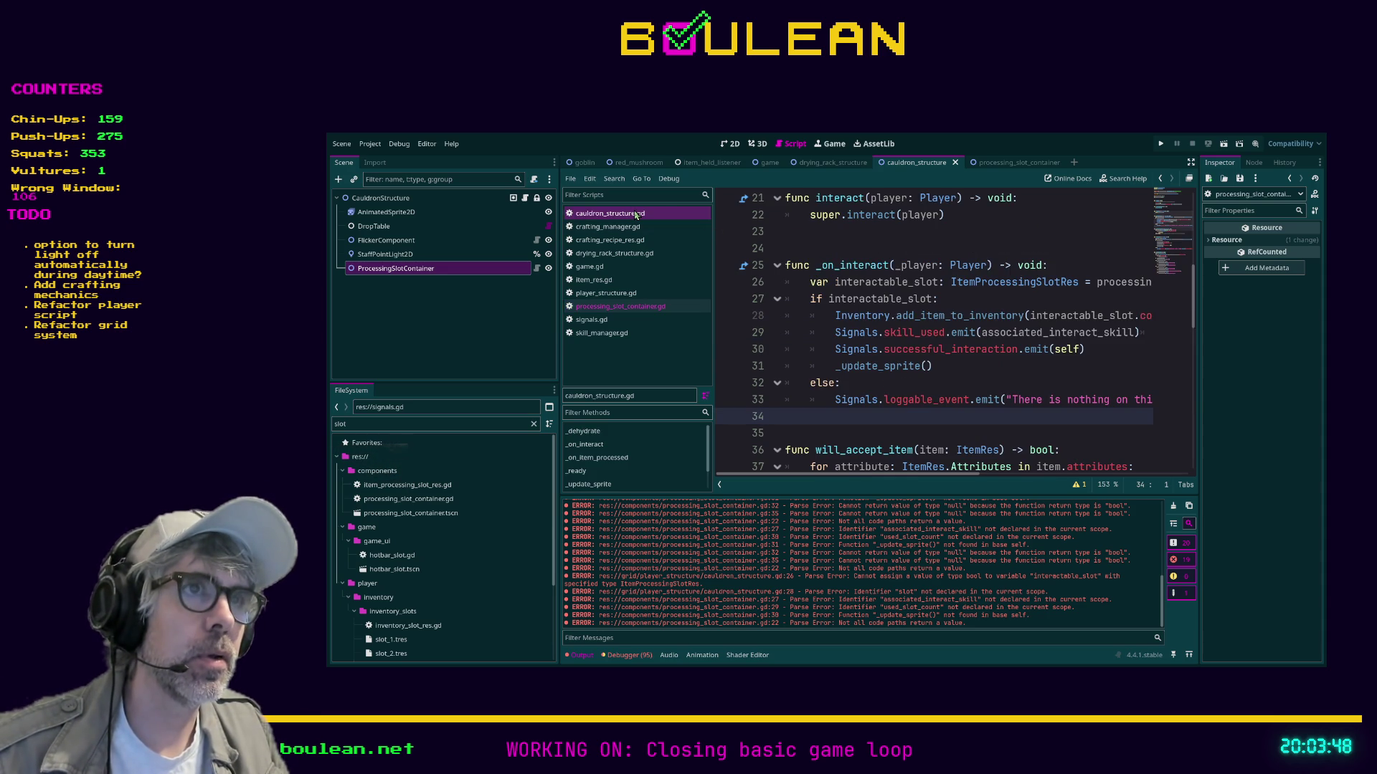
In processing_slot_container.gd, undo the array edits so the function returns ItemProcessingSlotRes or null.
{"action": "left_click", "coordinate": [652, 307]}
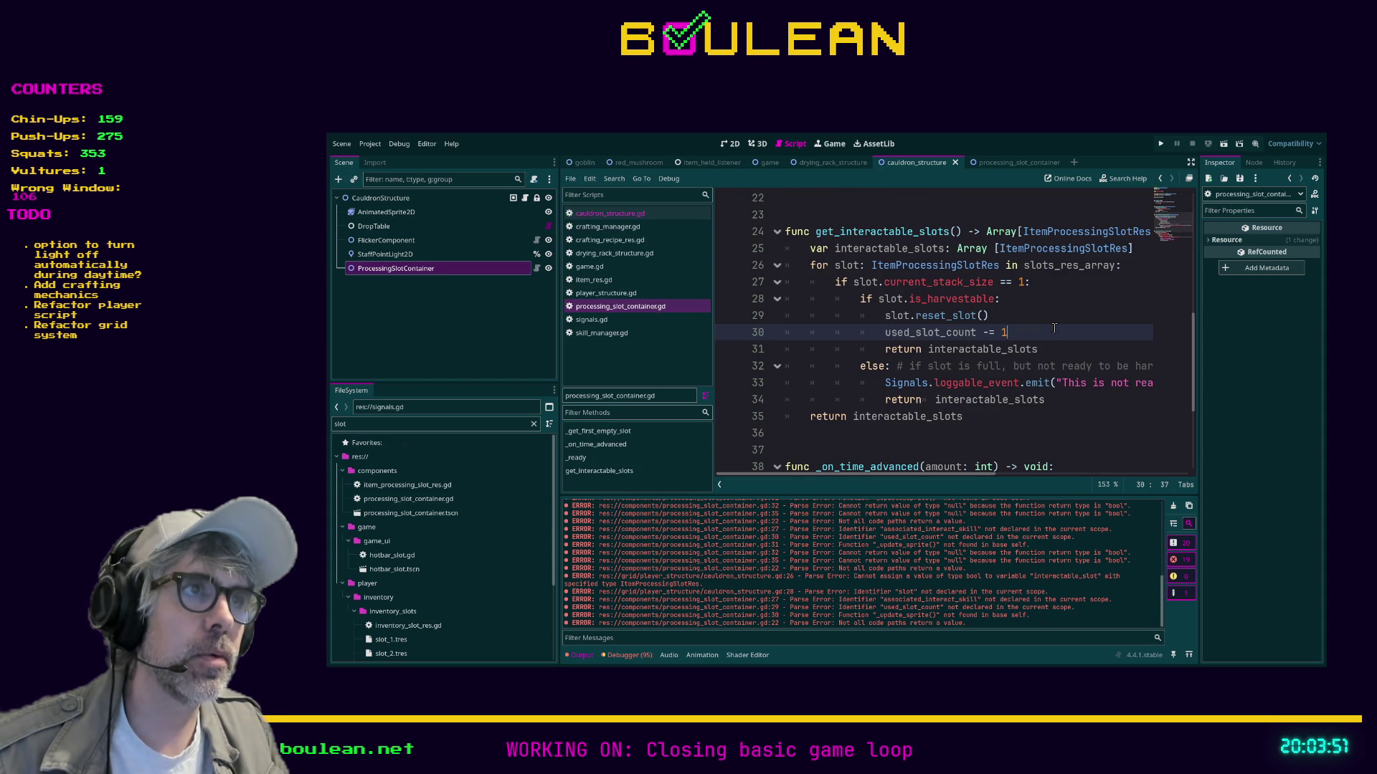
{"action": "key", "text": "ctrl+z"}
{"action": "key", "text": "ctrl+z"}
{"action": "key", "text": "ctrl+z"}
{"action": "type", "text": "n"}
{"action": "key", "text": "ctrl+z"}
{"action": "key", "text": "ctrl+z"}
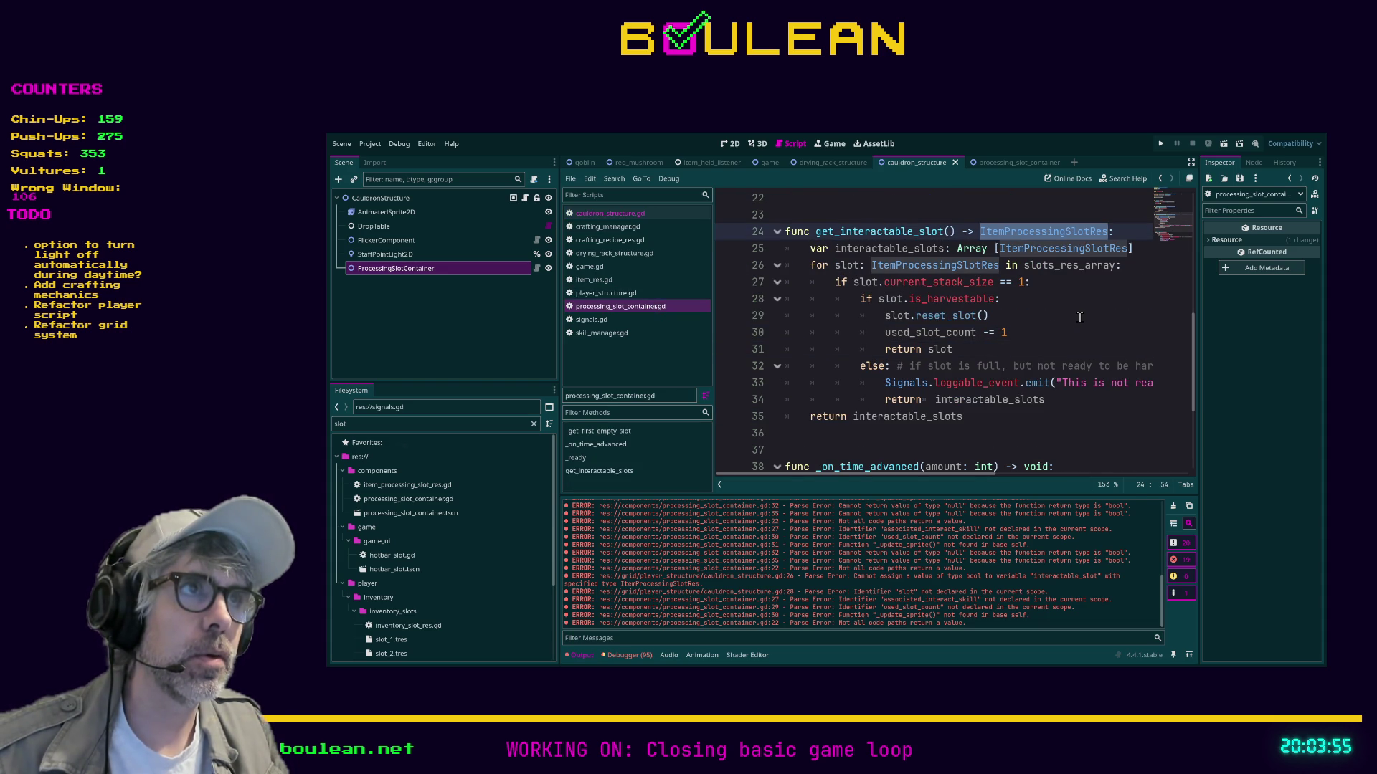
{"action": "key", "text": "ctrl+z"}
{"action": "key", "text": "ctrl+z"}
{"action": "key", "text": "ctrl+z"}
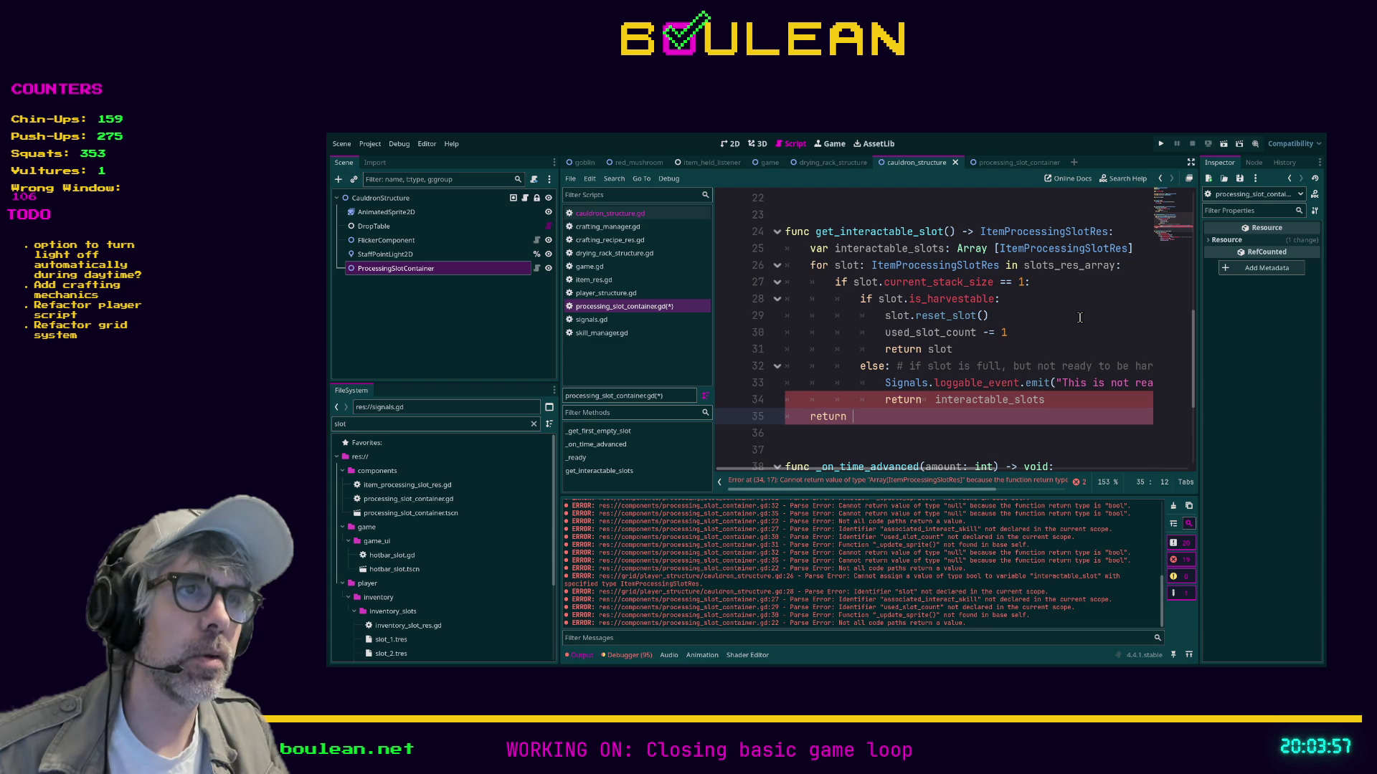
{"action": "key", "text": "ctrl+z"}
{"action": "key", "text": "ctrl+z"}
{"action": "key", "text": "ctrl+z"}
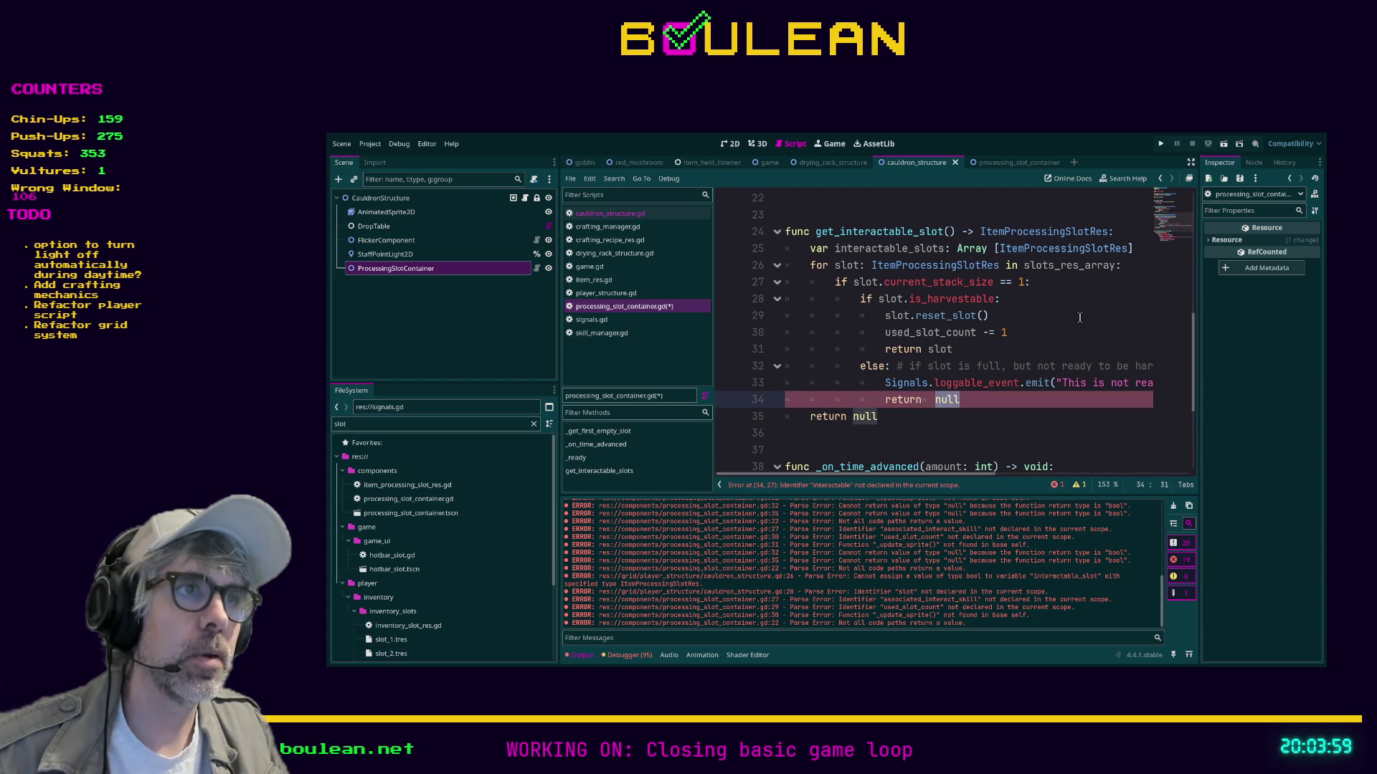
Delete the unused interactable_slots declaration, save, and return to cauldron_structure.gd.
{"action": "key", "text": "ctrl+BackSpace"}
{"action": "key", "text": "ctrl+BackSpace"}
{"action": "key", "text": "ctrl+BackSpace"}
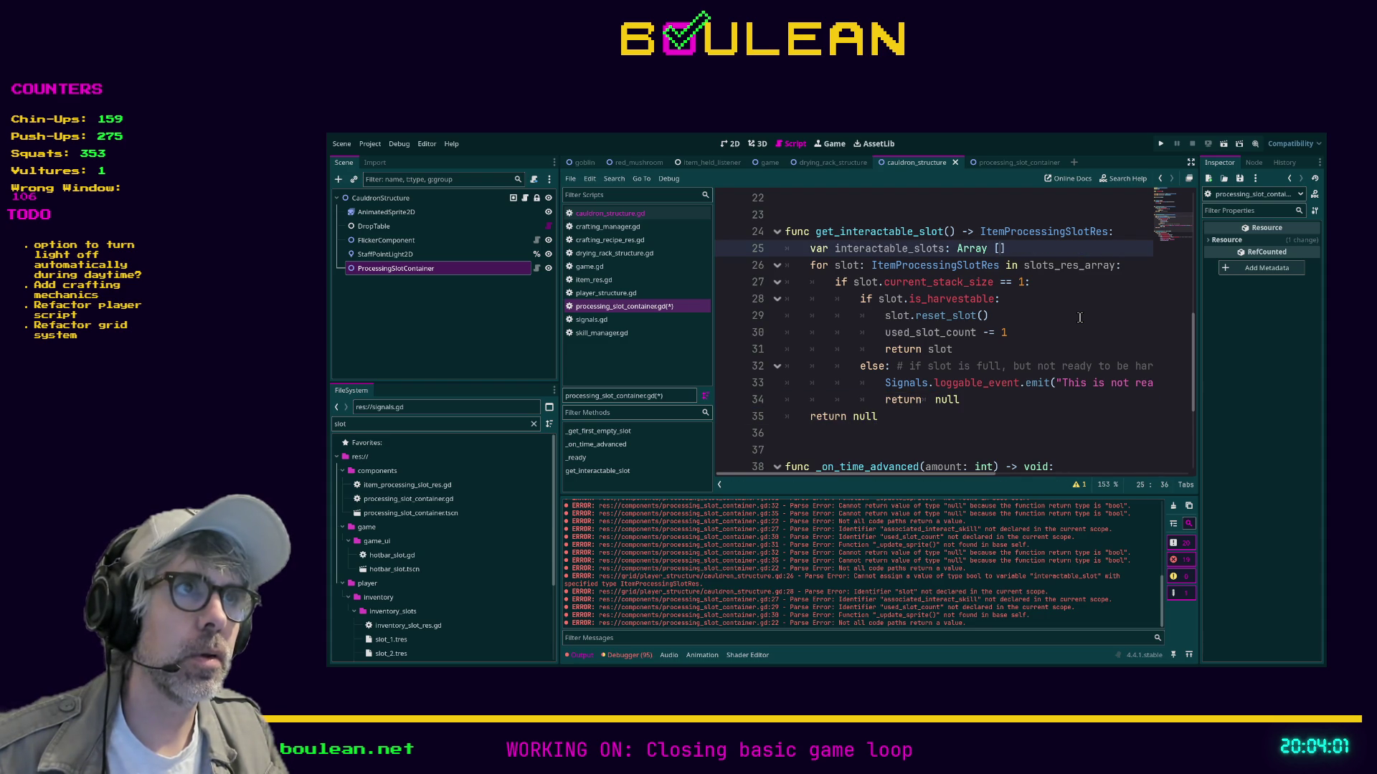
{"action": "key", "text": "ctrl+shift+k"}
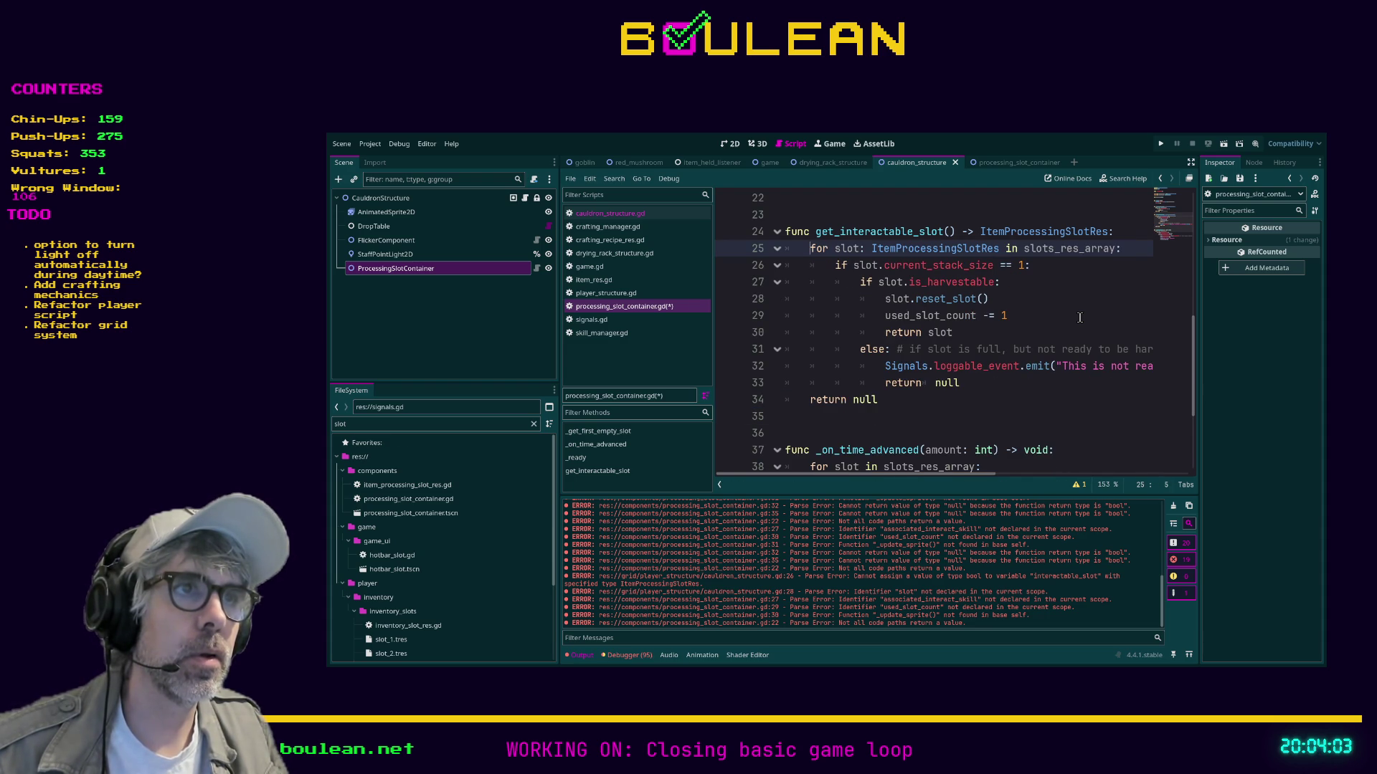
{"action": "left_click", "coordinate": [1079, 317]}
{"action": "key", "text": "ctrl+s"}
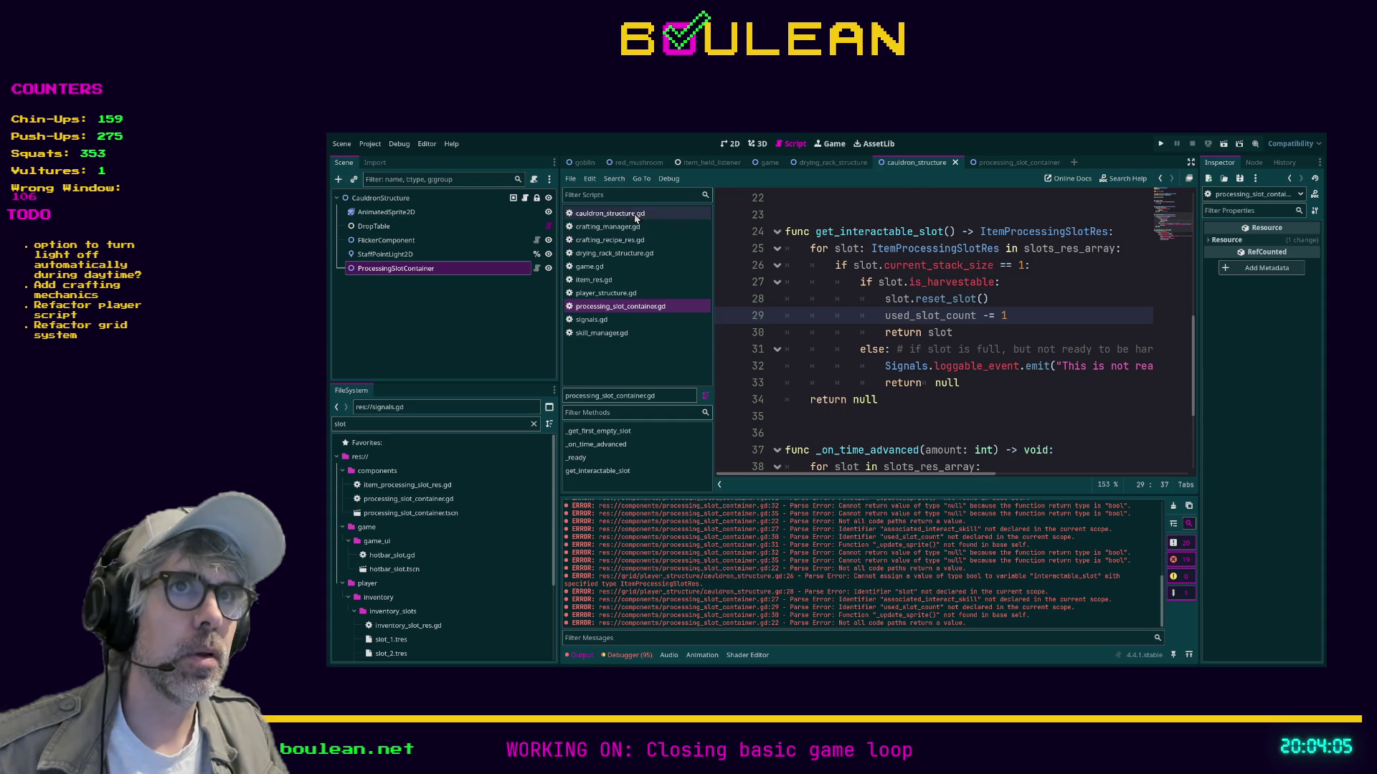
{"action": "left_click", "coordinate": [622, 217]}
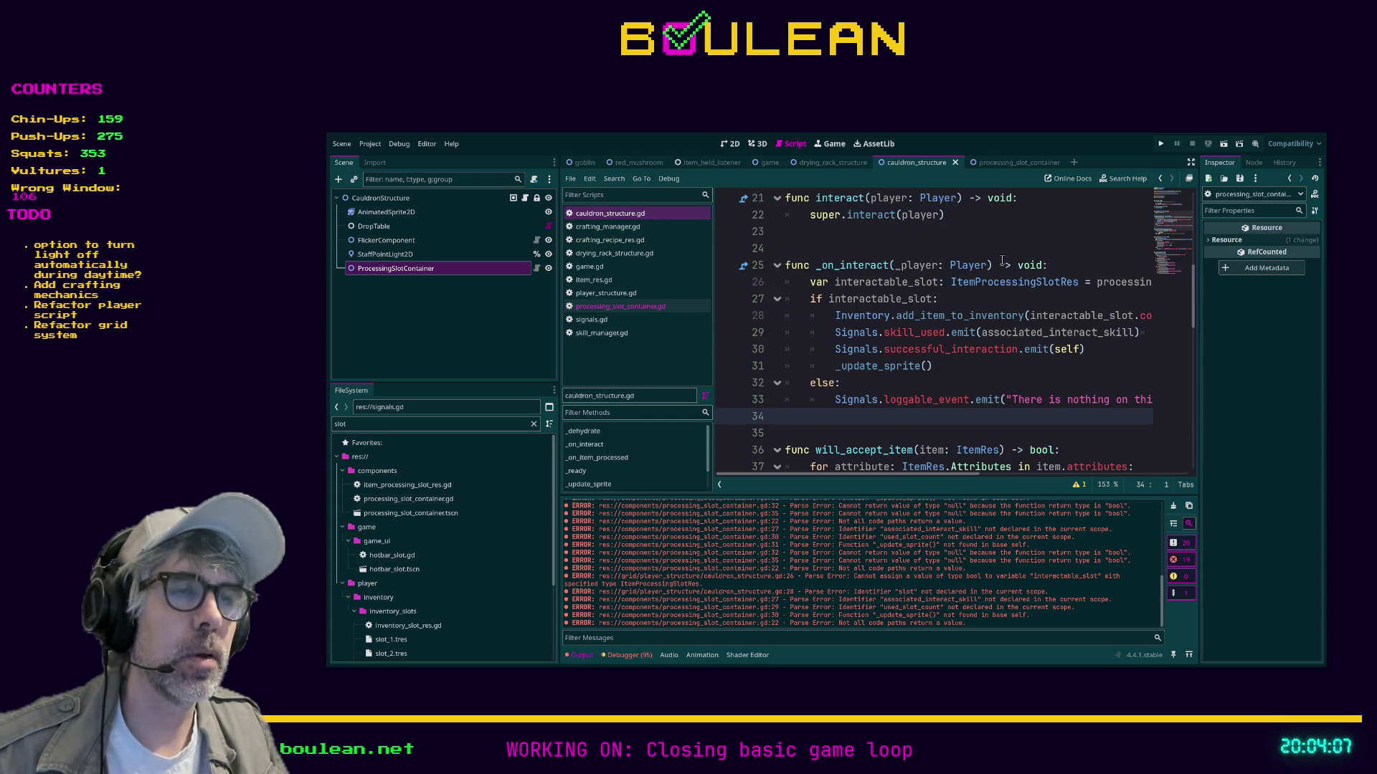
{"action": "scroll", "coordinate": [1002, 344], "scroll_direction": "down", "scroll_amount": 1}
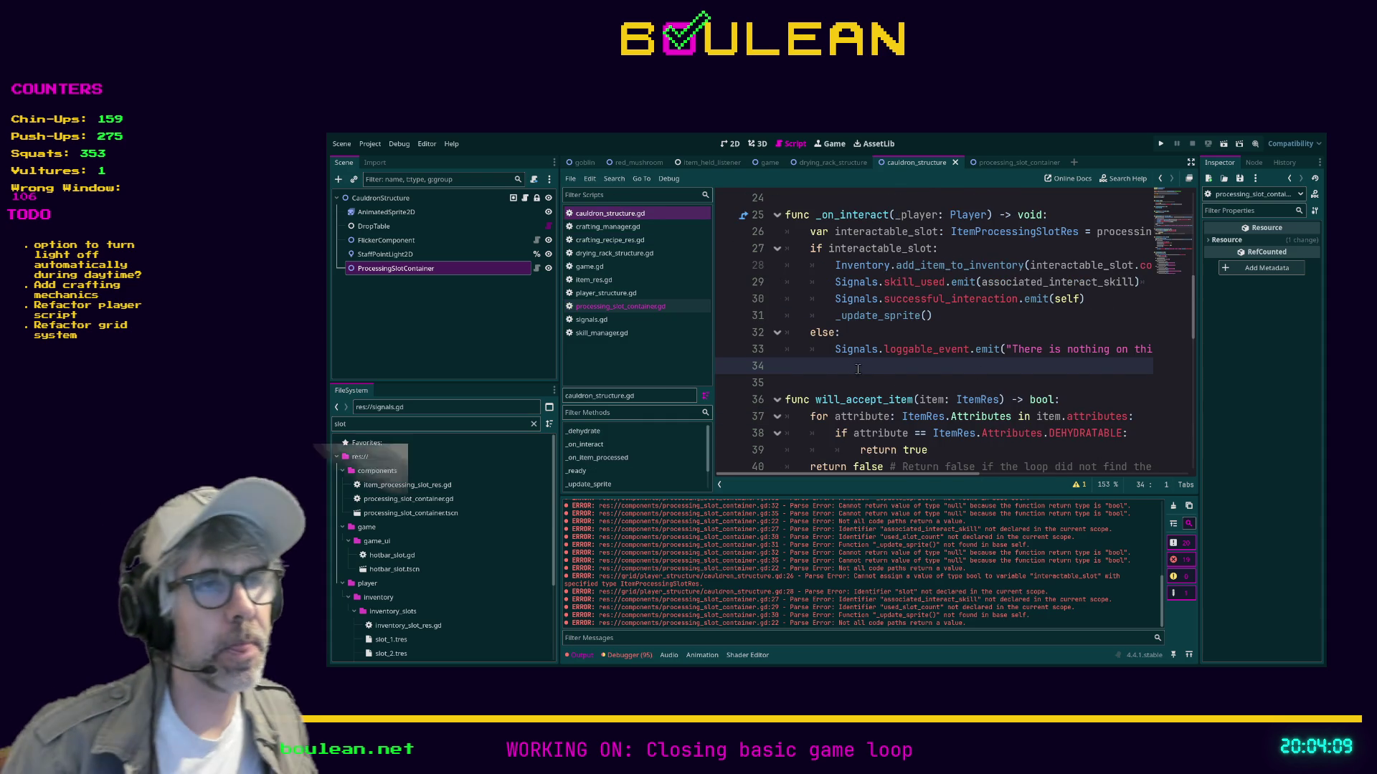
{"action": "scroll", "coordinate": [855, 369], "scroll_direction": "down", "scroll_amount": 1}
{"action": "scroll", "coordinate": [927, 346], "scroll_direction": "down", "scroll_amount": 3}
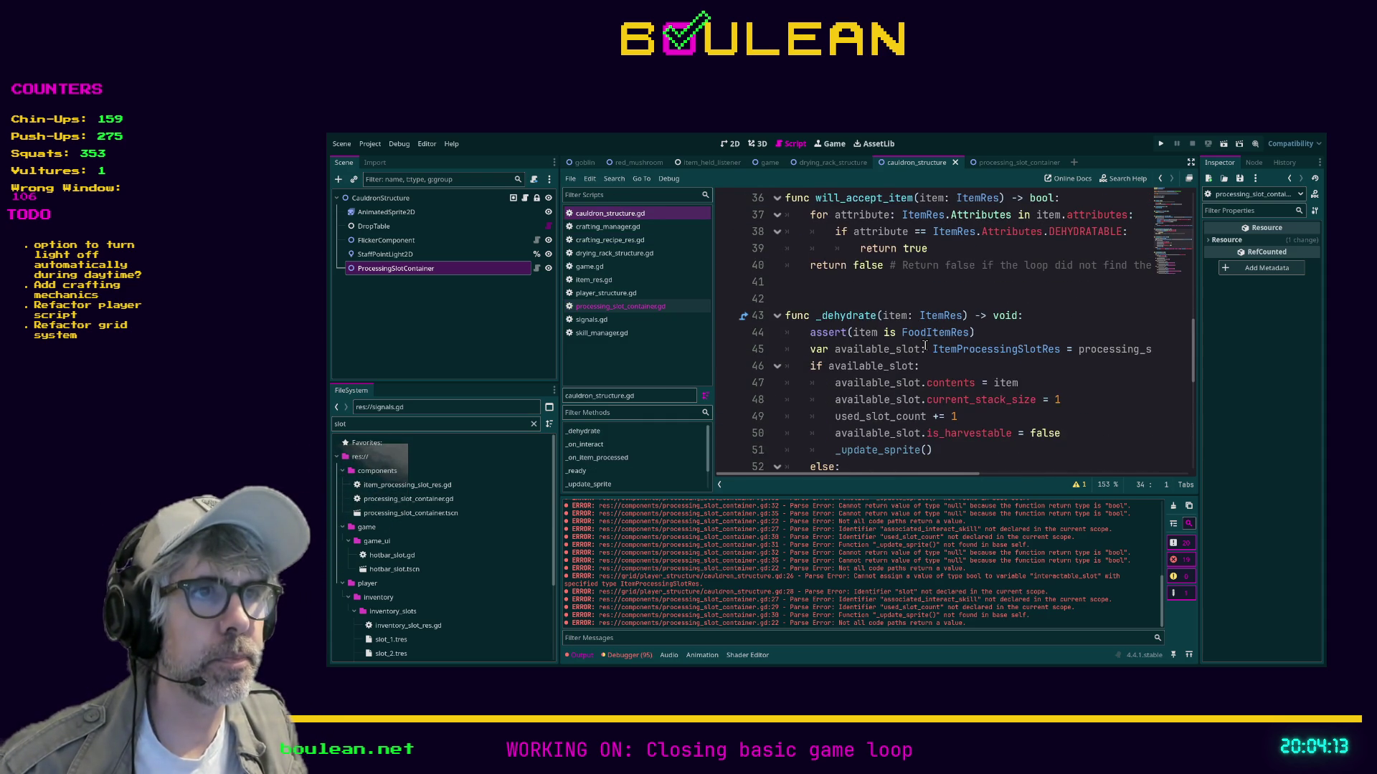
{"action": "scroll", "coordinate": [925, 346], "scroll_direction": "down", "scroll_amount": 5}
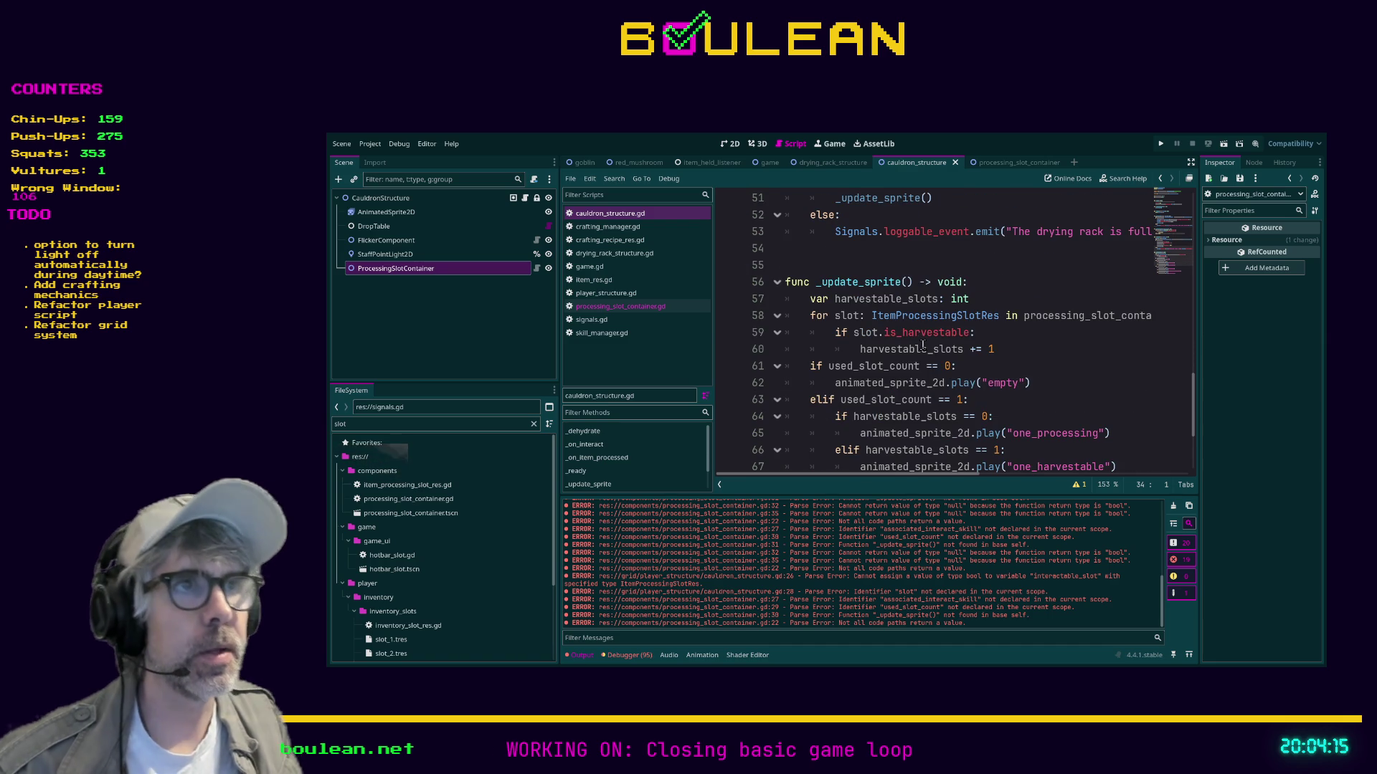
{"action": "scroll", "coordinate": [905, 347], "scroll_direction": "up", "scroll_amount": 1}
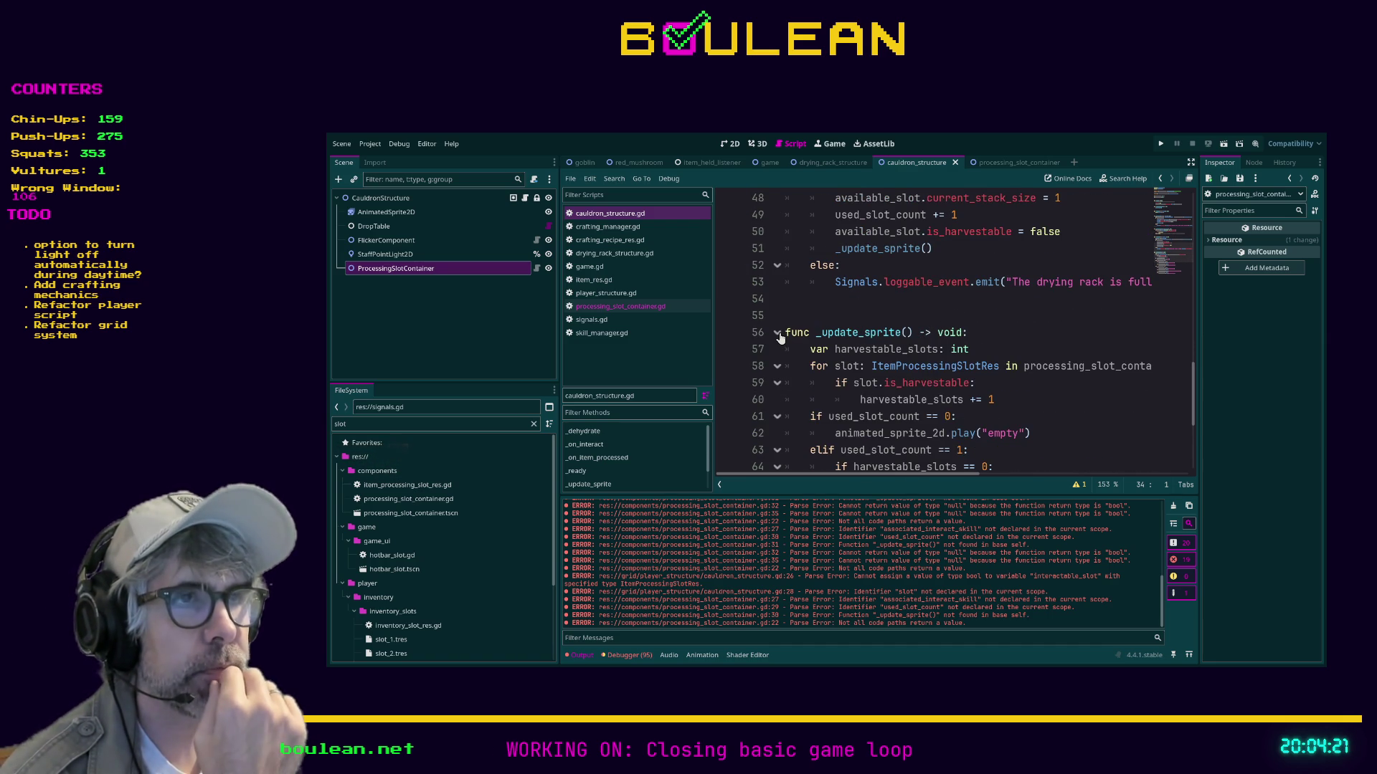
{"action": "scroll", "coordinate": [887, 352], "scroll_direction": "up", "scroll_amount": 1}
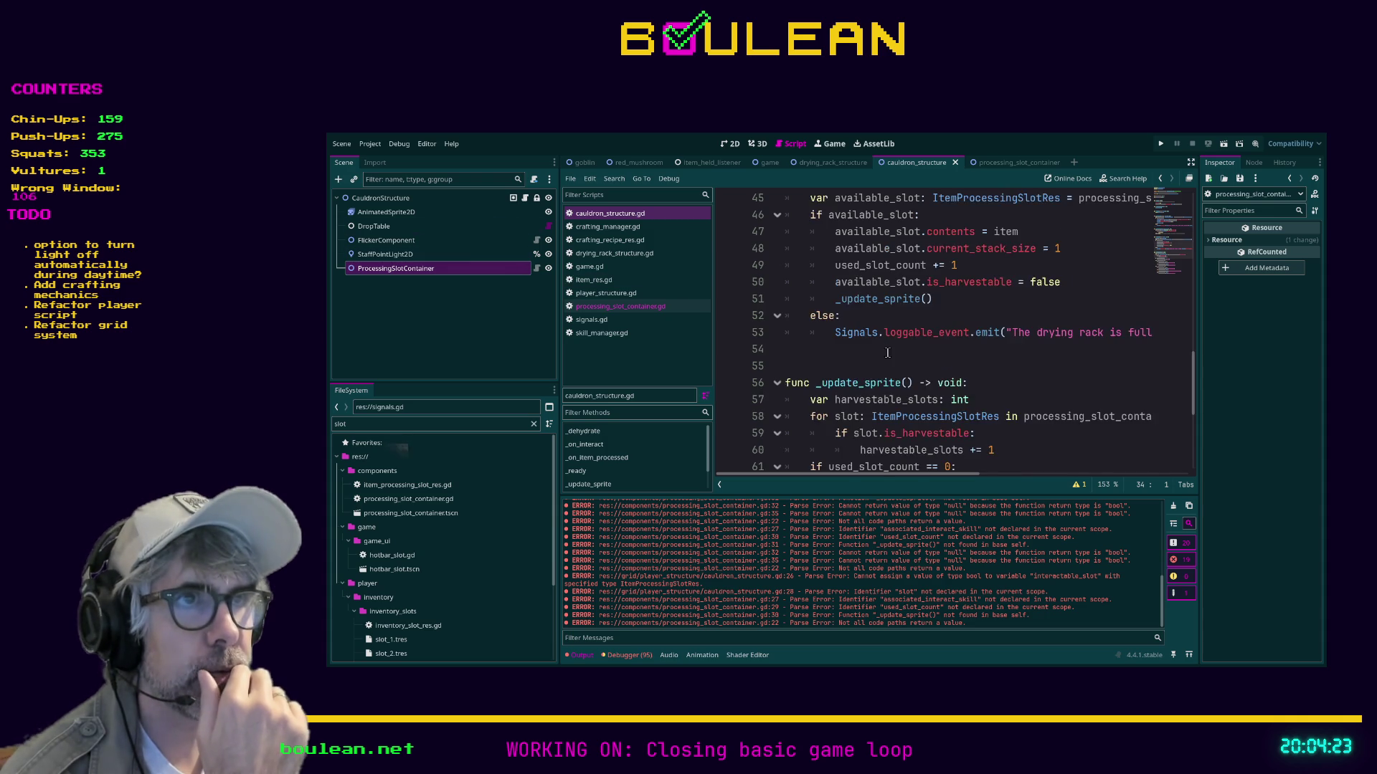
{"action": "scroll", "coordinate": [887, 352], "scroll_direction": "up", "scroll_amount": 2}
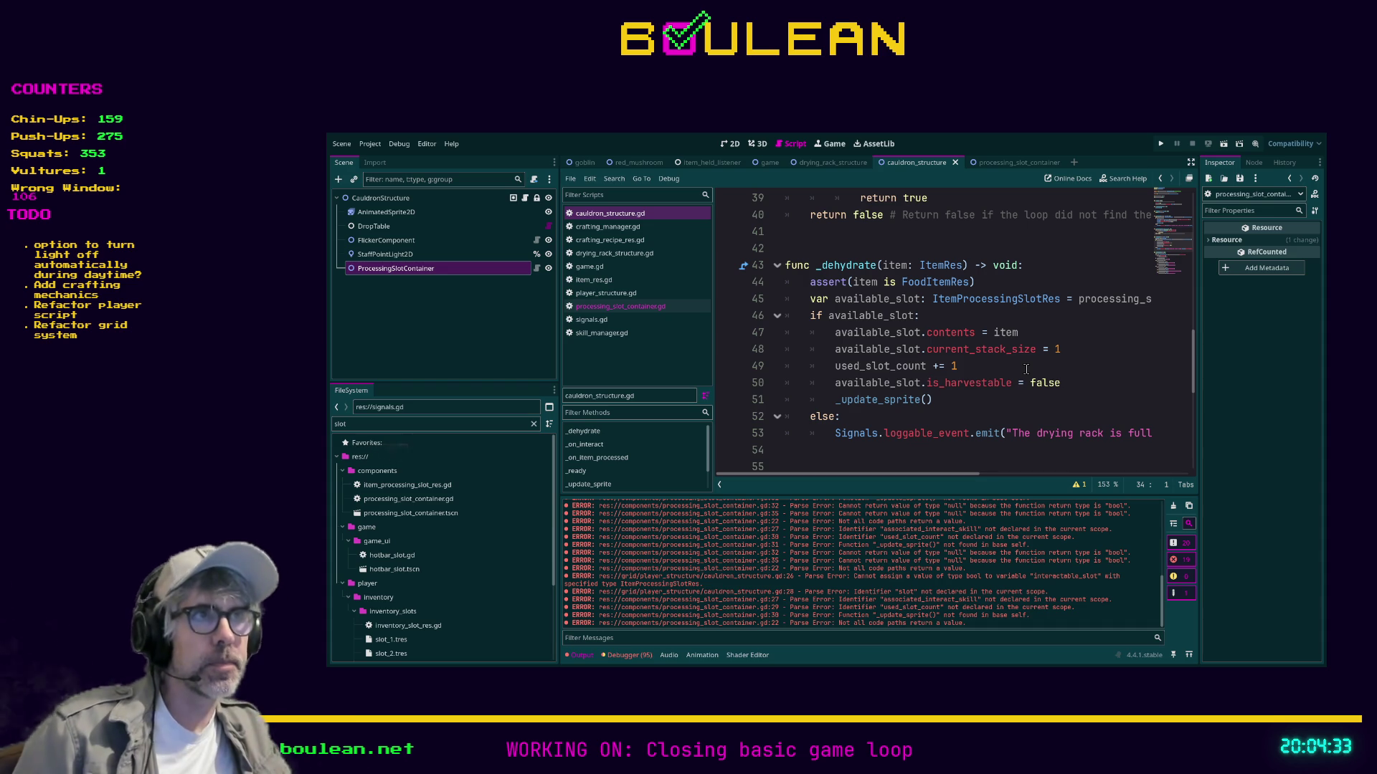
{"action": "mouse_move", "coordinate": [886, 475]}
{"action": "left_mouse_down"}
{"action": "mouse_move", "coordinate": [1047, 482]}
{"action": "mouse_move", "coordinate": [881, 481]}
{"action": "left_mouse_up"}
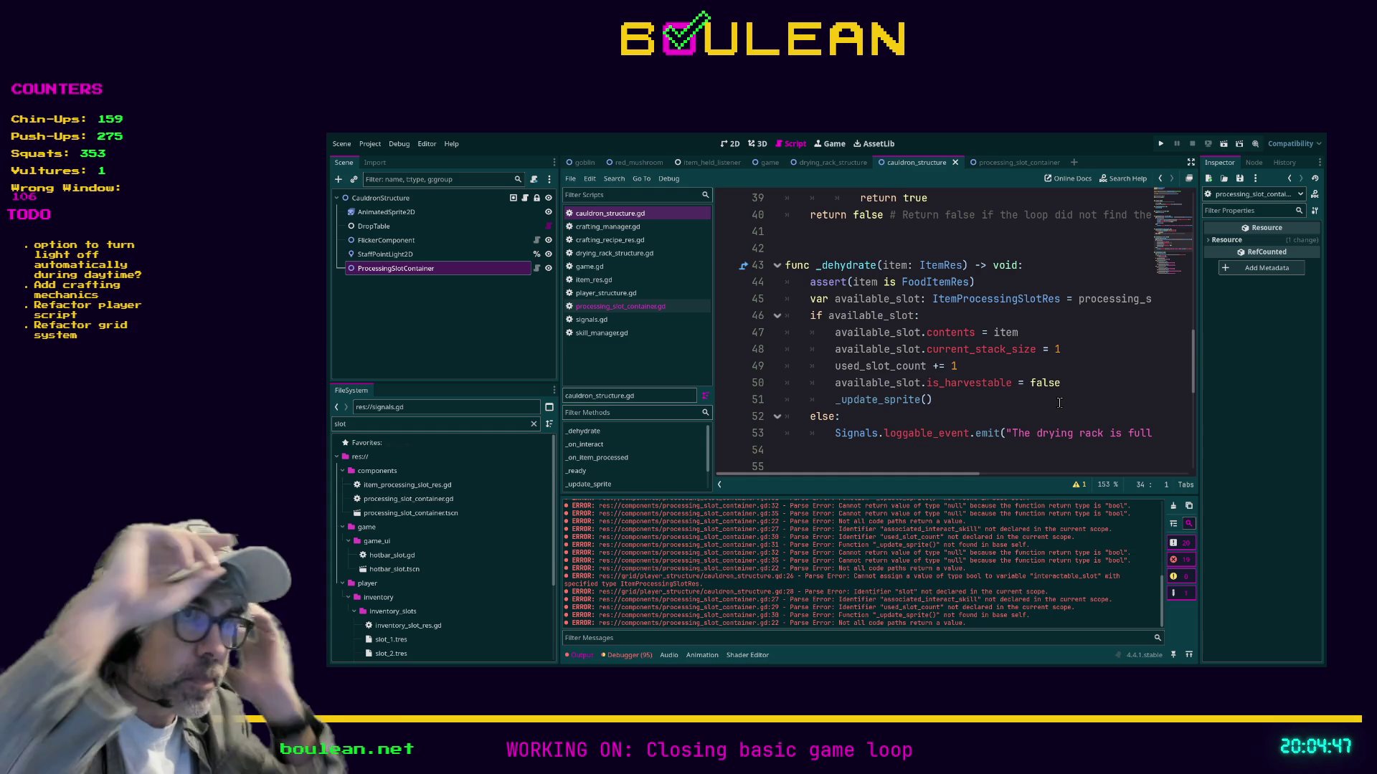
{"action": "left_click_drag", "start_coordinate": [977, 473], "coordinate": [1148, 465]}
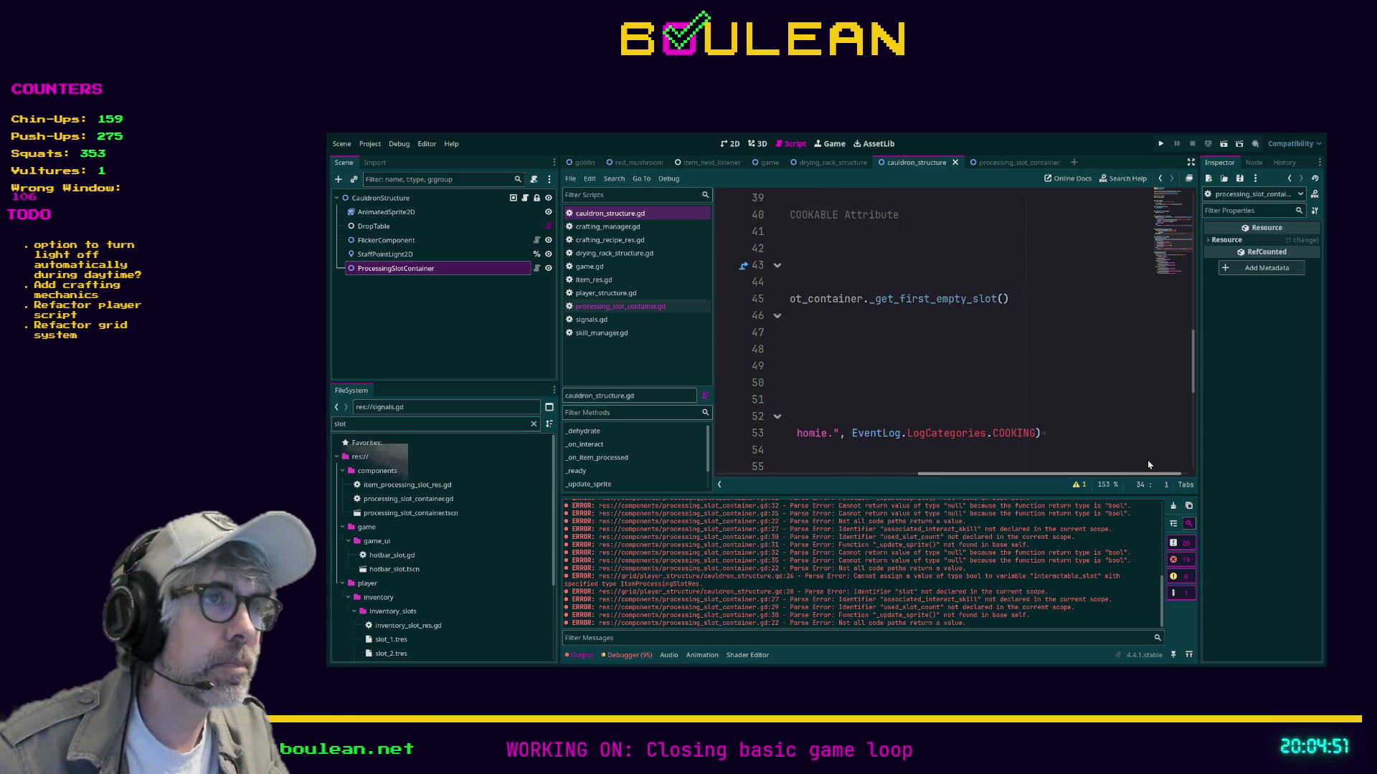
{"action": "scroll", "coordinate": [824, 414], "scroll_direction": "left", "scroll_amount": 10}
{"action": "left_click", "coordinate": [811, 398]}
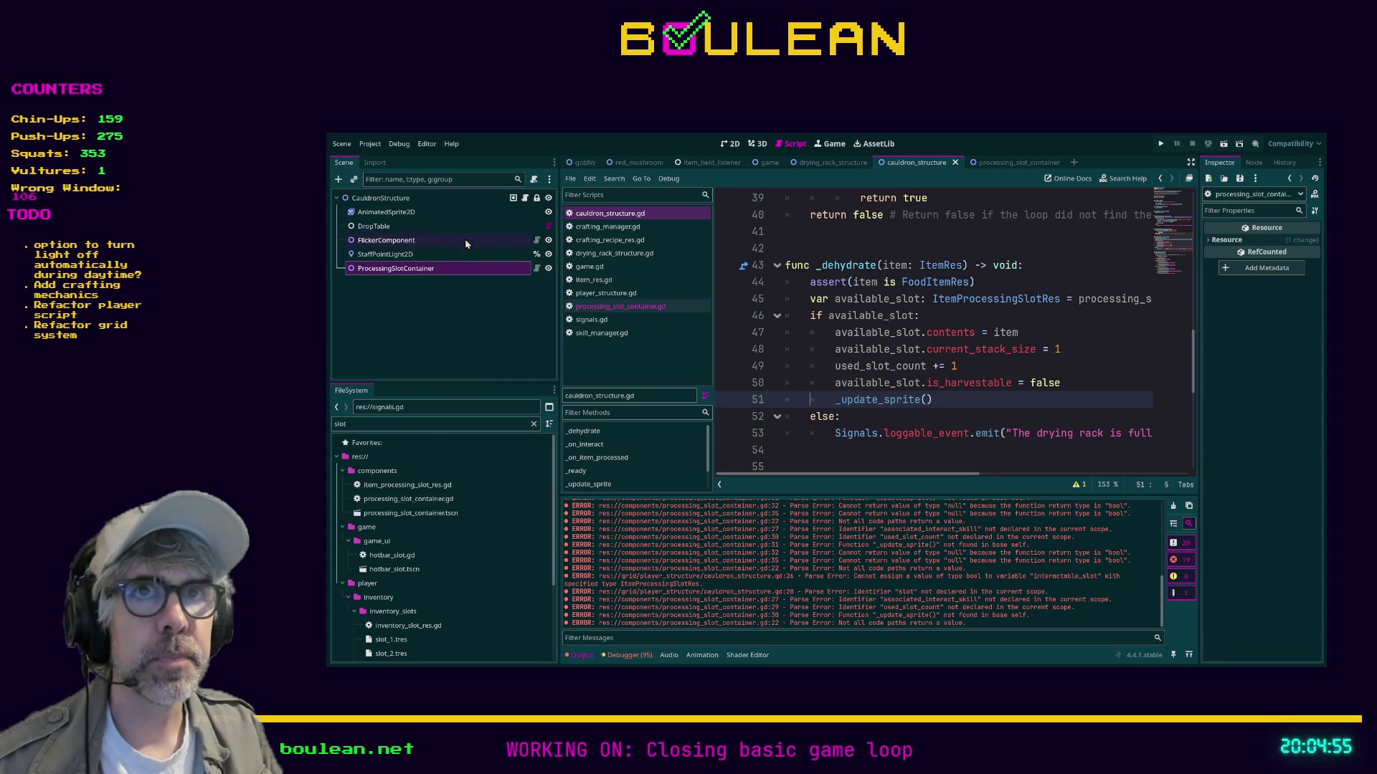
{"action": "left_click", "coordinate": [391, 202]}
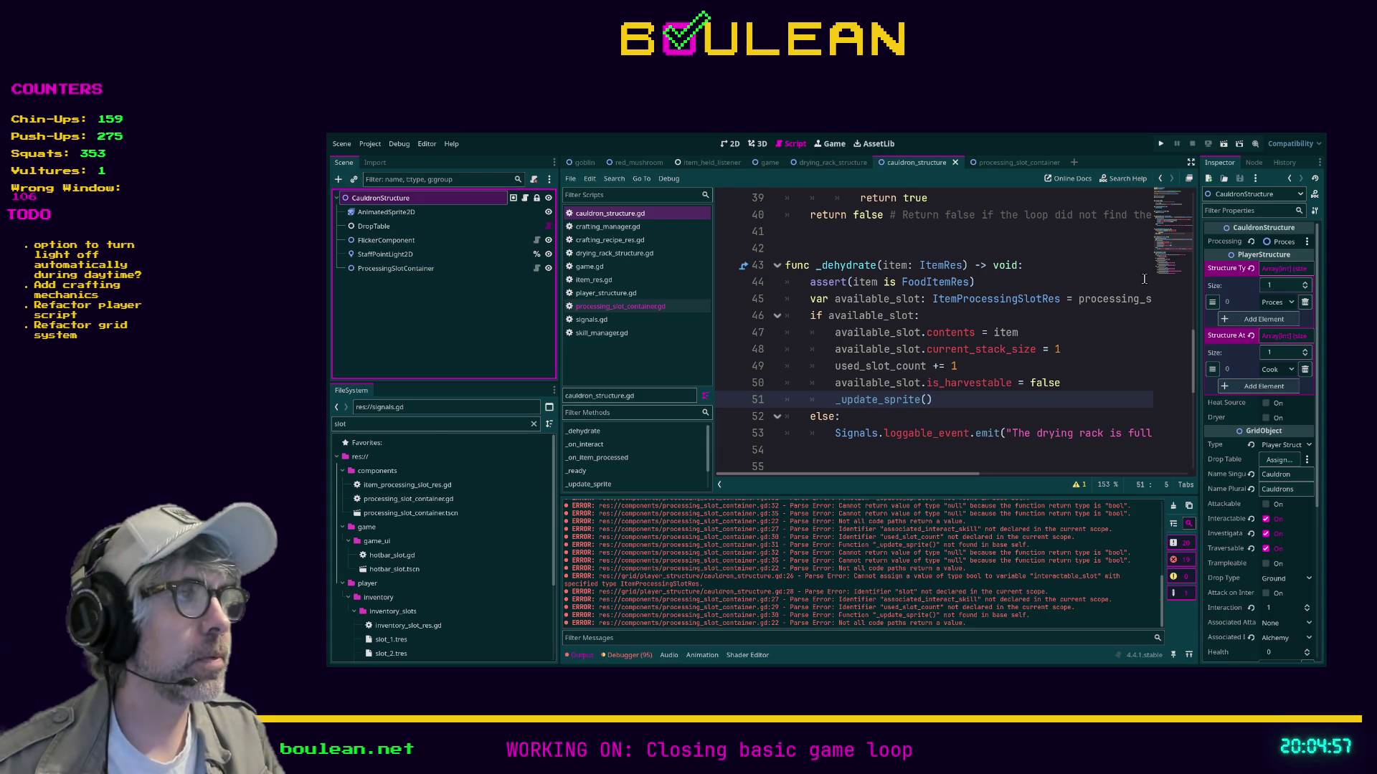
Add Alchemy as CauldronStructure's second structure attribute and launch the game.
{"action": "left_click", "coordinate": [1279, 386]}
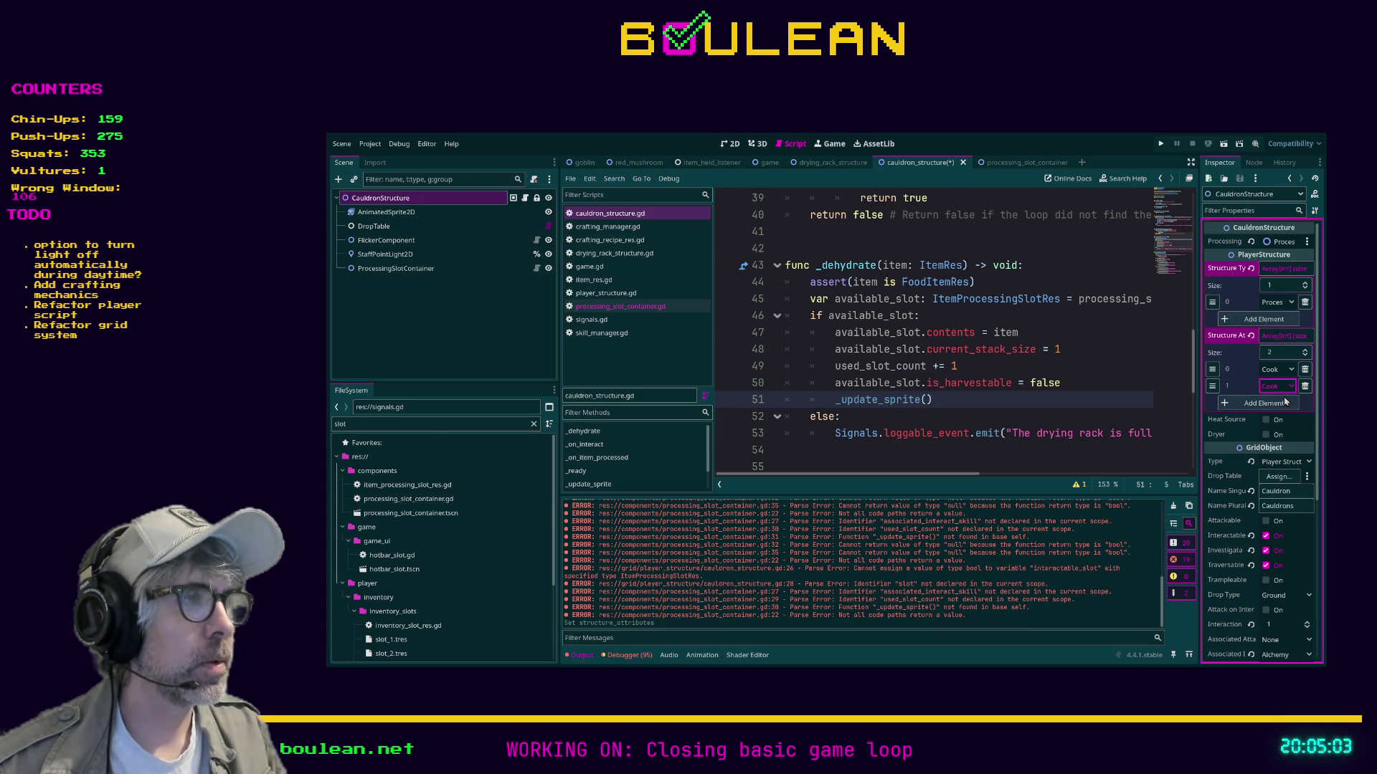
{"action": "left_click", "coordinate": [1122, 367]}
{"action": "key", "text": "F5"}
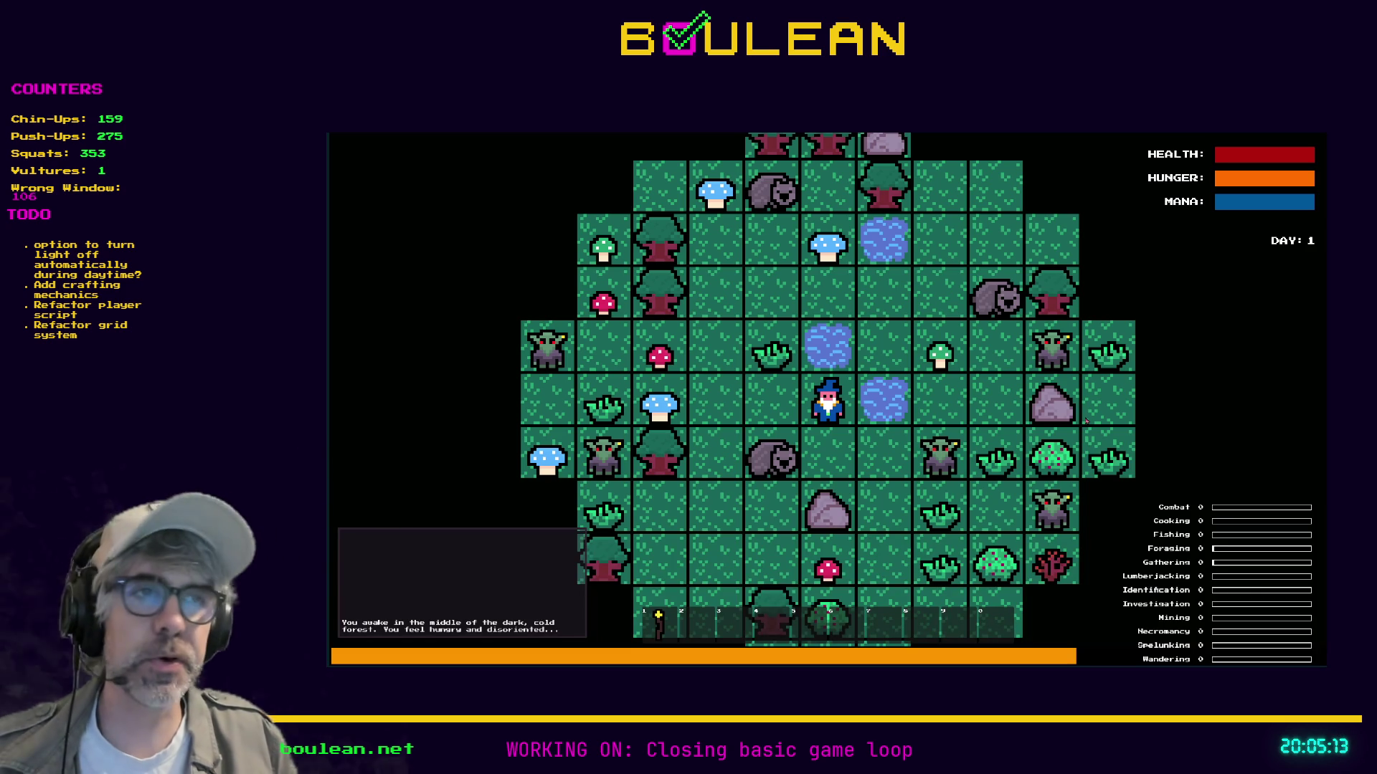
Craft a Cauldron from stone and place it left of the wizard.
{"action": "key", "text": "c"}
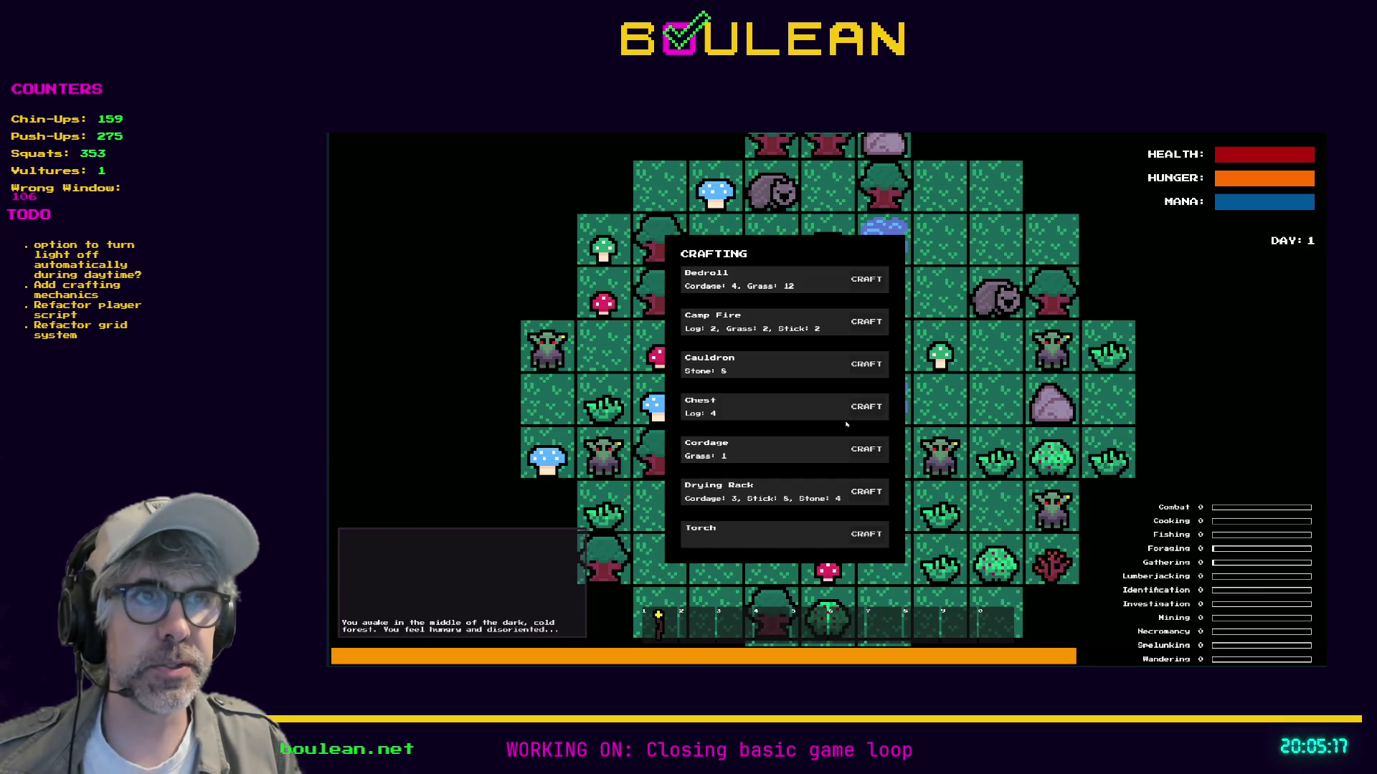
{"action": "left_click", "coordinate": [867, 365]}
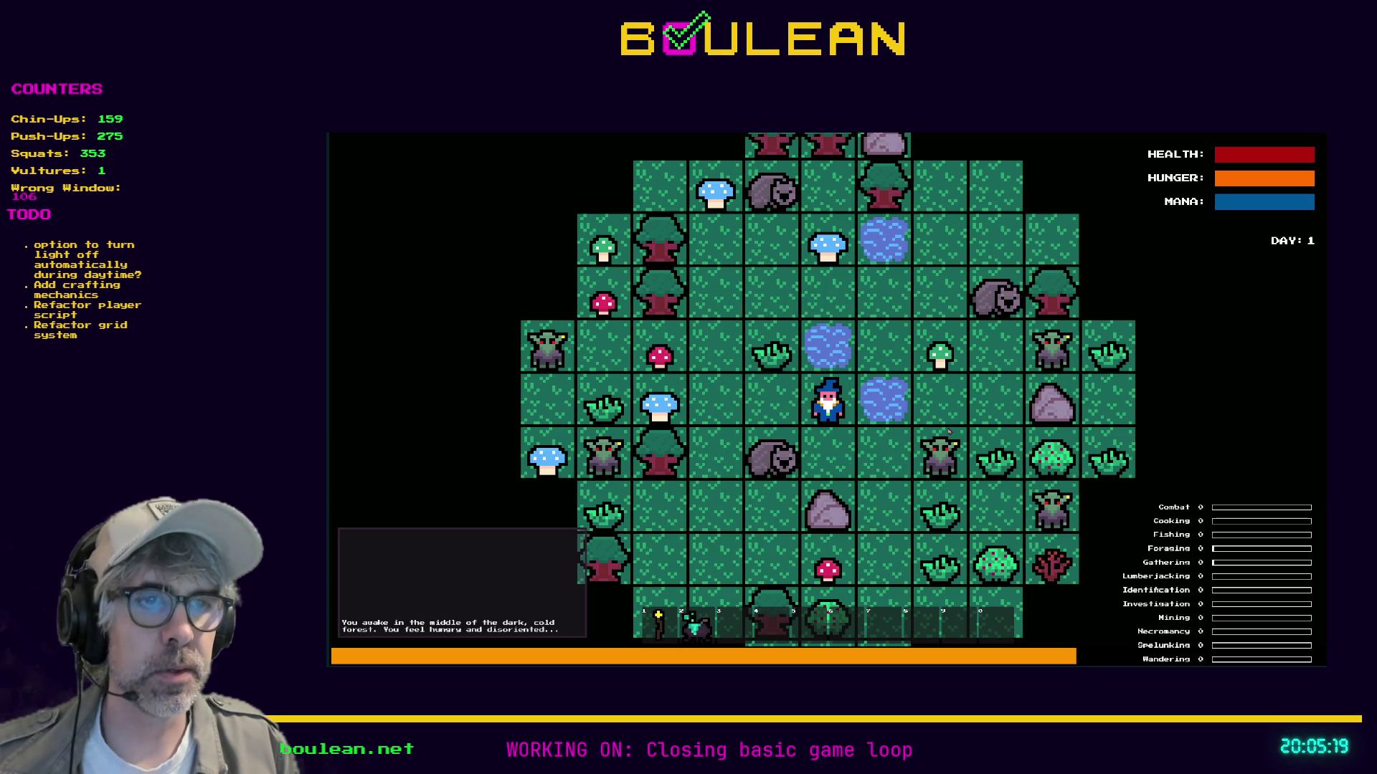
{"action": "key", "text": "2"}
{"action": "key", "text": "Left"}
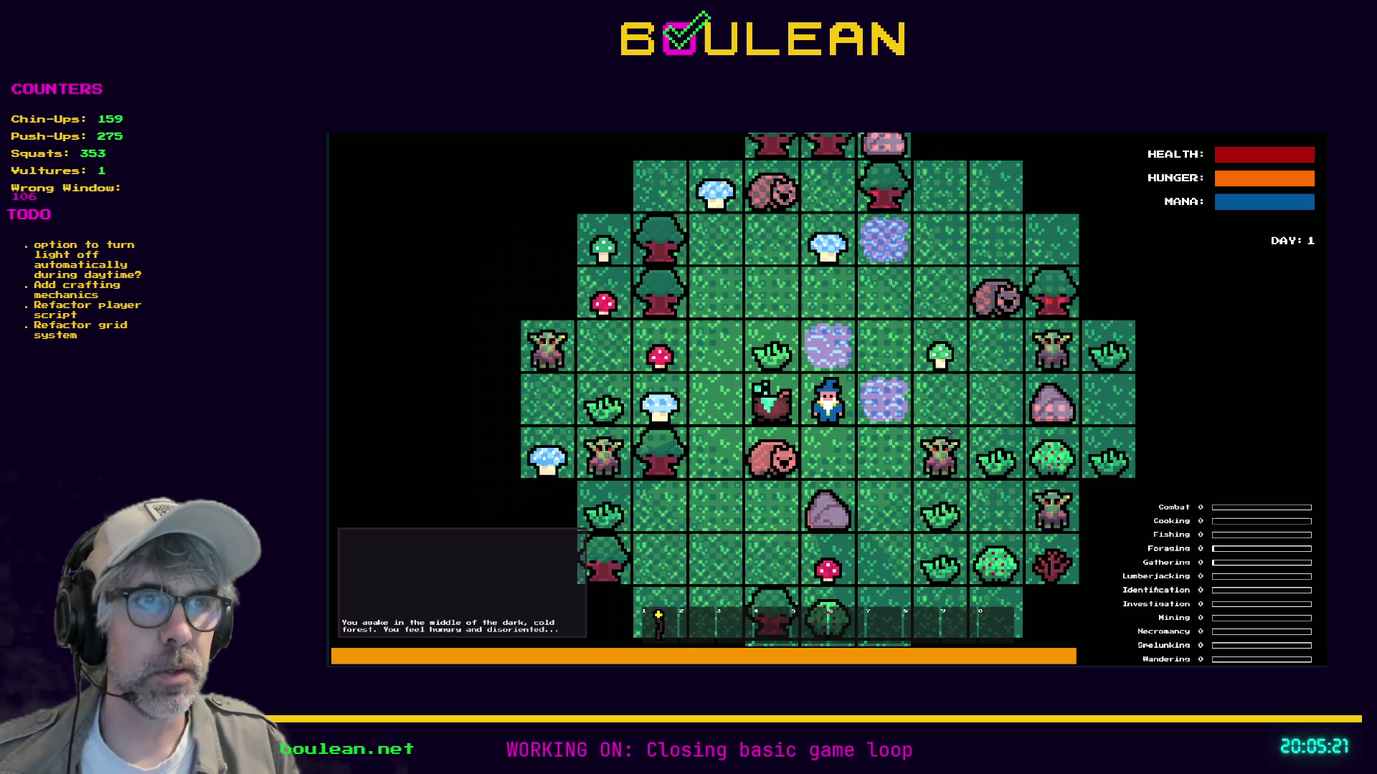
{"action": "key", "text": "Down"}
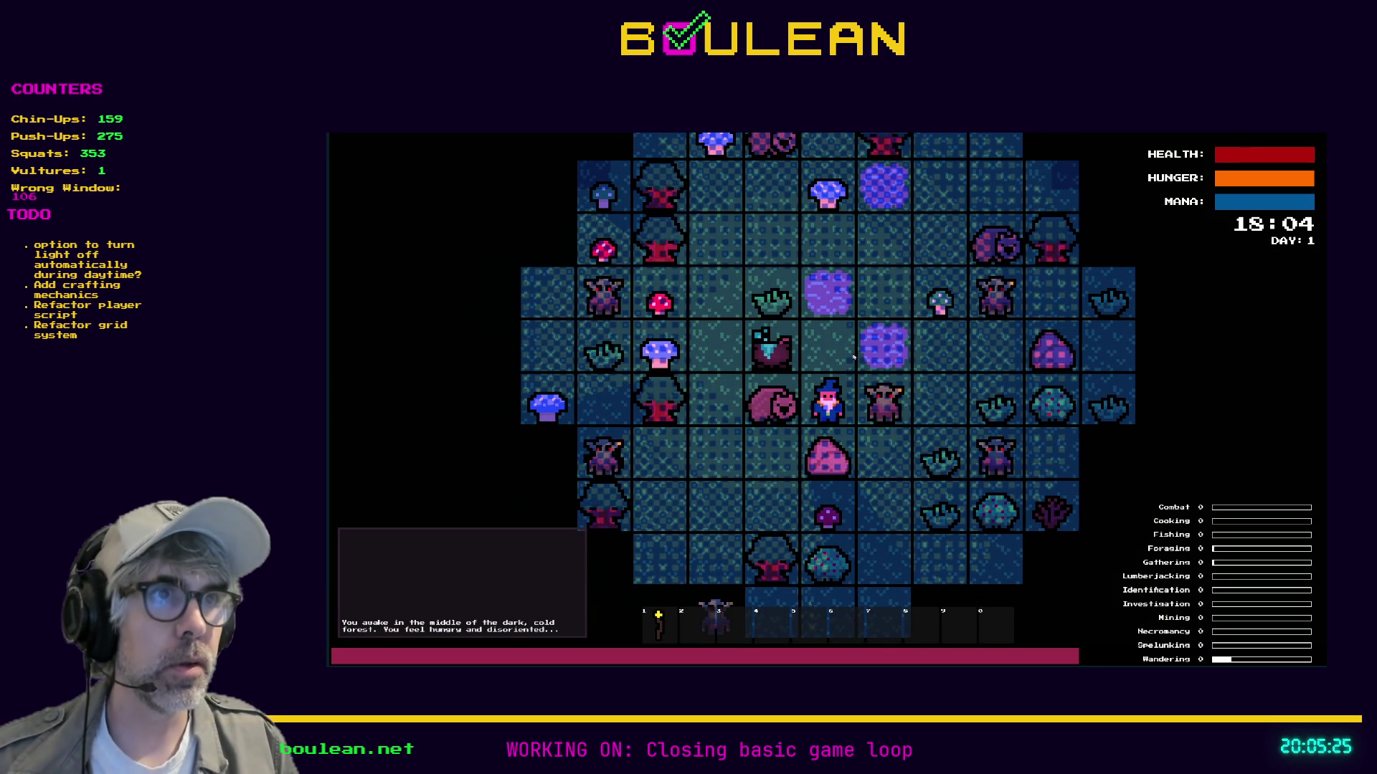
Clear the goblins via the debug menu, kill the wombat for raw meat, and reach the cauldron.
{"action": "key", "text": "grave"}
{"action": "key", "text": "Return"}
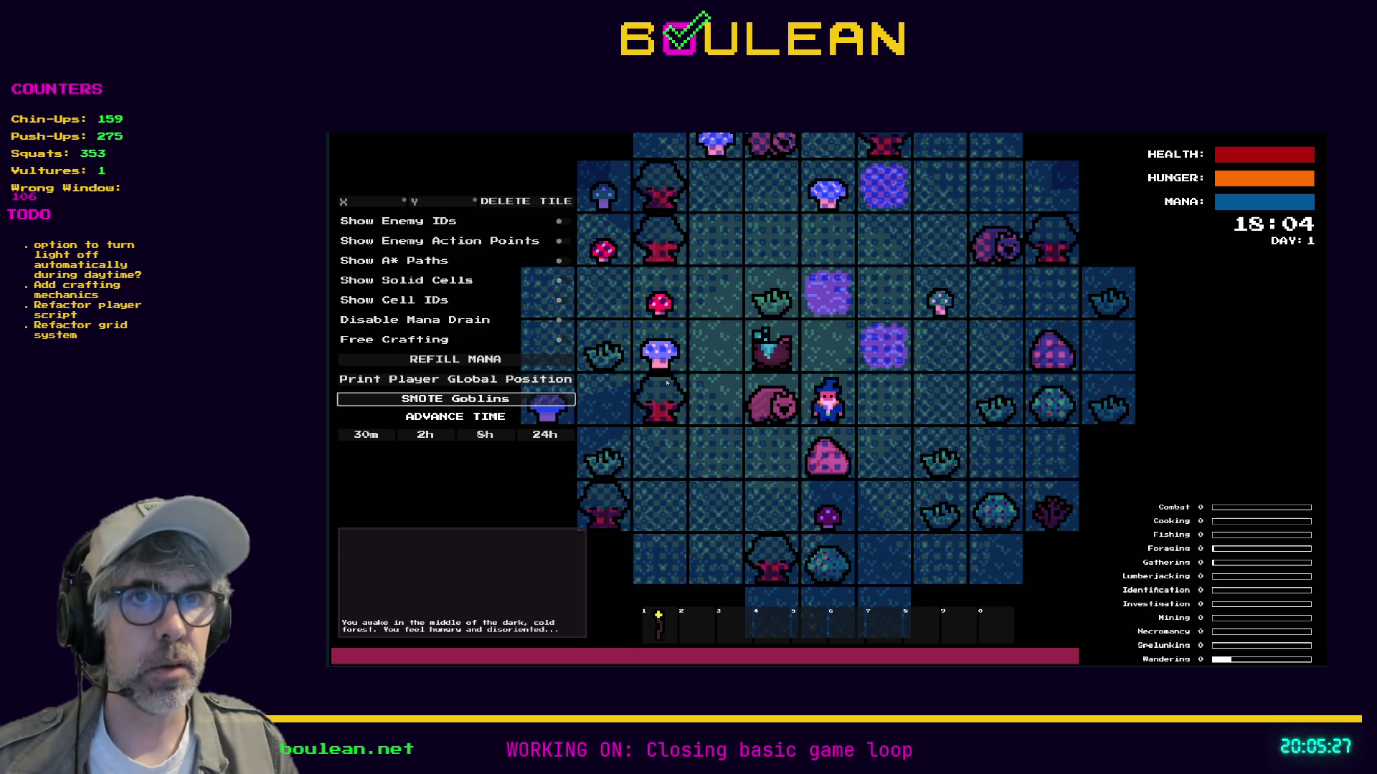
{"action": "key", "text": "Left"}
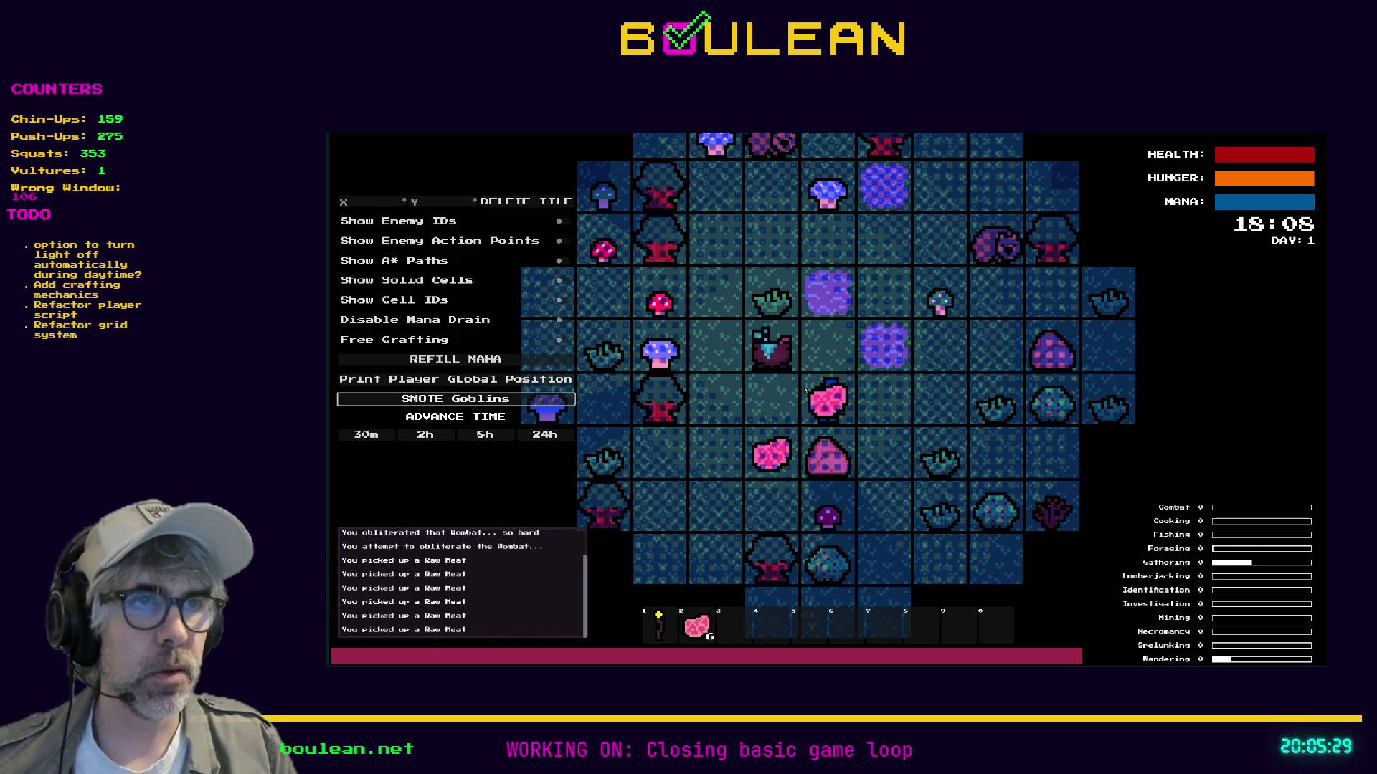
{"action": "key", "text": "Up"}
{"action": "key", "text": "Left"}
{"action": "key", "text": "Left"}
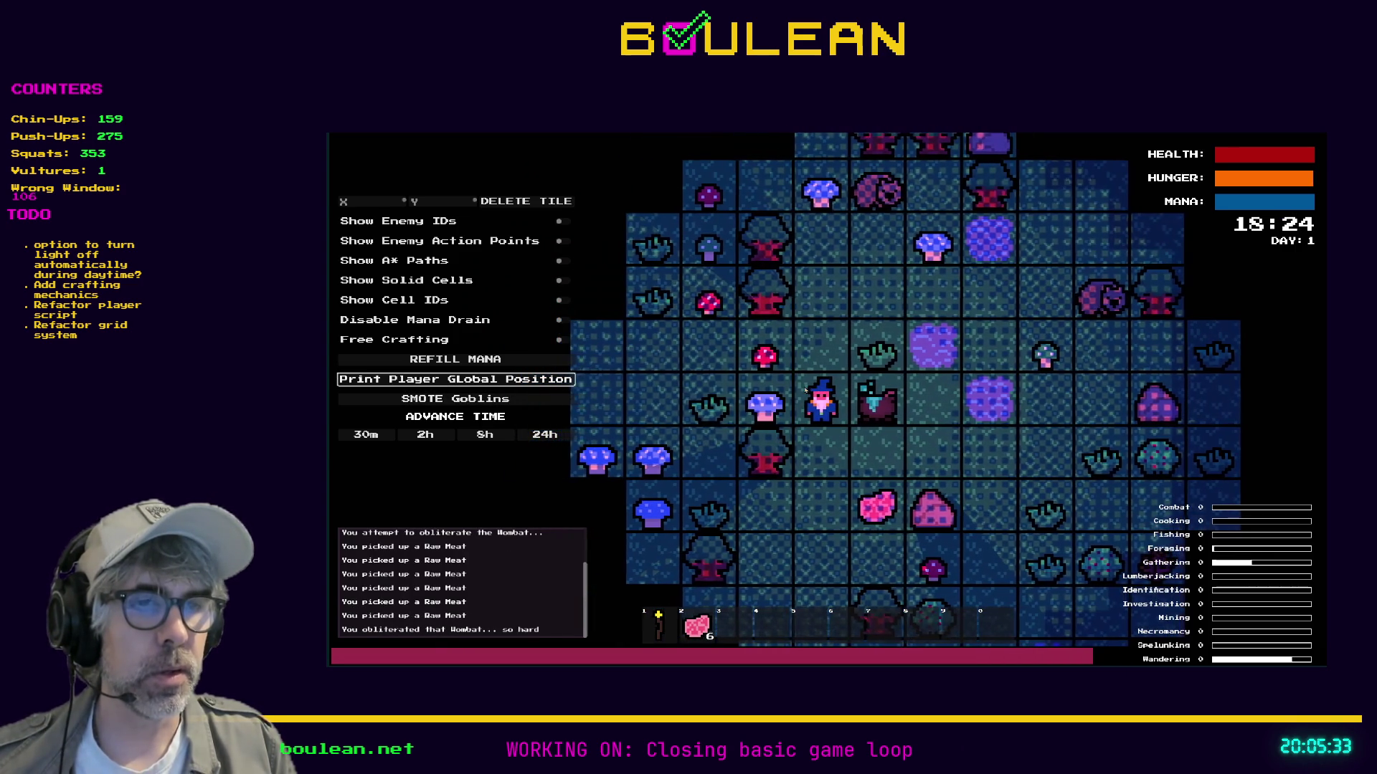
Cook several pieces of raw meat in the cauldron, then stop the game.
{"action": "key", "text": "Right"}
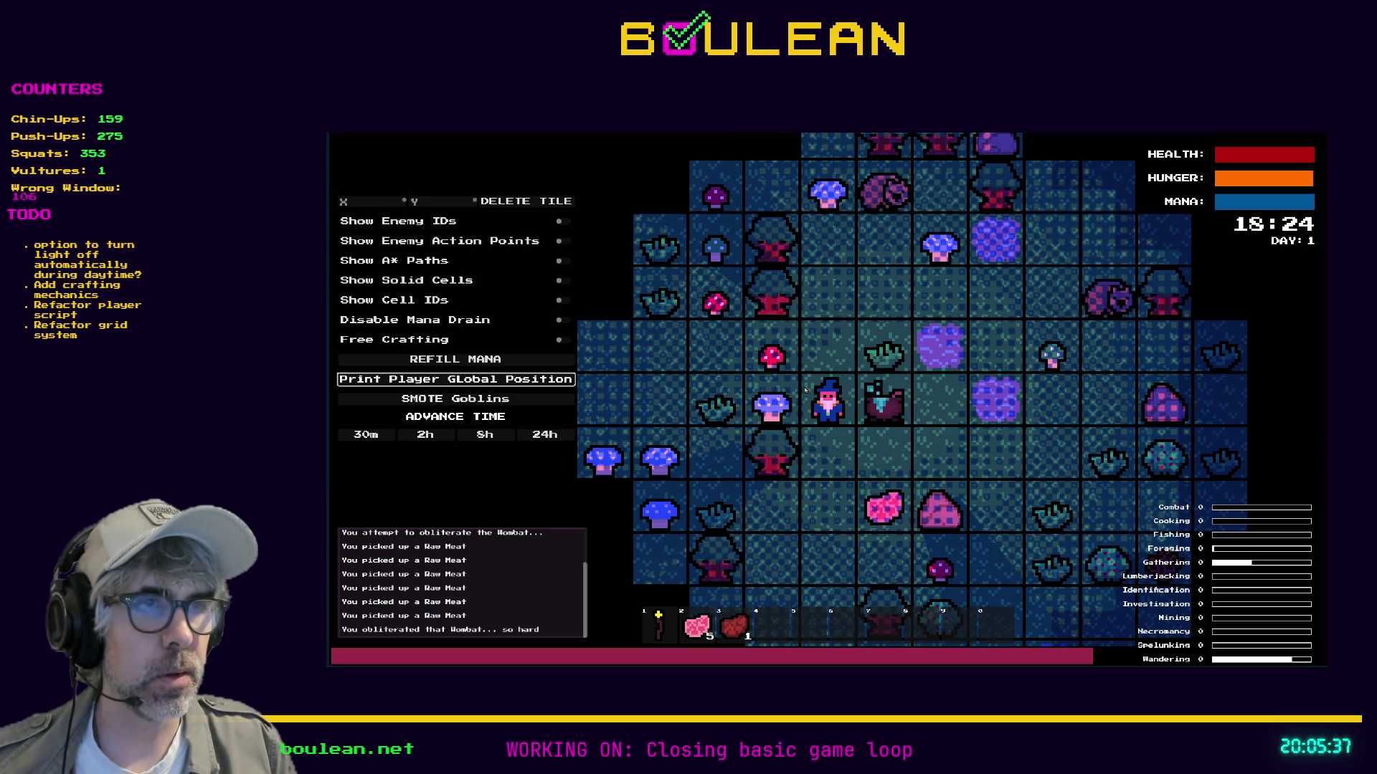
{"action": "key", "text": "Right"}
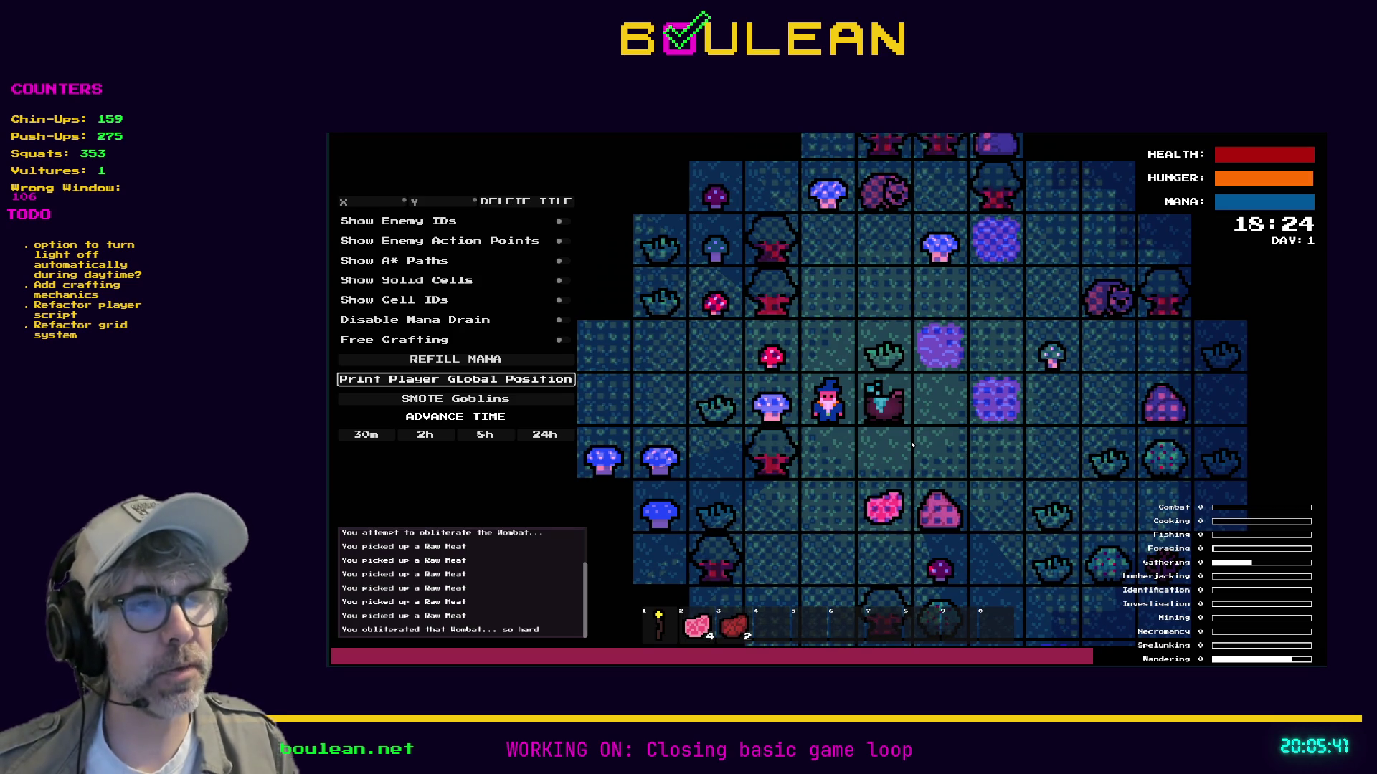
{"action": "key", "text": "e"}
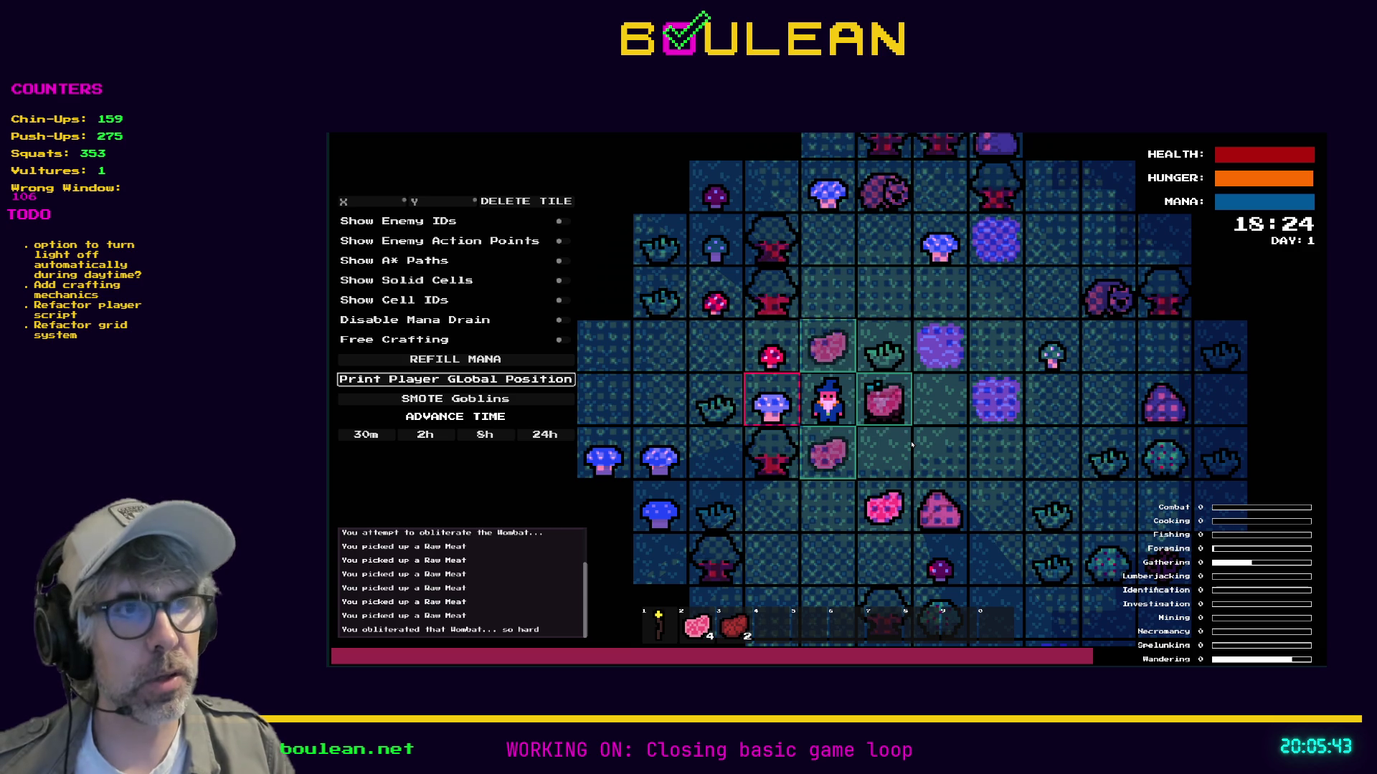
{"action": "key", "text": "e"}
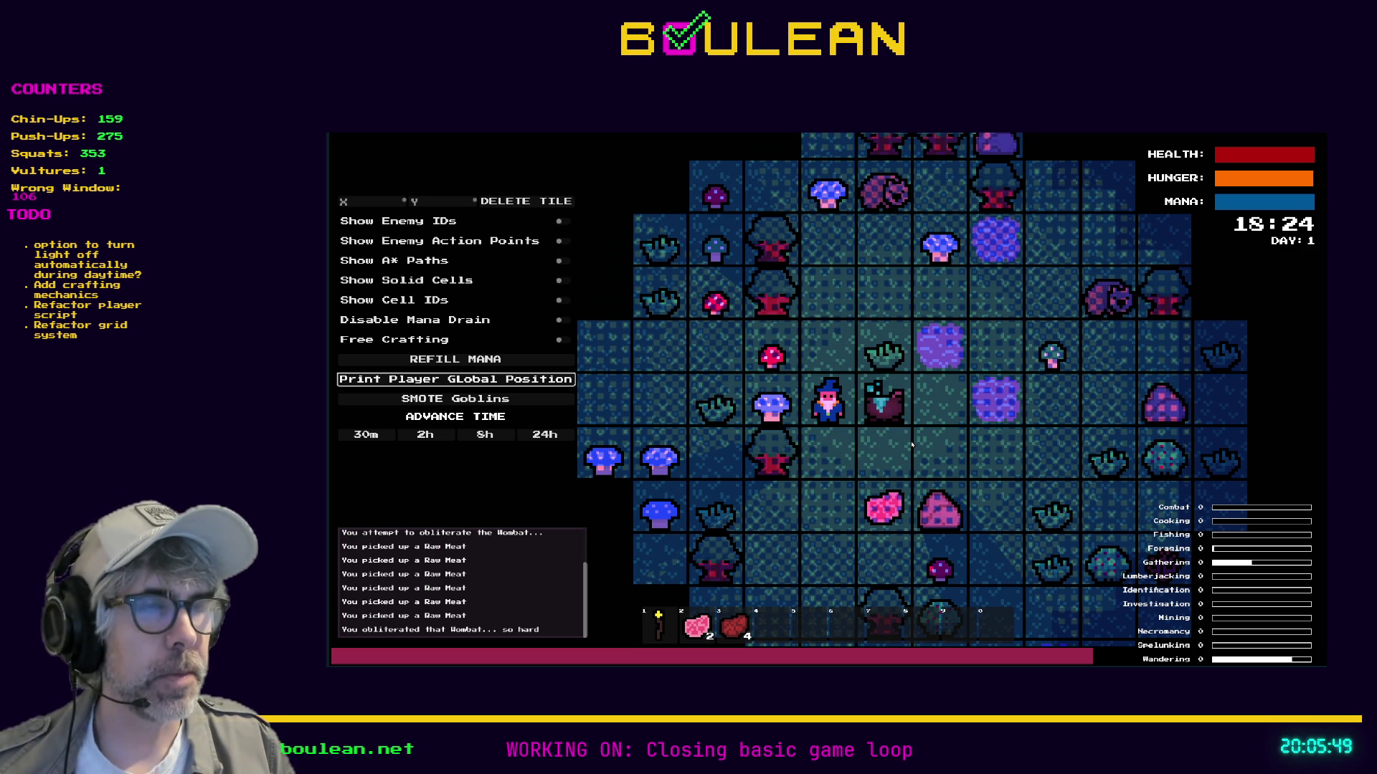
{"action": "key", "text": "F8"}
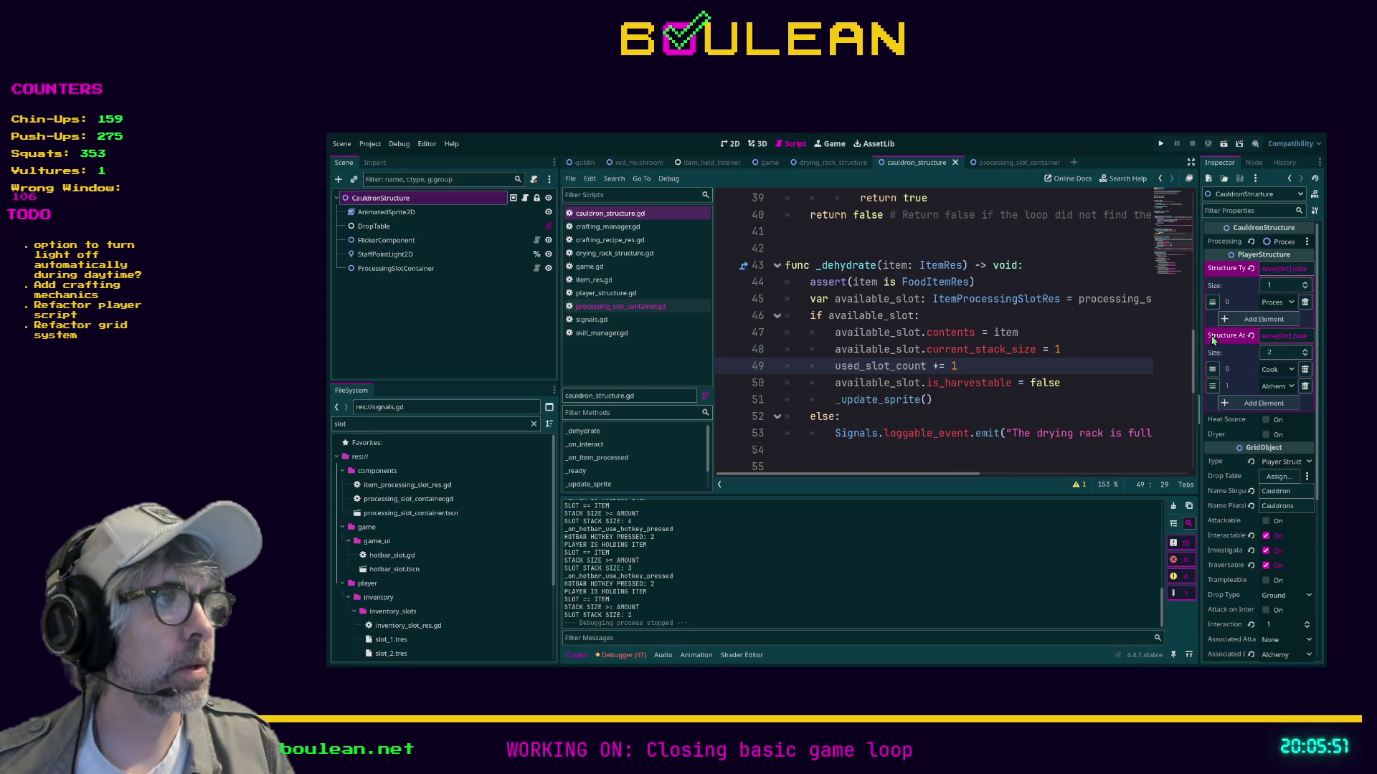
Add a Dehydrate attribute, move it above Cook and Alchemy, save, and relaunch the game.
{"action": "left_click", "coordinate": [1280, 403]}
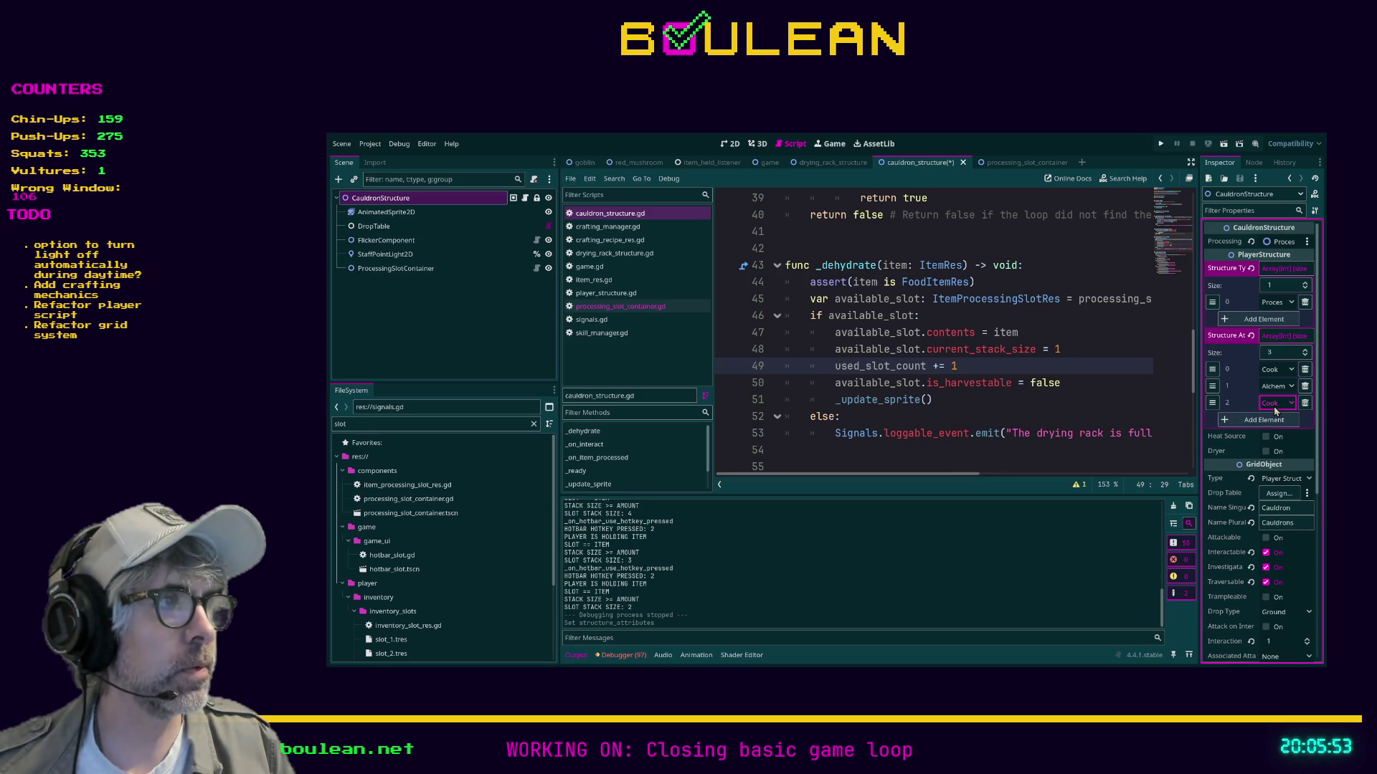
{"action": "left_click", "coordinate": [1274, 464]}
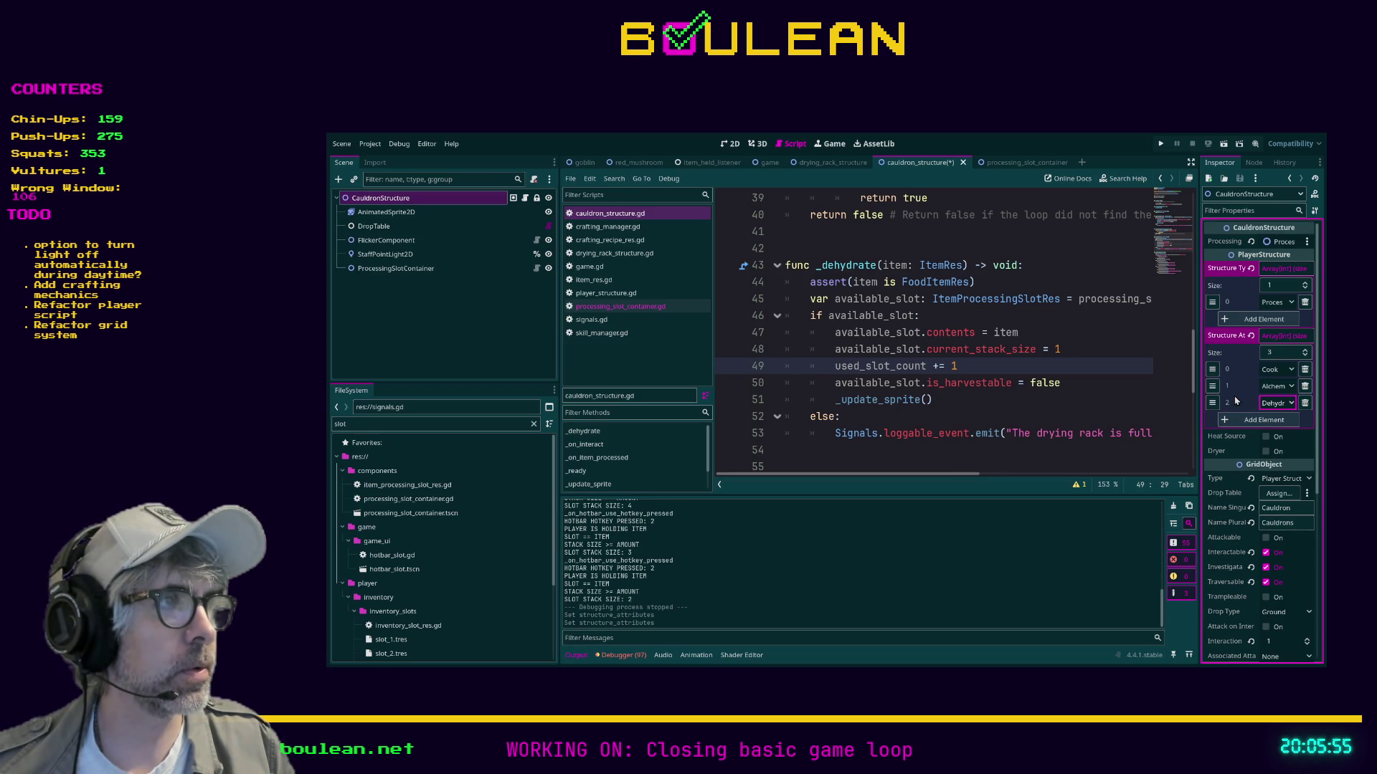
{"action": "left_click_drag", "start_coordinate": [1212, 404], "coordinate": [1212, 388]}
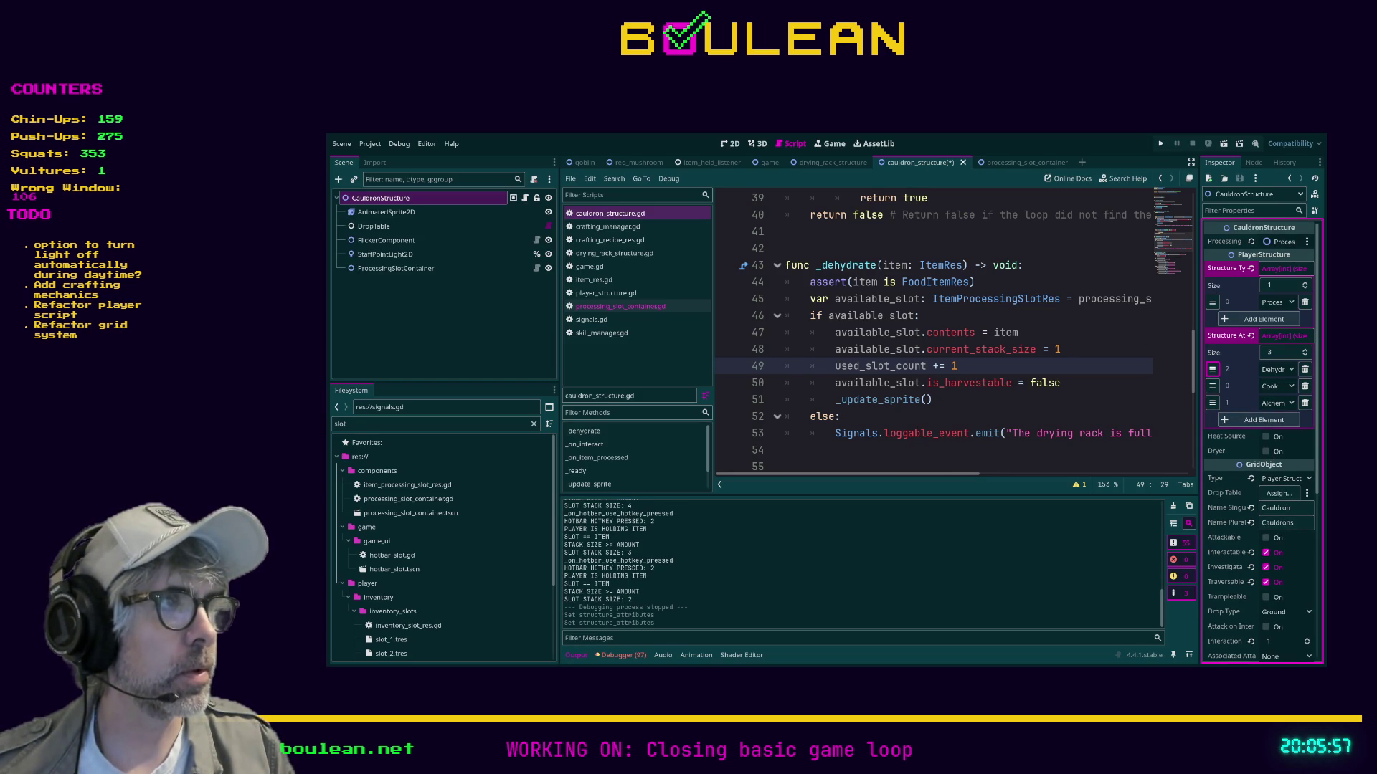
{"action": "key", "text": "ctrl+s"}
{"action": "left_click", "coordinate": [1111, 399]}
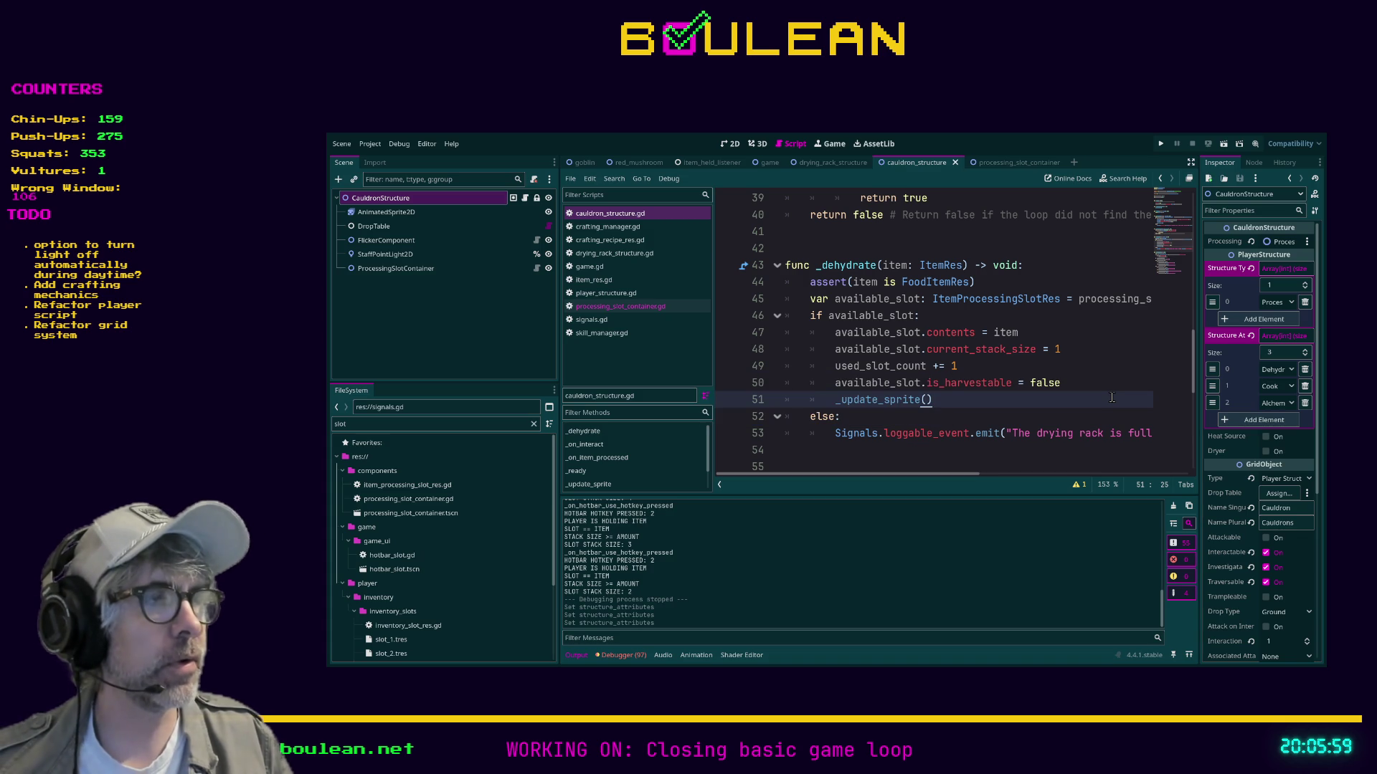
{"action": "key", "text": "F5"}
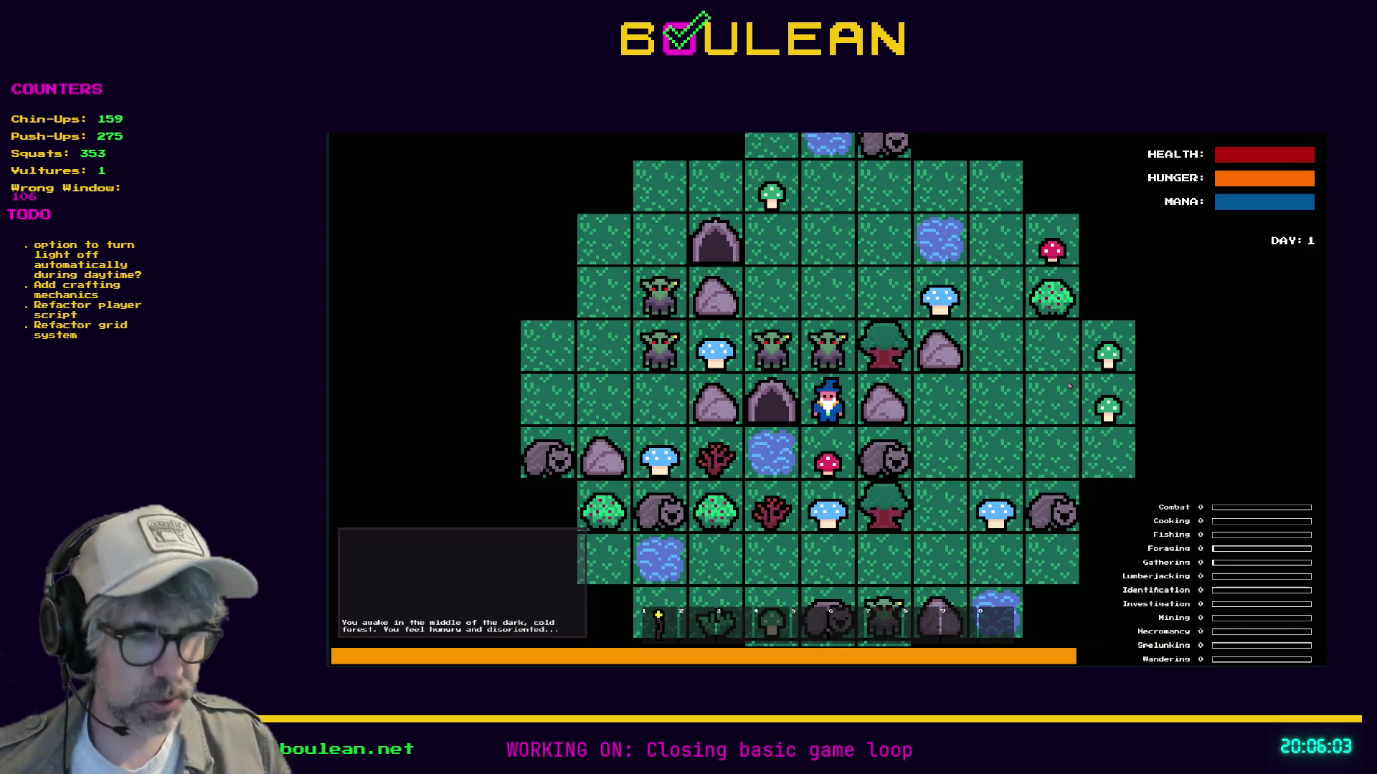
Remove all goblins via the debug menu, then kill the Wombat and collect its raw meat.
{"action": "key", "text": "grave"}
{"action": "left_click", "coordinate": [473, 399]}
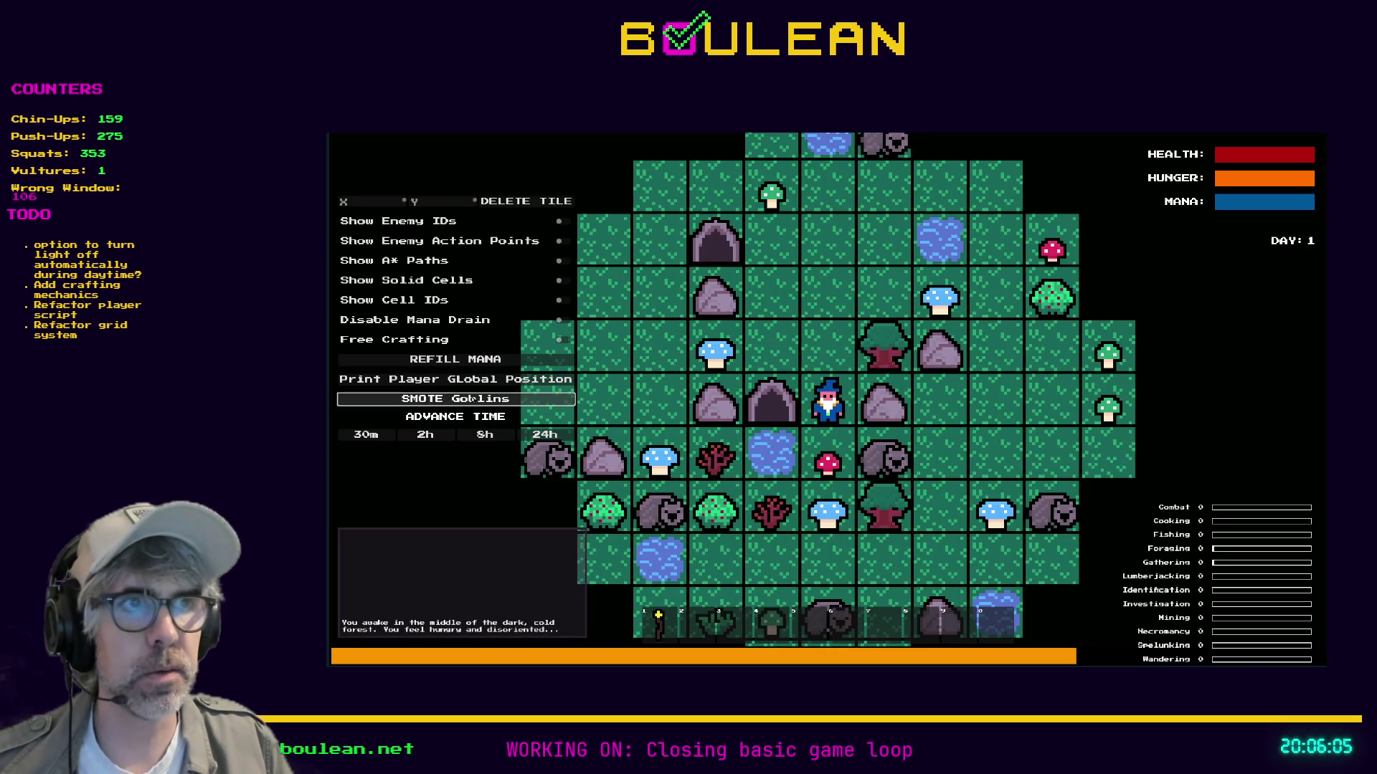
{"action": "key", "text": "grave"}
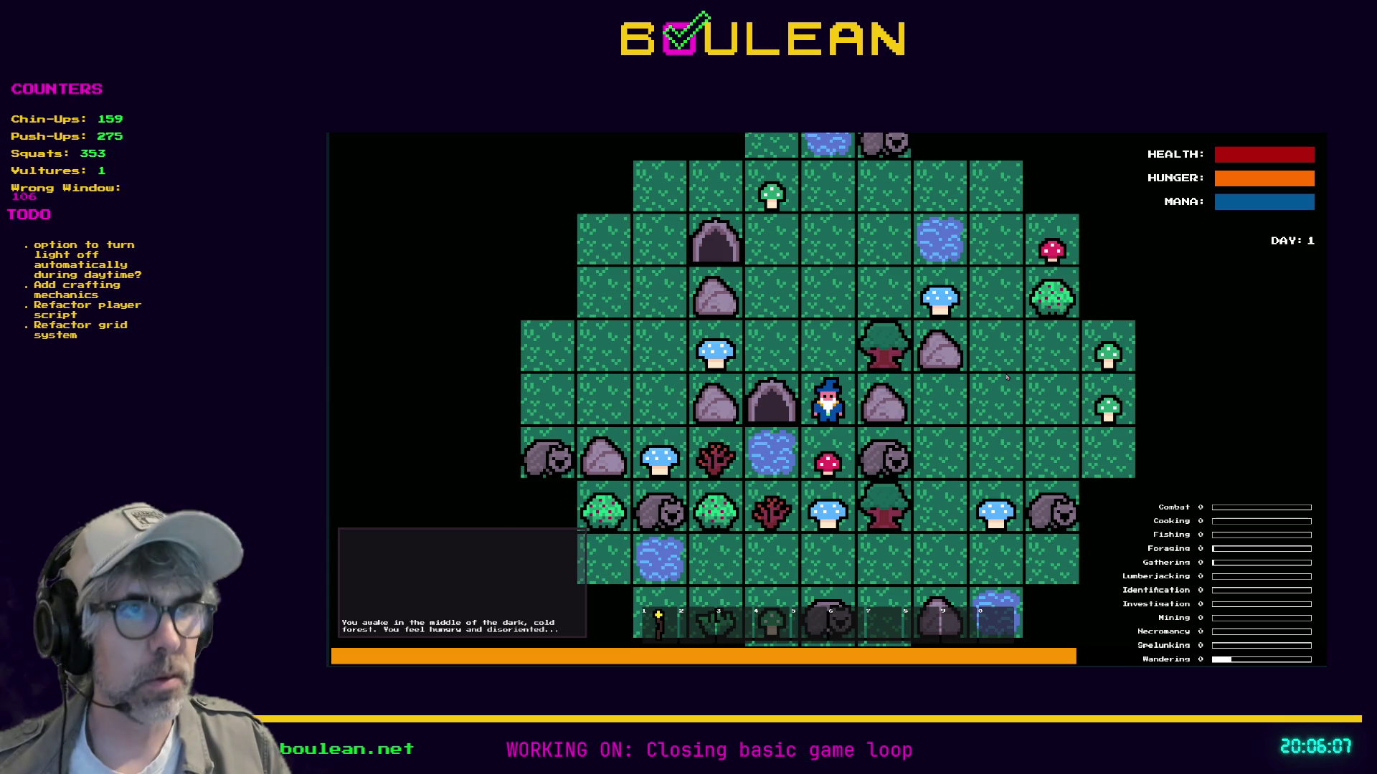
{"action": "key", "text": "Down"}
{"action": "key", "text": "Right"}
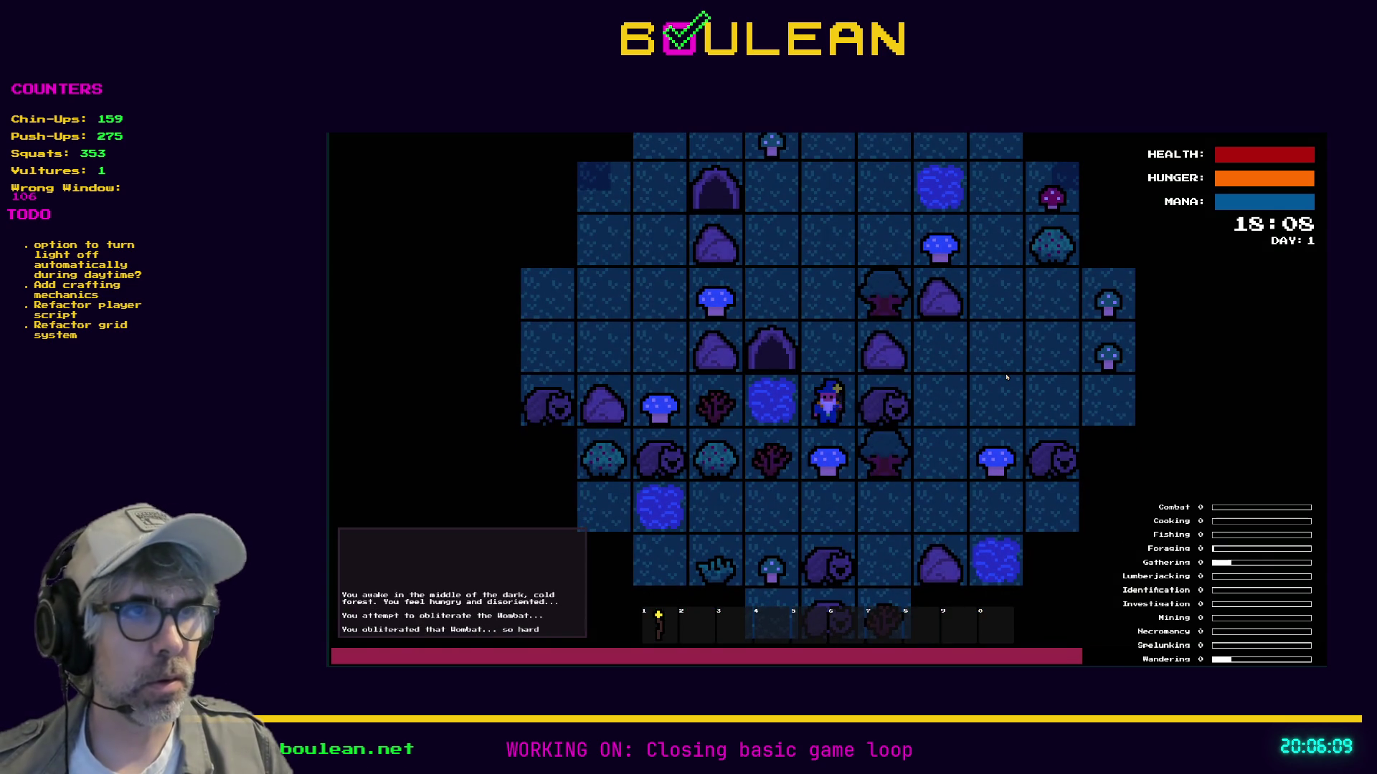
{"action": "key", "text": "Right"}
{"action": "key", "text": "Right"}
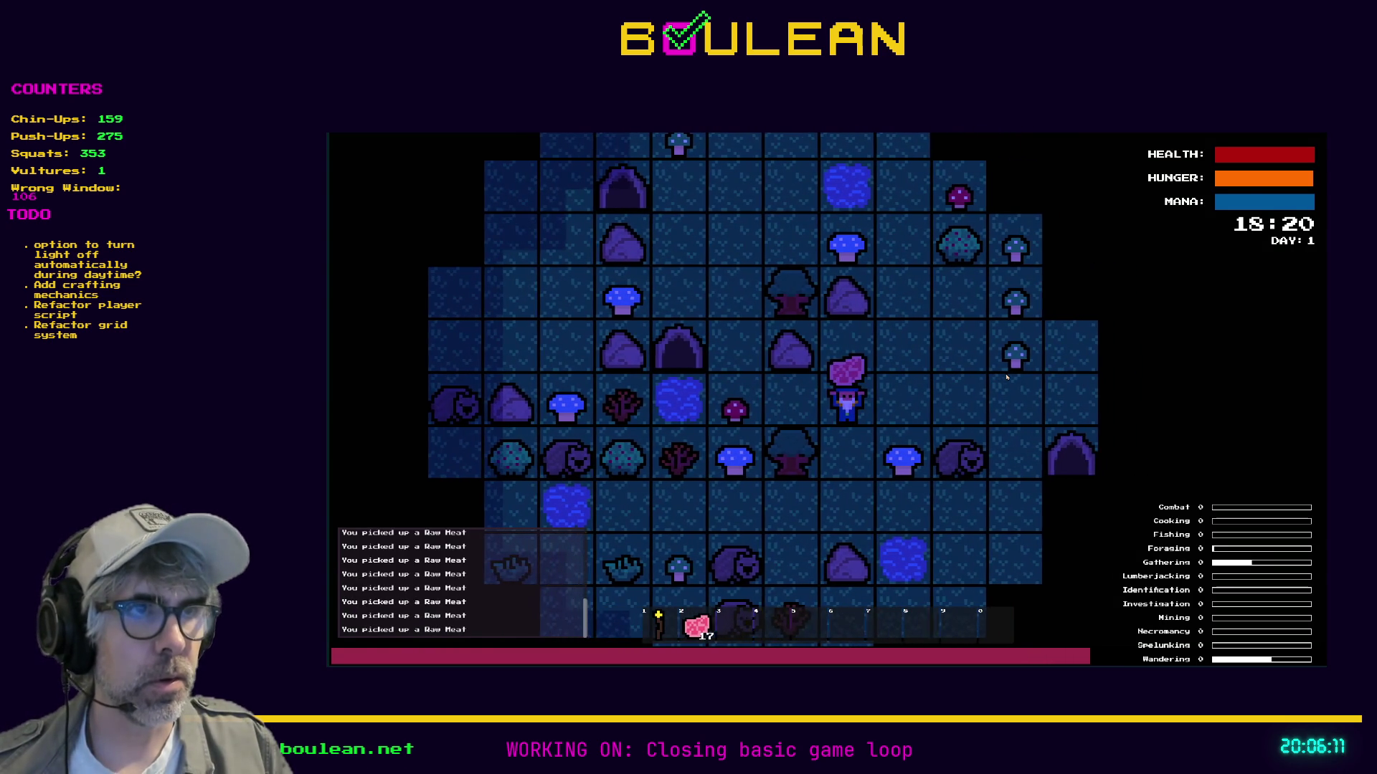
Craft and place a Drying Rack and a Cauldron beside the wizard.
{"action": "key", "text": "c"}
{"action": "left_click", "coordinate": [874, 494]}
{"action": "key", "text": "c"}
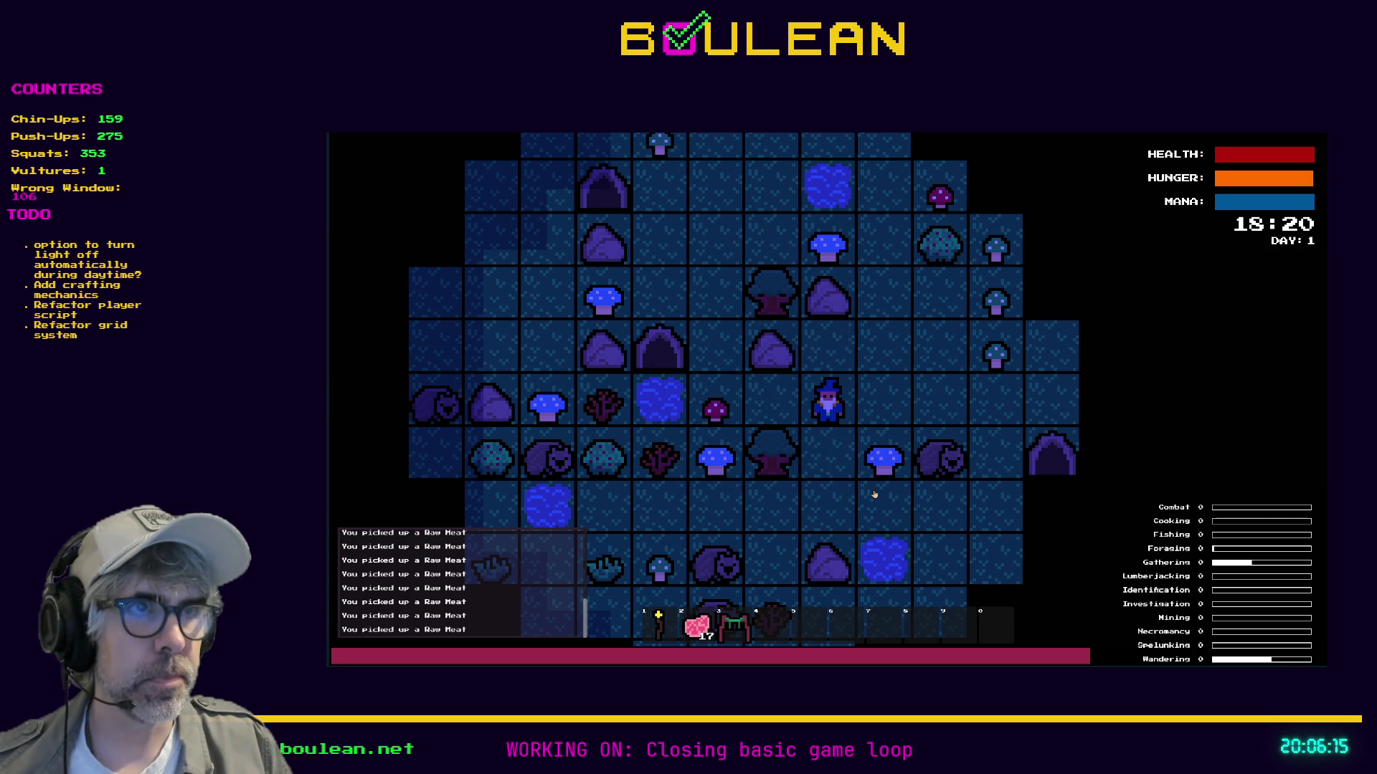
{"action": "left_click", "coordinate": [870, 473]}
{"action": "key", "text": "c"}
{"action": "left_click", "coordinate": [867, 366]}
{"action": "key", "text": "c"}
{"action": "key", "text": "space"}
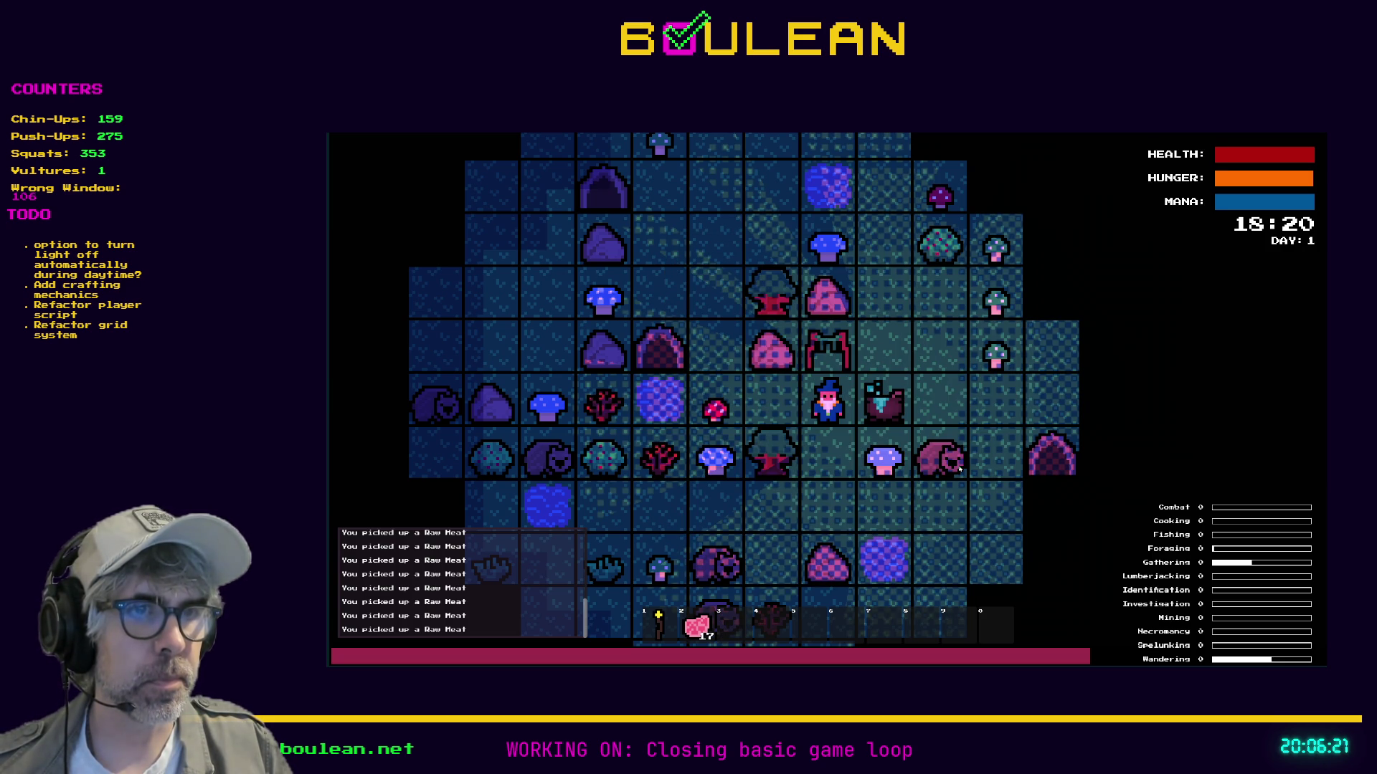
Load raw meat until the rack reports it is full, then stop the game.
{"action": "key", "text": "space"}
{"action": "key", "text": "space"}
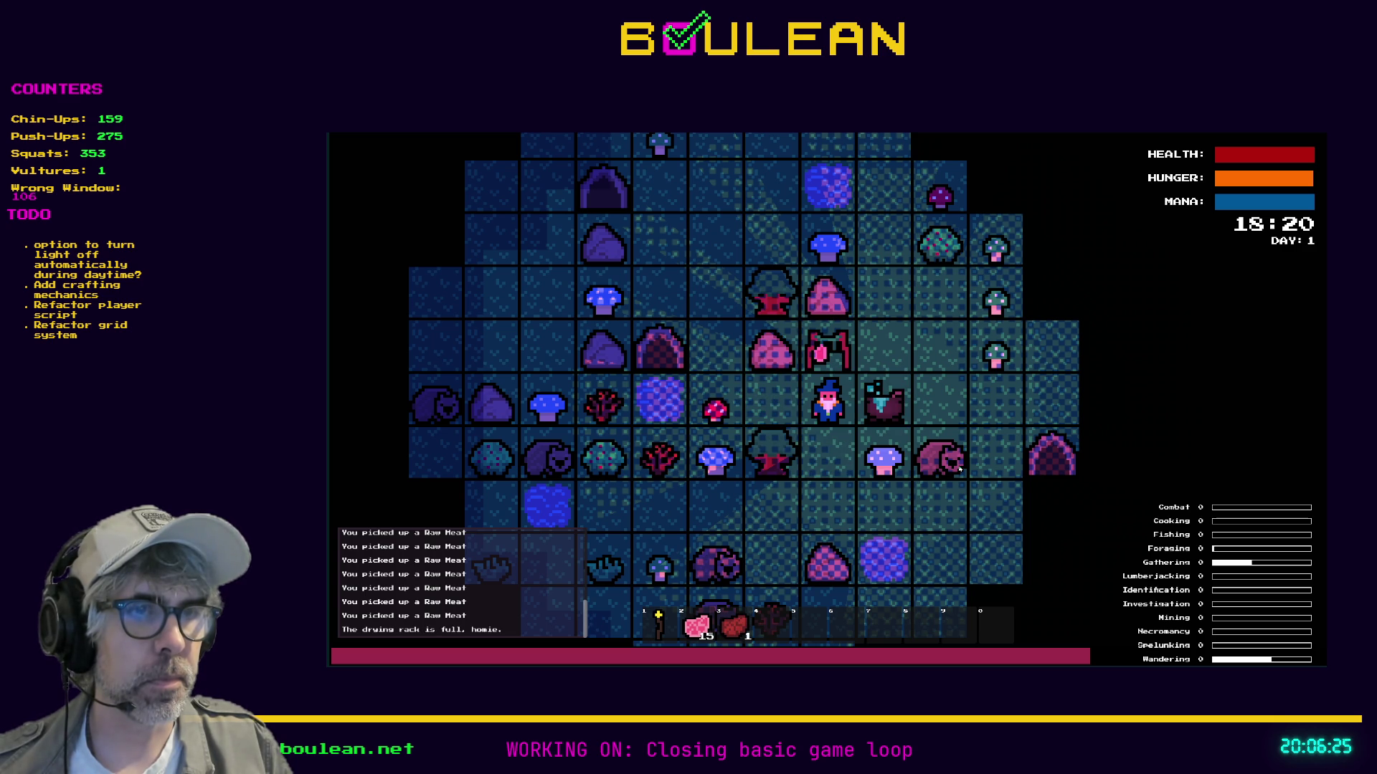
{"action": "key", "text": "space"}
{"action": "key", "text": "space"}
{"action": "key", "text": "Escape"}
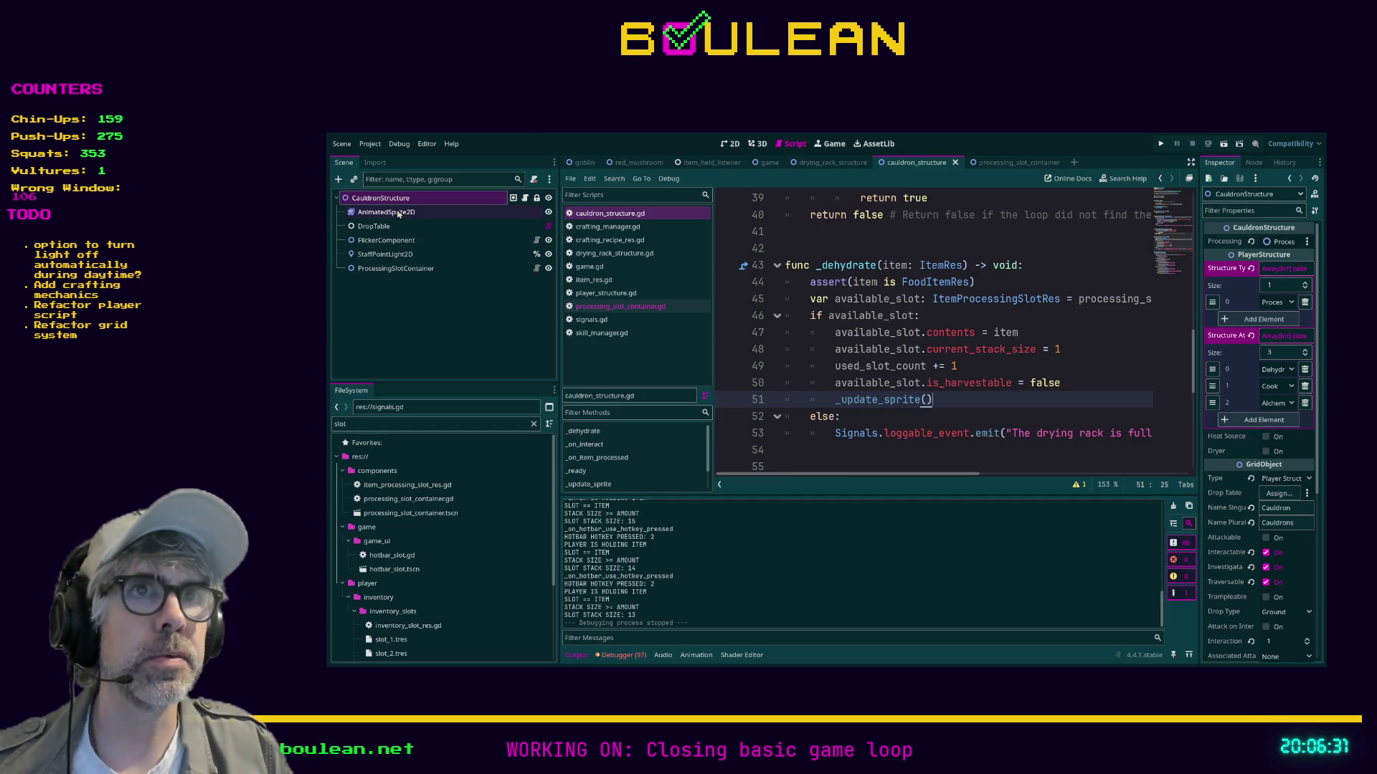
Set ProcessingSlotContainer's Slots Res Array size to 2 with two new slot resources.
{"action": "left_click", "coordinate": [401, 270]}
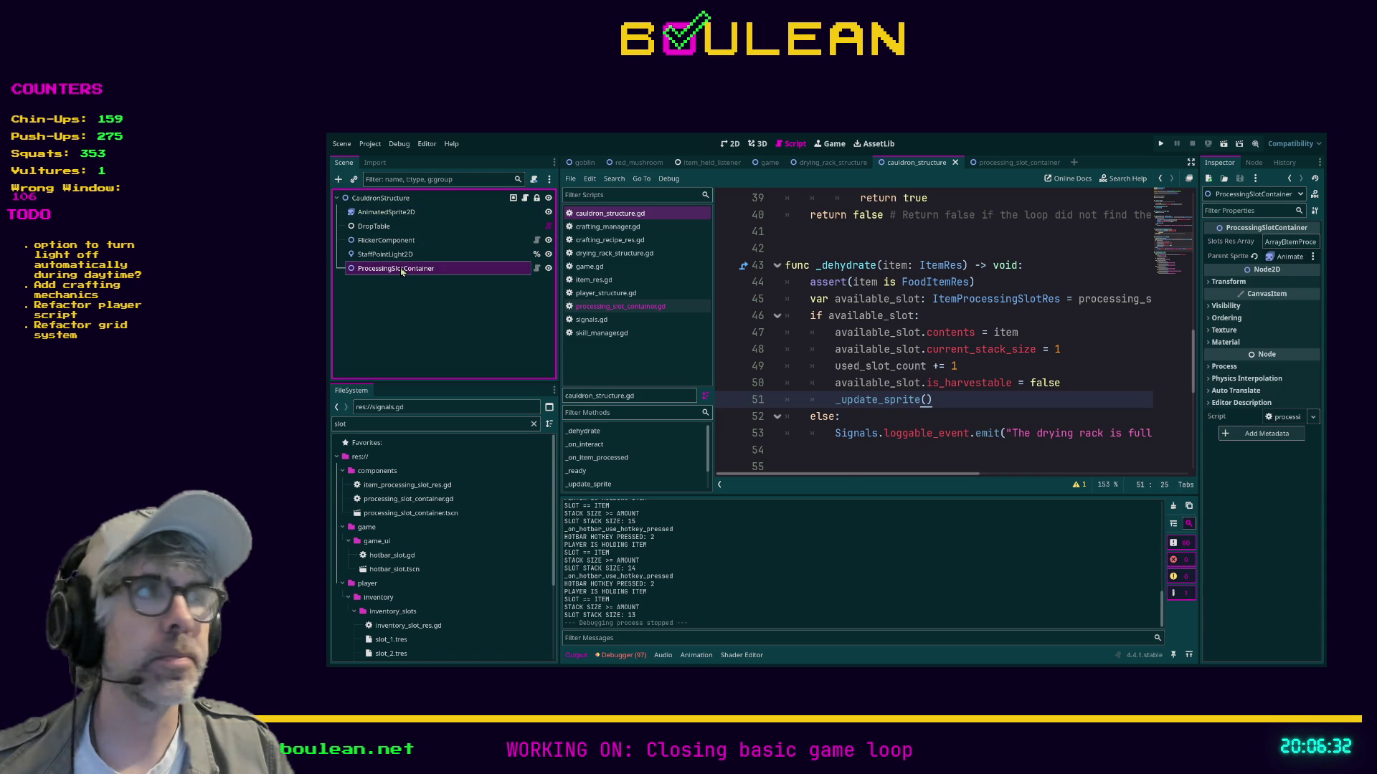
{"action": "left_click", "coordinate": [1289, 243]}
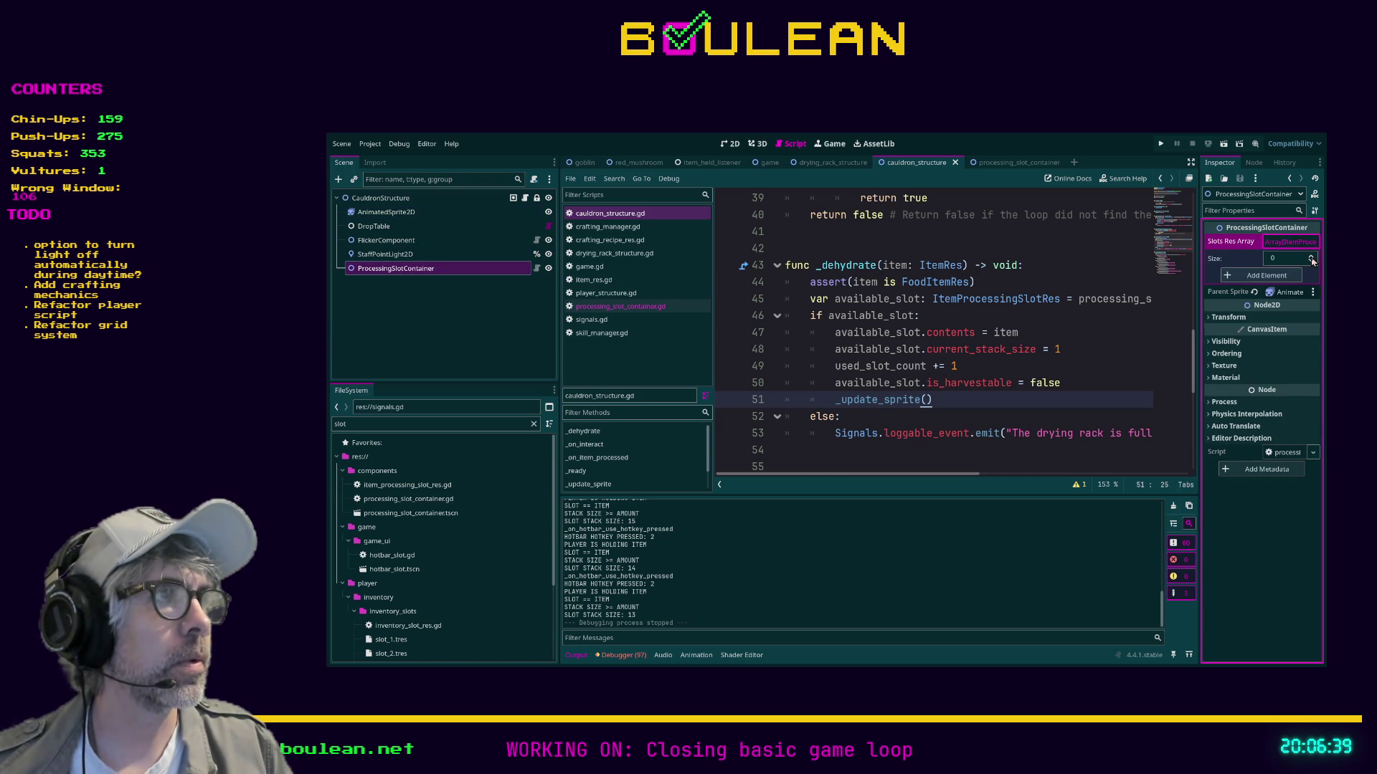
{"action": "double_click", "coordinate": [1311, 259]}
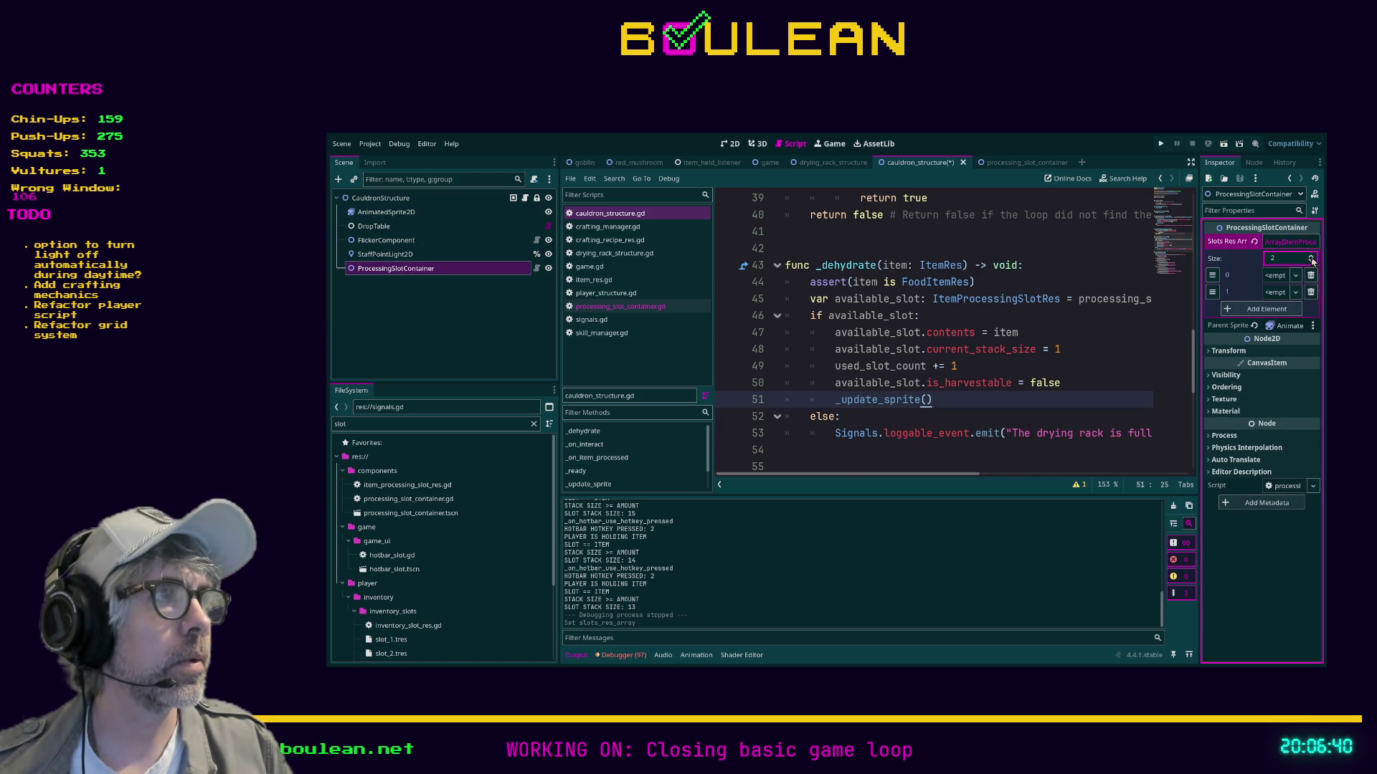
{"action": "left_click", "coordinate": [1286, 294]}
{"action": "left_click", "coordinate": [1282, 277]}
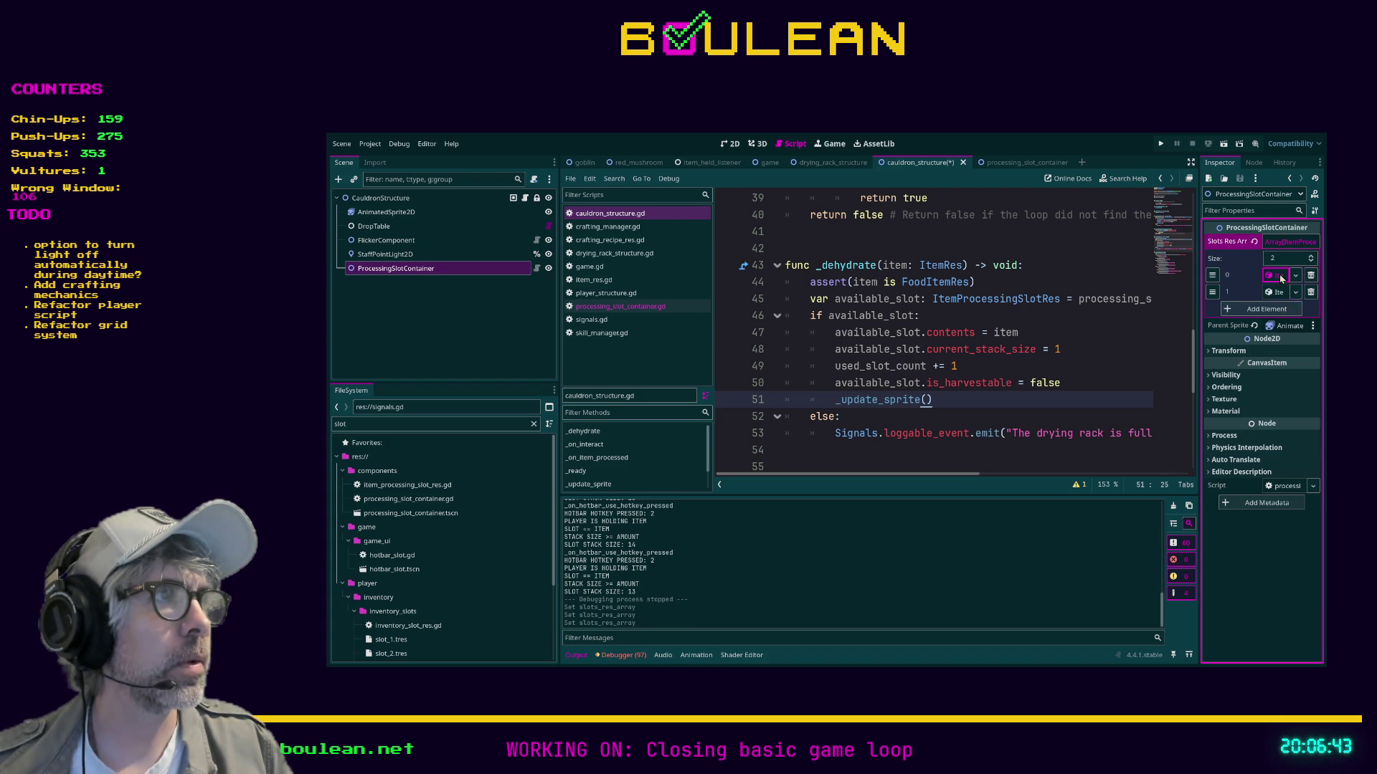
Give the first slot Slot ID 1, Max Stack 1 and time 60.
{"action": "left_click", "coordinate": [1281, 279]}
{"action": "left_click", "coordinate": [1277, 292]}
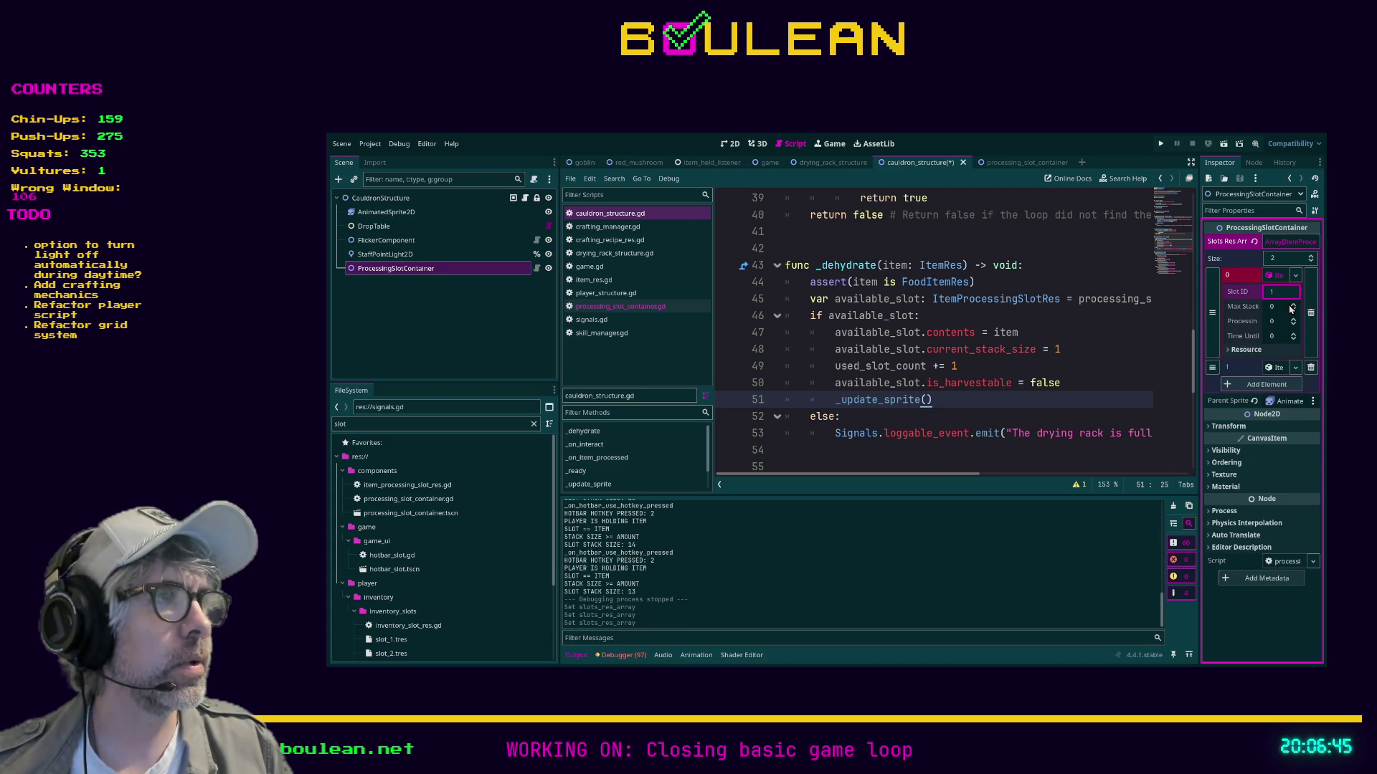
{"action": "left_click", "coordinate": [1293, 308]}
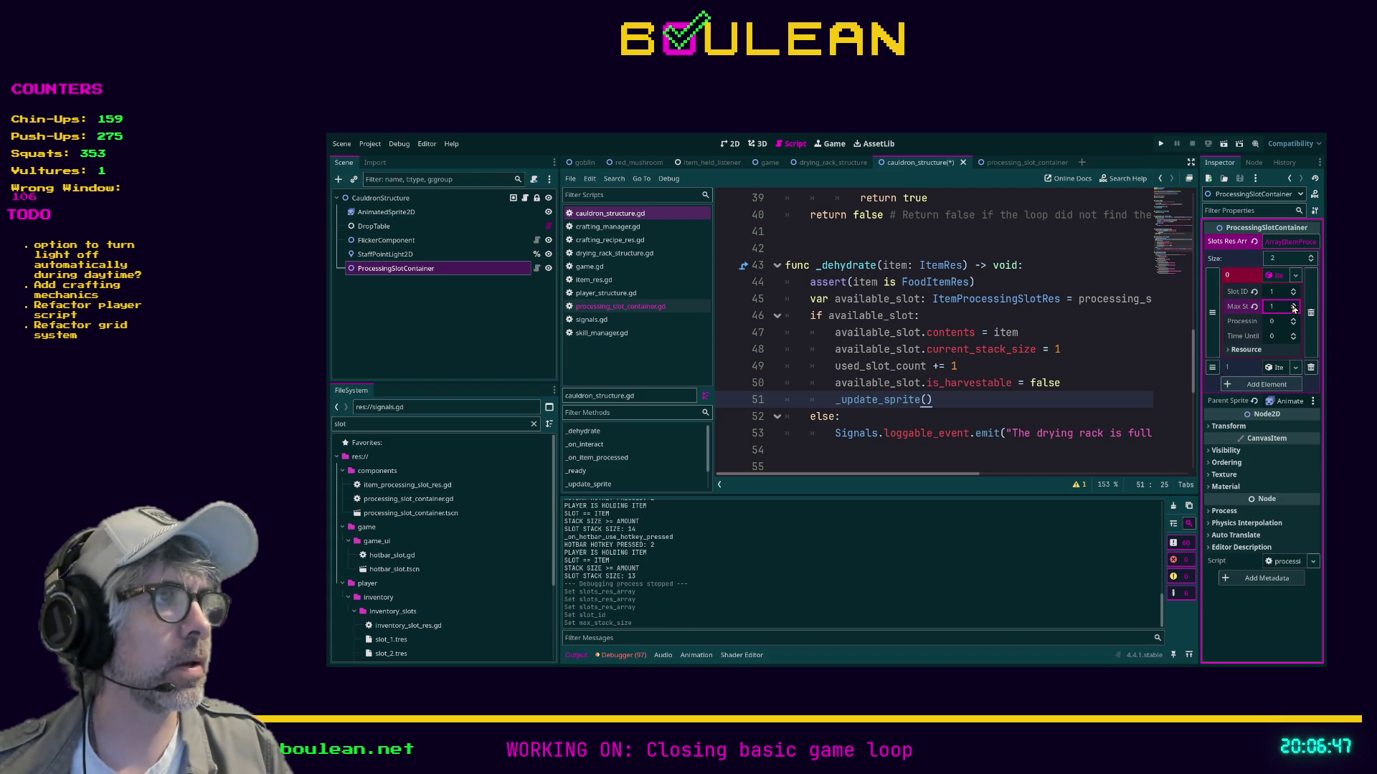
{"action": "left_click", "coordinate": [1276, 336]}
{"action": "type", "text": "60"}
{"action": "key", "text": "Return"}
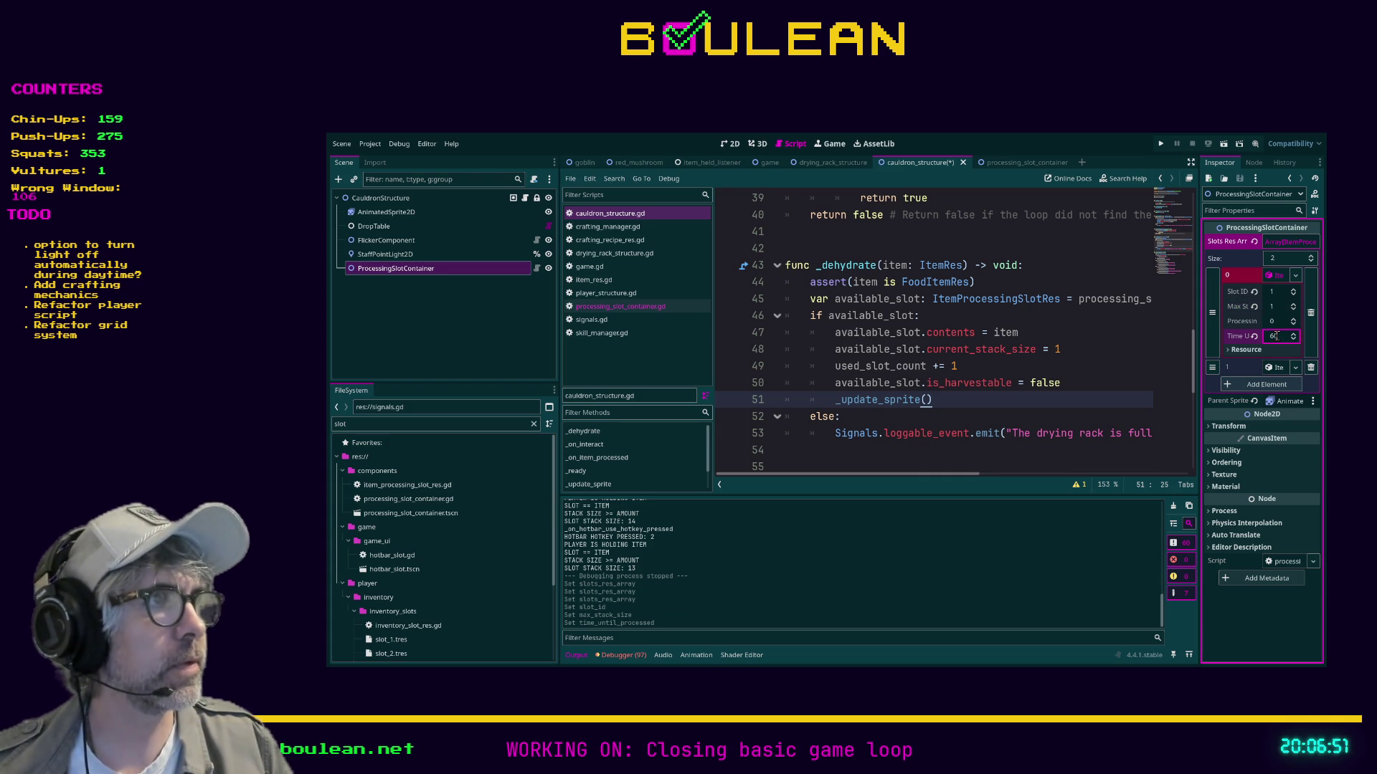
{"action": "left_click", "coordinate": [1286, 279]}
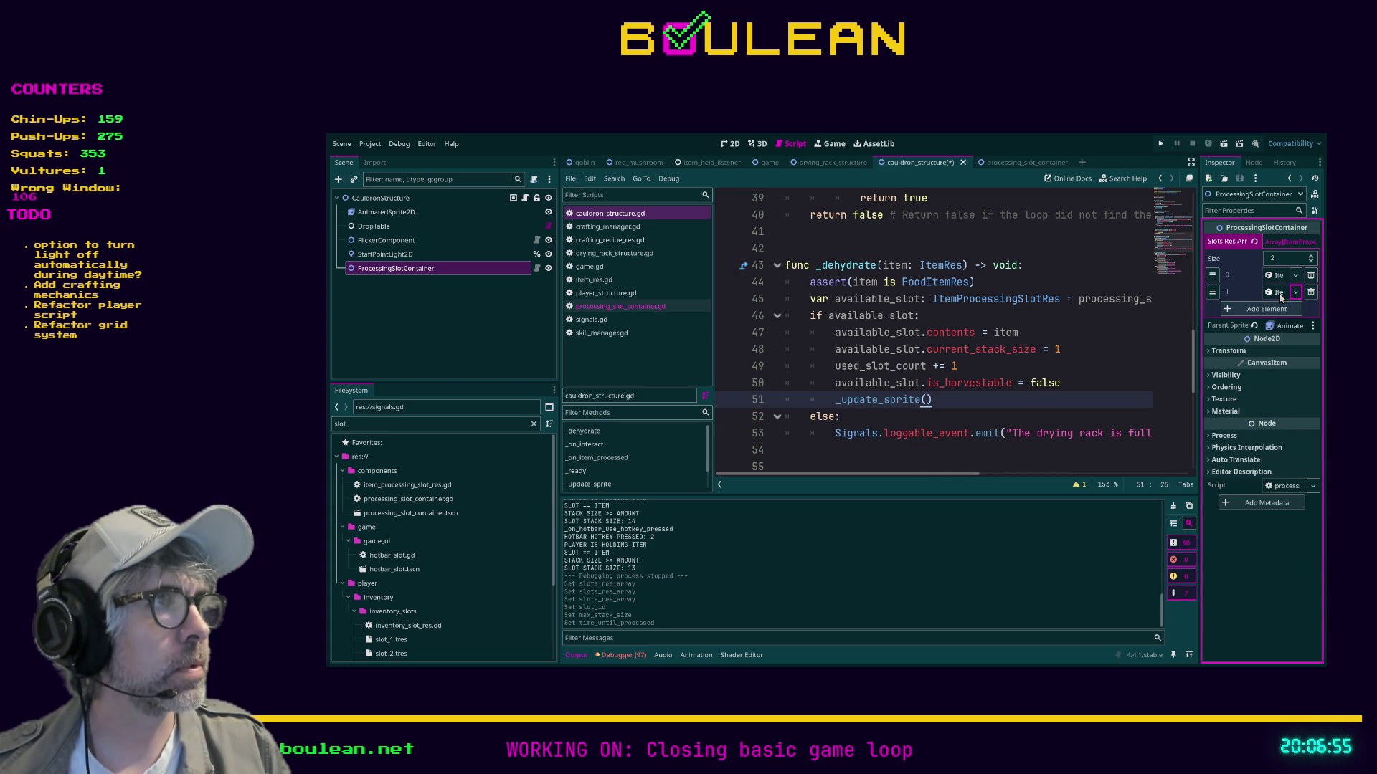
Give the second slot Slot ID 2, Max Stack 1 and processing time 60.
{"action": "left_click", "coordinate": [1279, 293]}
{"action": "left_click", "coordinate": [1273, 308]}
{"action": "type", "text": "2"}
{"action": "key", "text": "Tab"}
{"action": "type", "text": "1"}
{"action": "left_click", "coordinate": [1277, 337]}
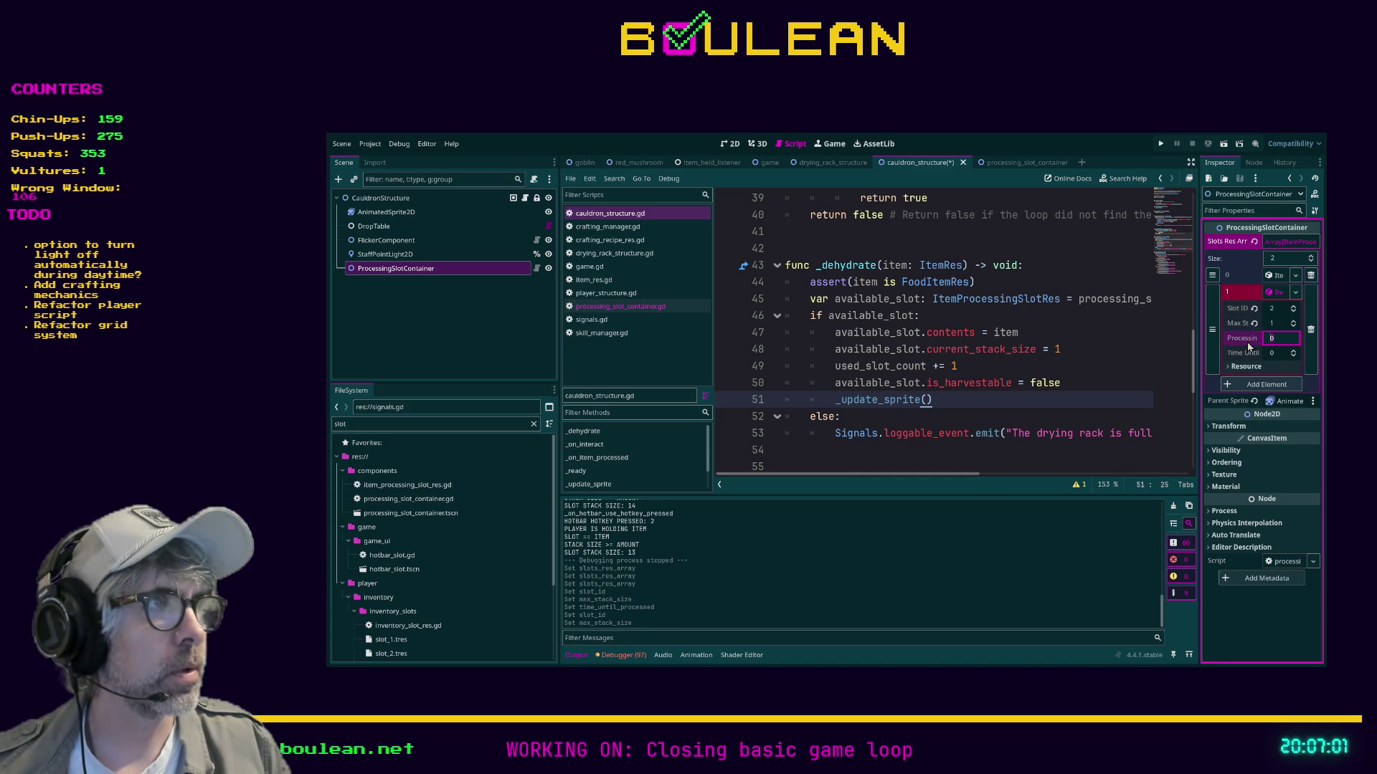
{"action": "key", "text": "Tab"}
{"action": "type", "text": "60"}
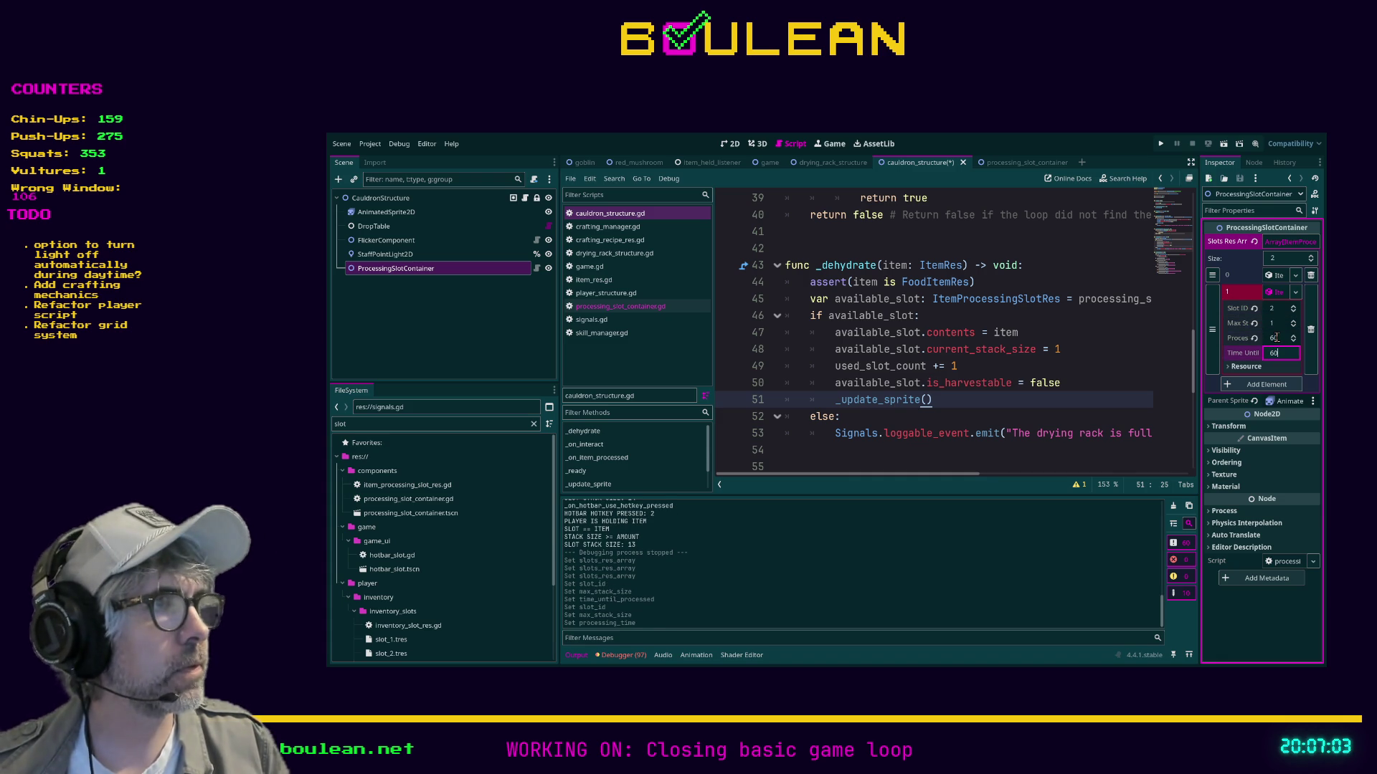
Recheck the slots, enter 60 for the first slot's time, and save.
{"action": "left_click", "coordinate": [1282, 244]}
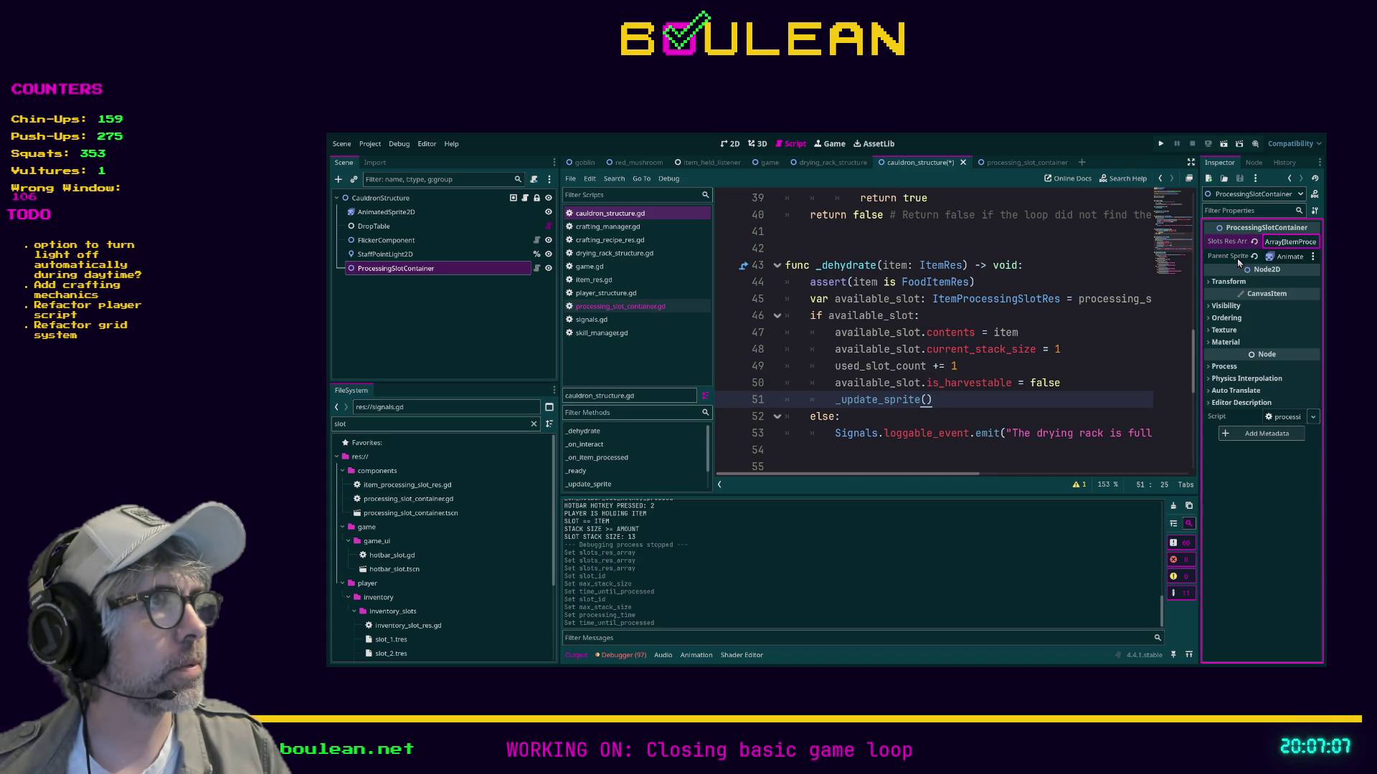
{"action": "left_click", "coordinate": [1284, 243]}
{"action": "left_click", "coordinate": [1278, 292]}
{"action": "left_click", "coordinate": [1277, 277]}
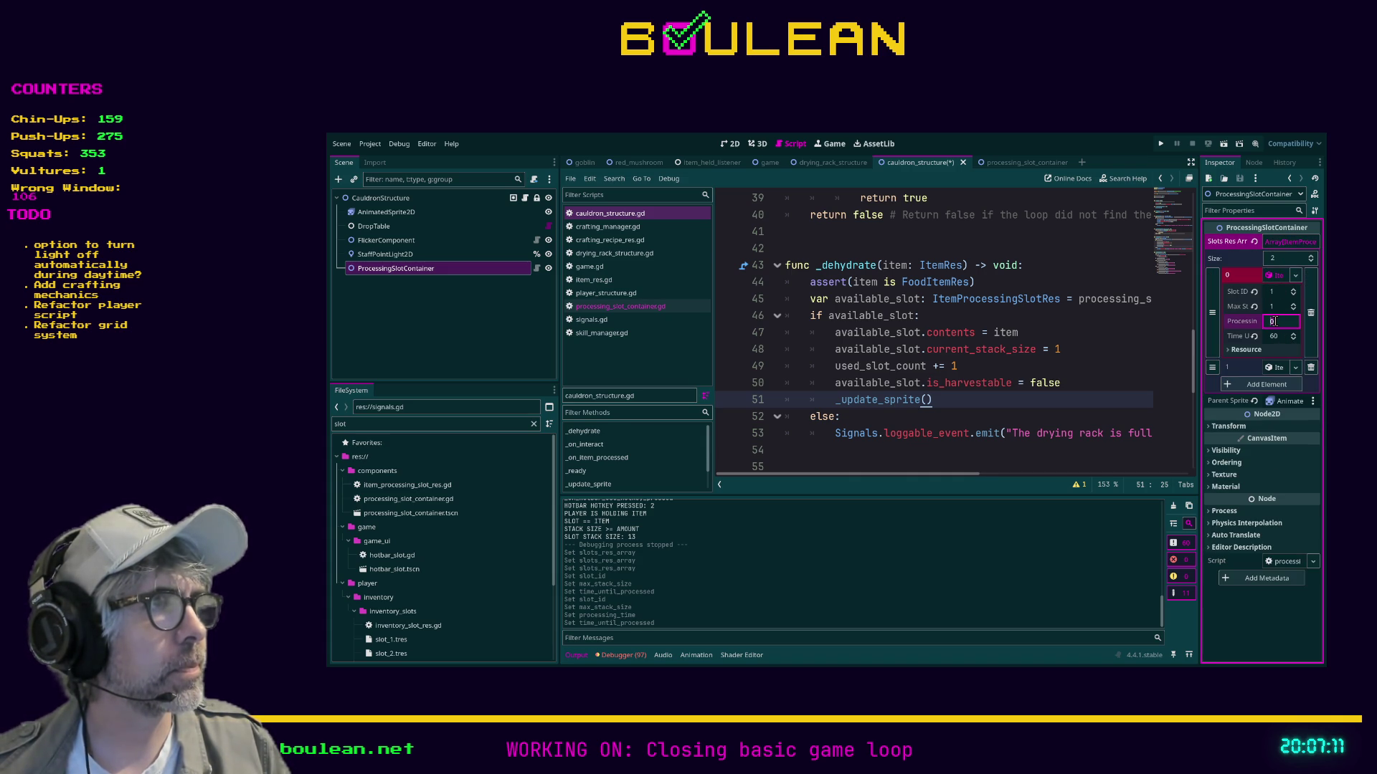
{"action": "type", "text": "60"}
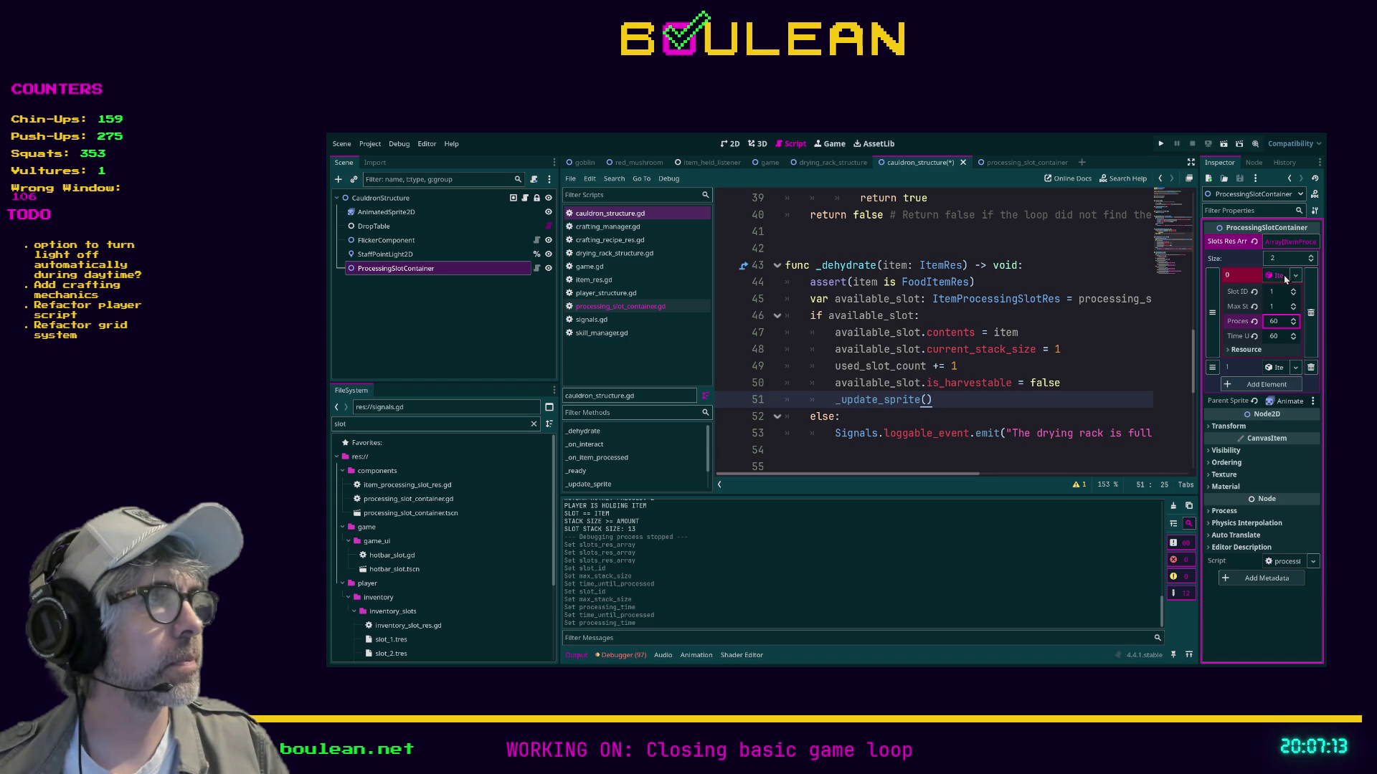
{"action": "left_click", "coordinate": [1284, 277]}
{"action": "left_click", "coordinate": [1123, 354]}
{"action": "key", "text": "ctrl+s"}
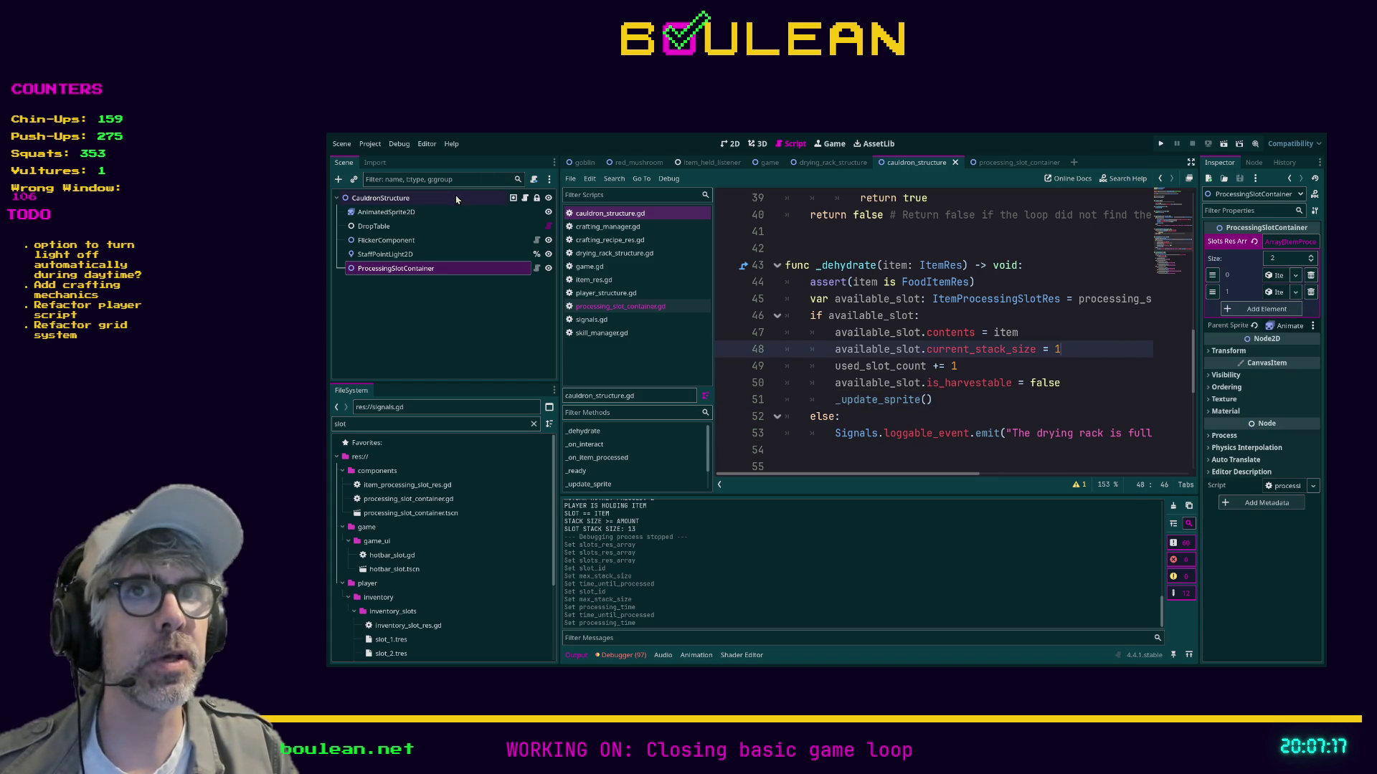
Remove the Cook attribute from CauldronStructure and run the game.
{"action": "left_click", "coordinate": [380, 198]}
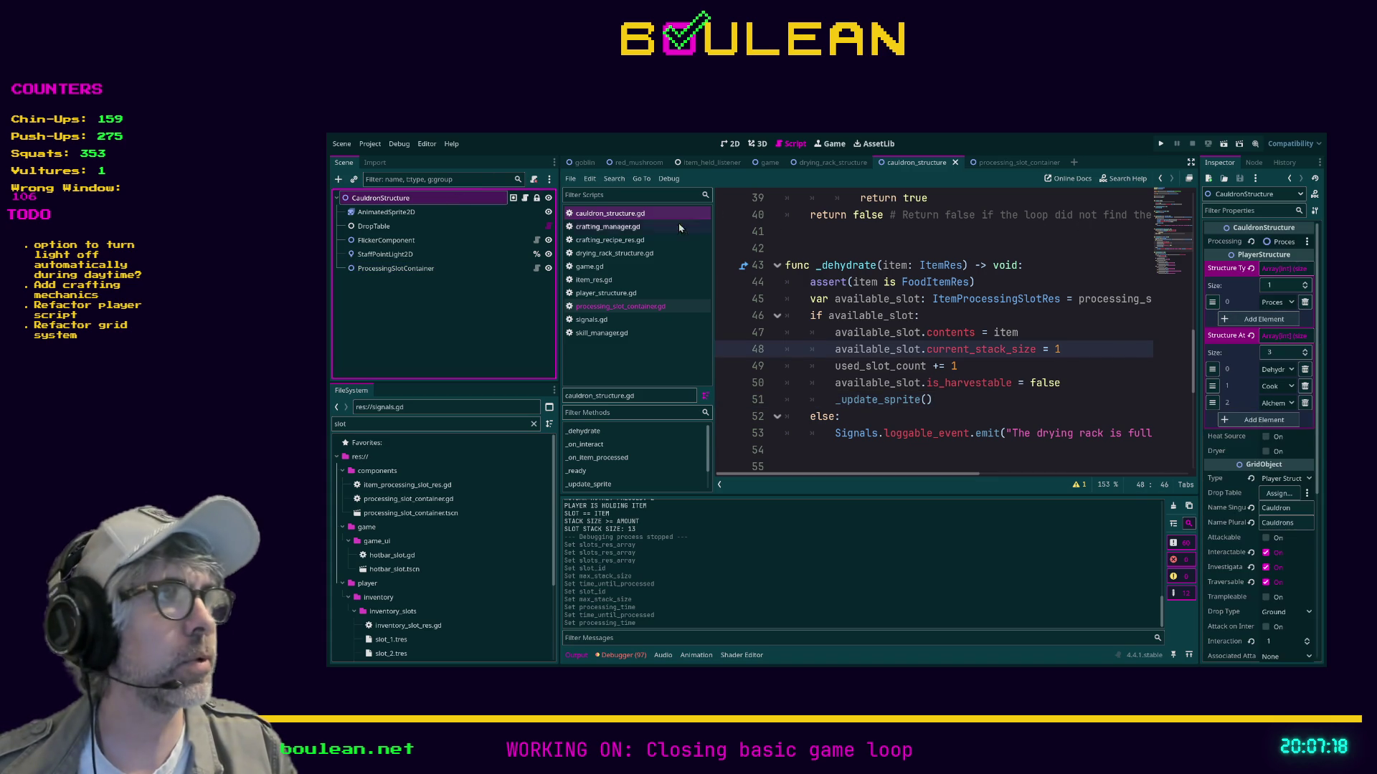
{"action": "left_click", "coordinate": [1305, 386]}
{"action": "left_click", "coordinate": [1092, 365]}
{"action": "key", "text": "F5"}
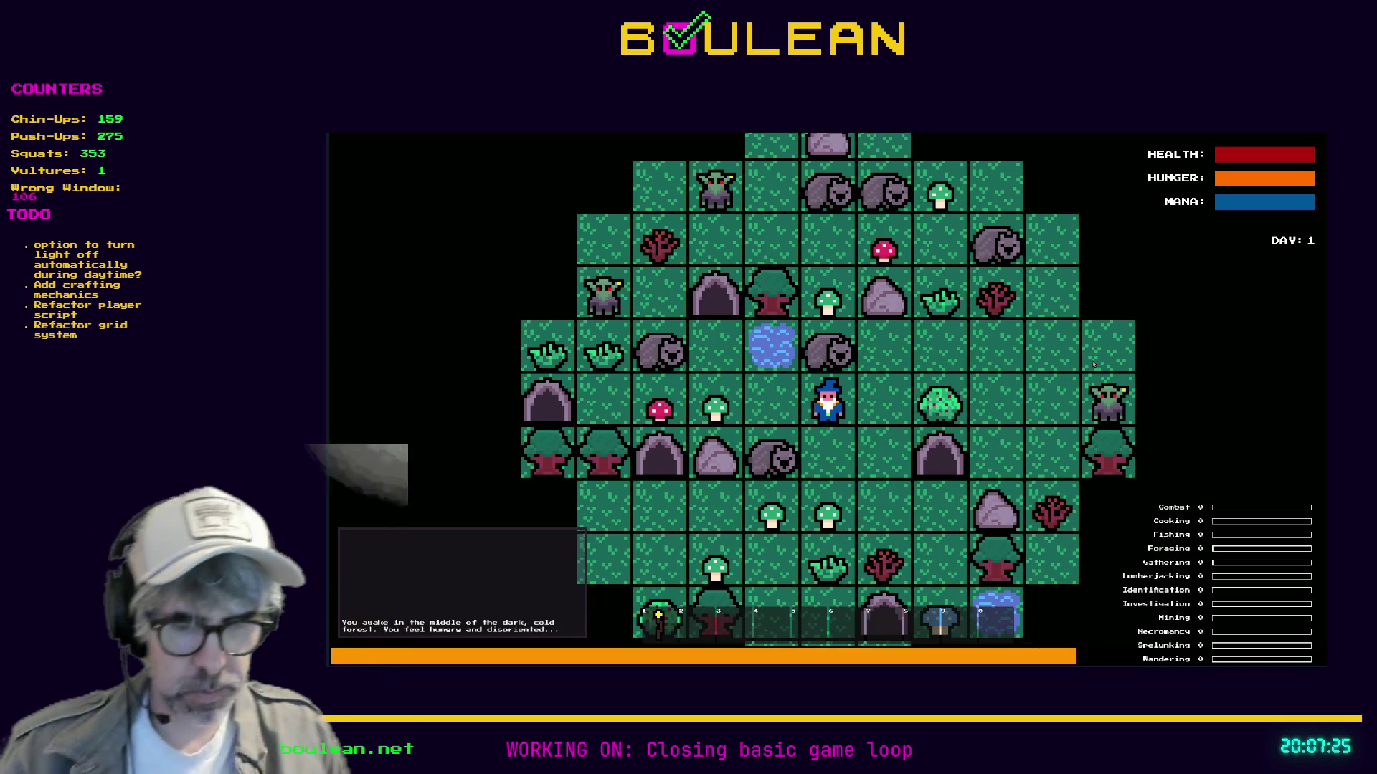
Kill the Wombat, collect its raw meat, and smite the goblins from the debug menu.
{"action": "key", "text": "Up"}
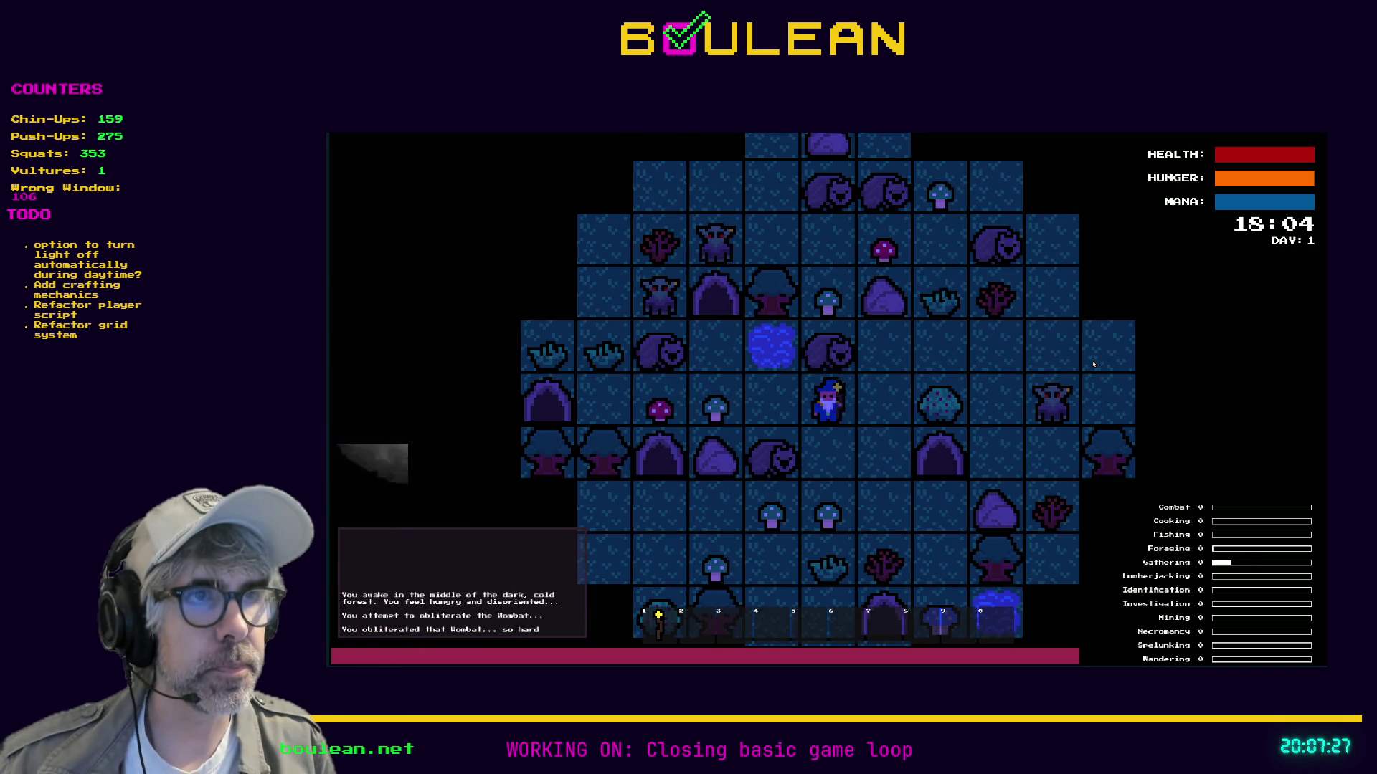
{"action": "key", "text": "Up"}
{"action": "key", "text": "Right"}
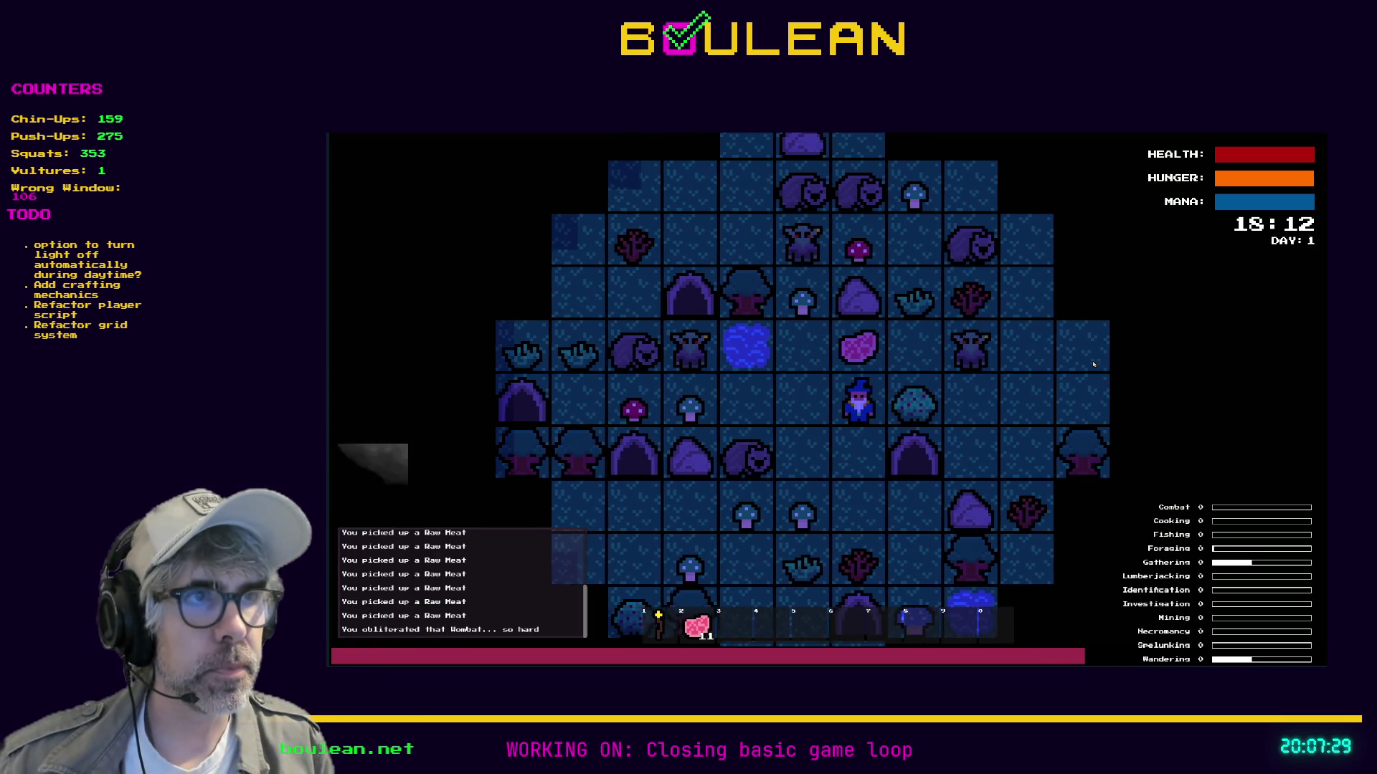
{"action": "key", "text": "Up"}
{"action": "key", "text": "F1"}
{"action": "left_click", "coordinate": [455, 399]}
Craft a cauldron and a Drying Rack and place both beside the wizard.
{"action": "key", "text": "c"}
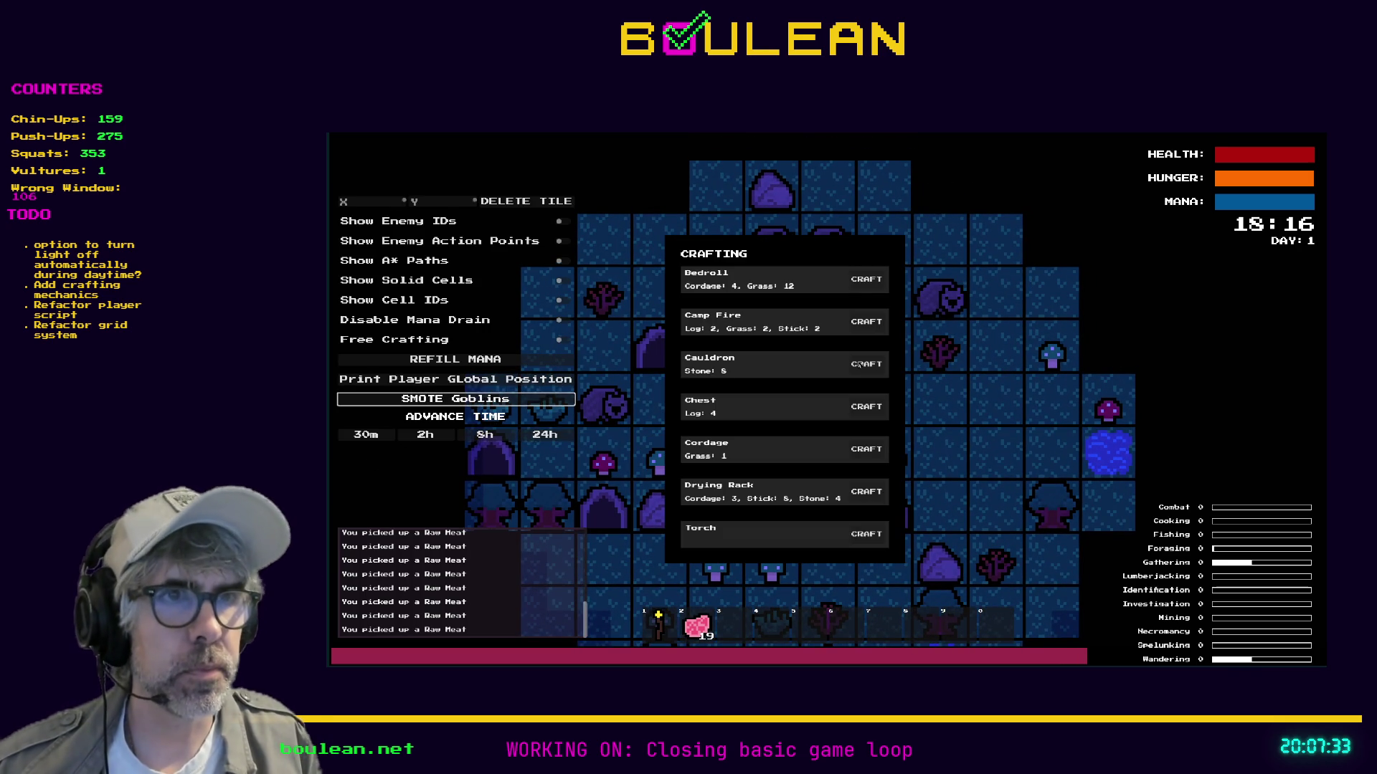
{"action": "left_click", "coordinate": [861, 364]}
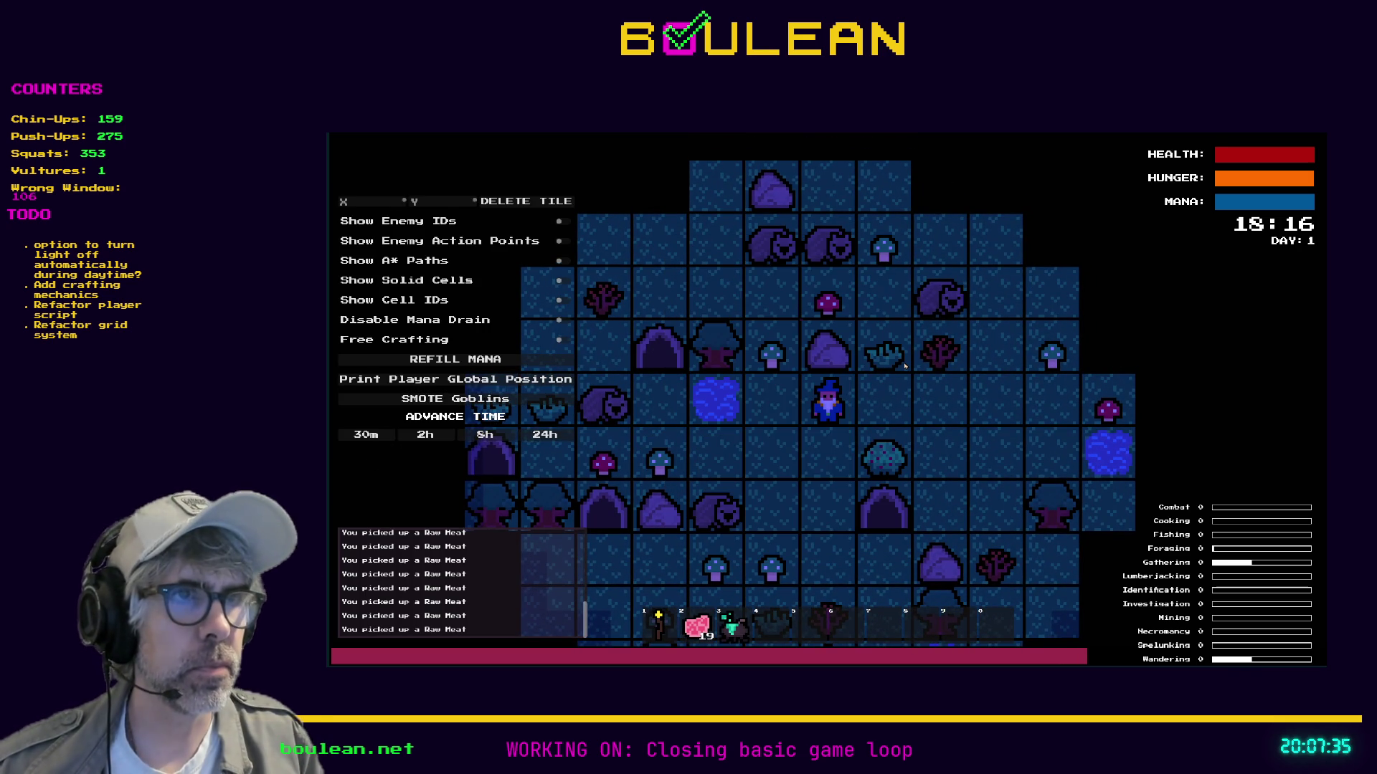
{"action": "key", "text": "3"}
{"action": "key", "text": "c"}
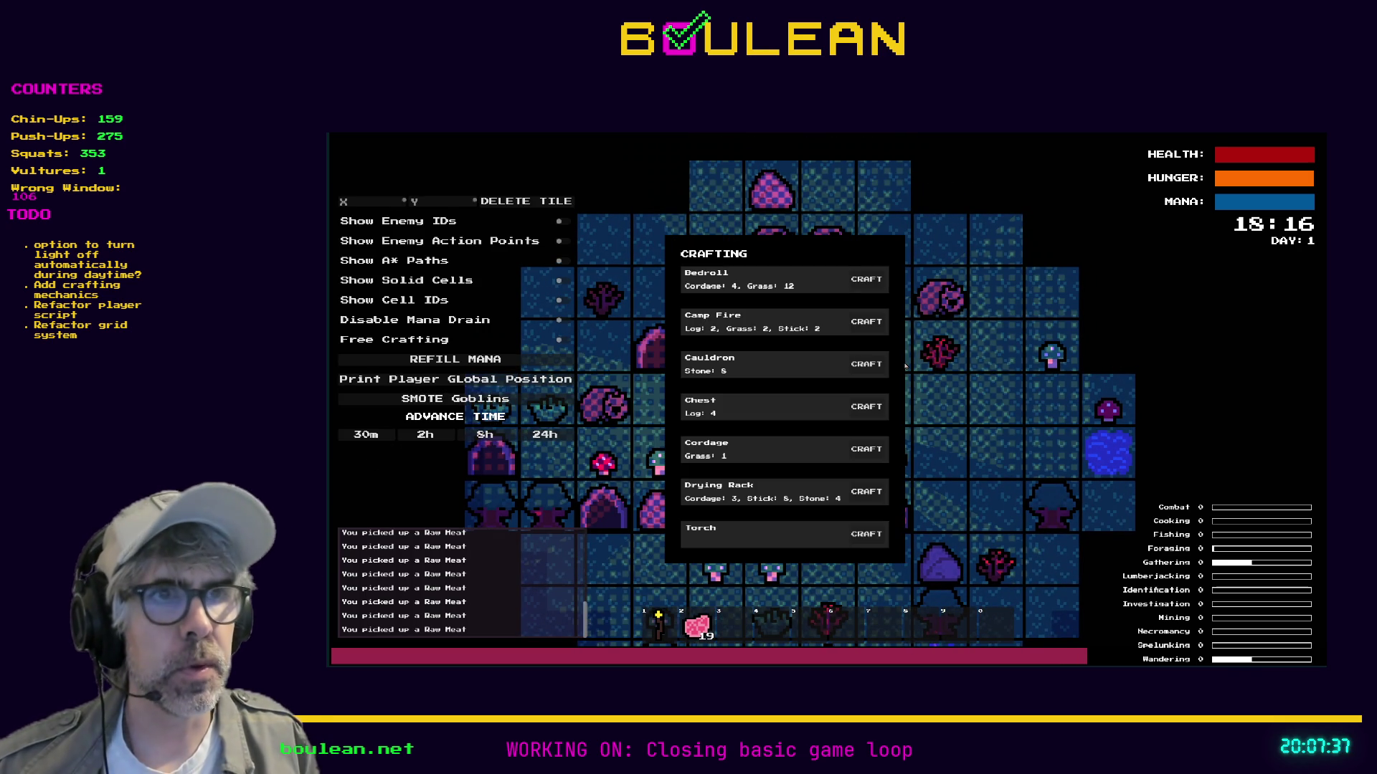
{"action": "left_click", "coordinate": [866, 492]}
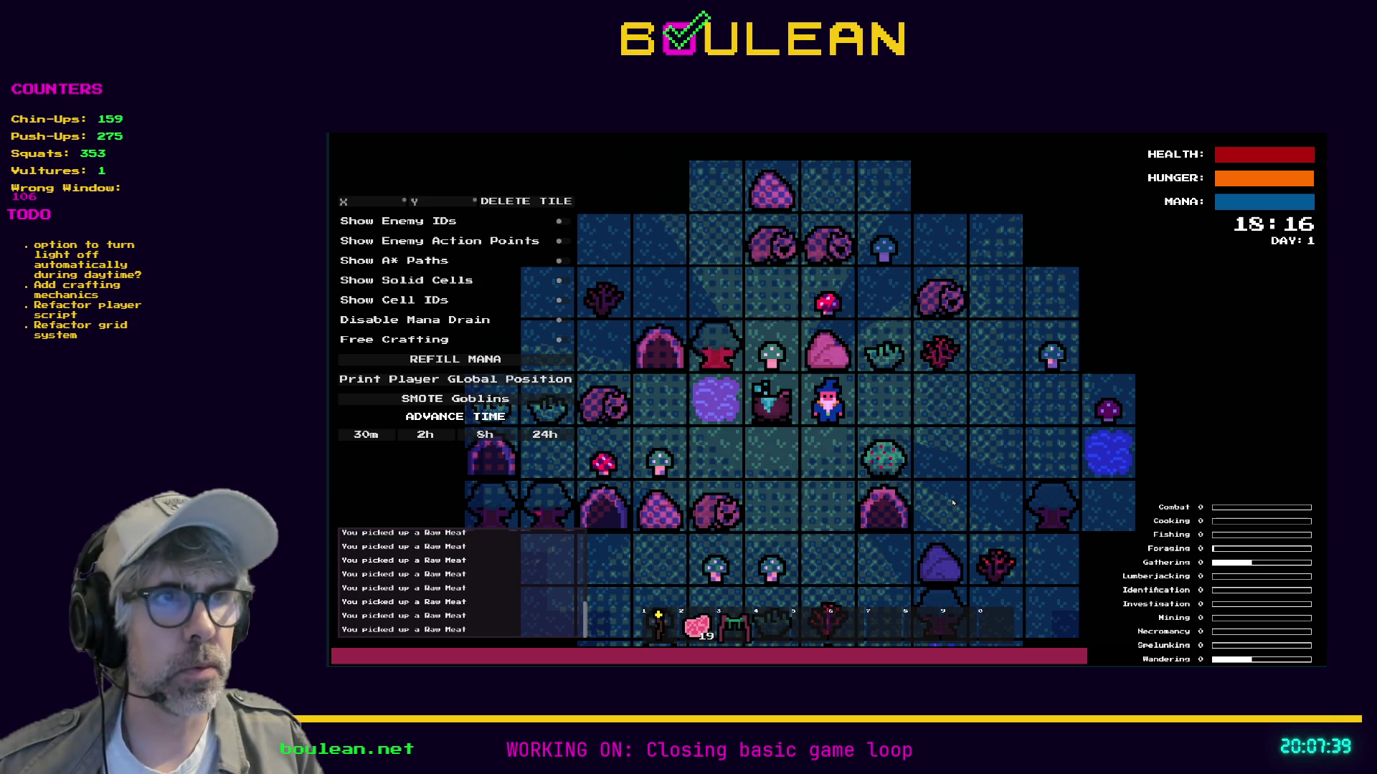
{"action": "key", "text": "3"}
Hang raw meat on the drying rack repeatedly until it reports full.
{"action": "key", "text": "2"}
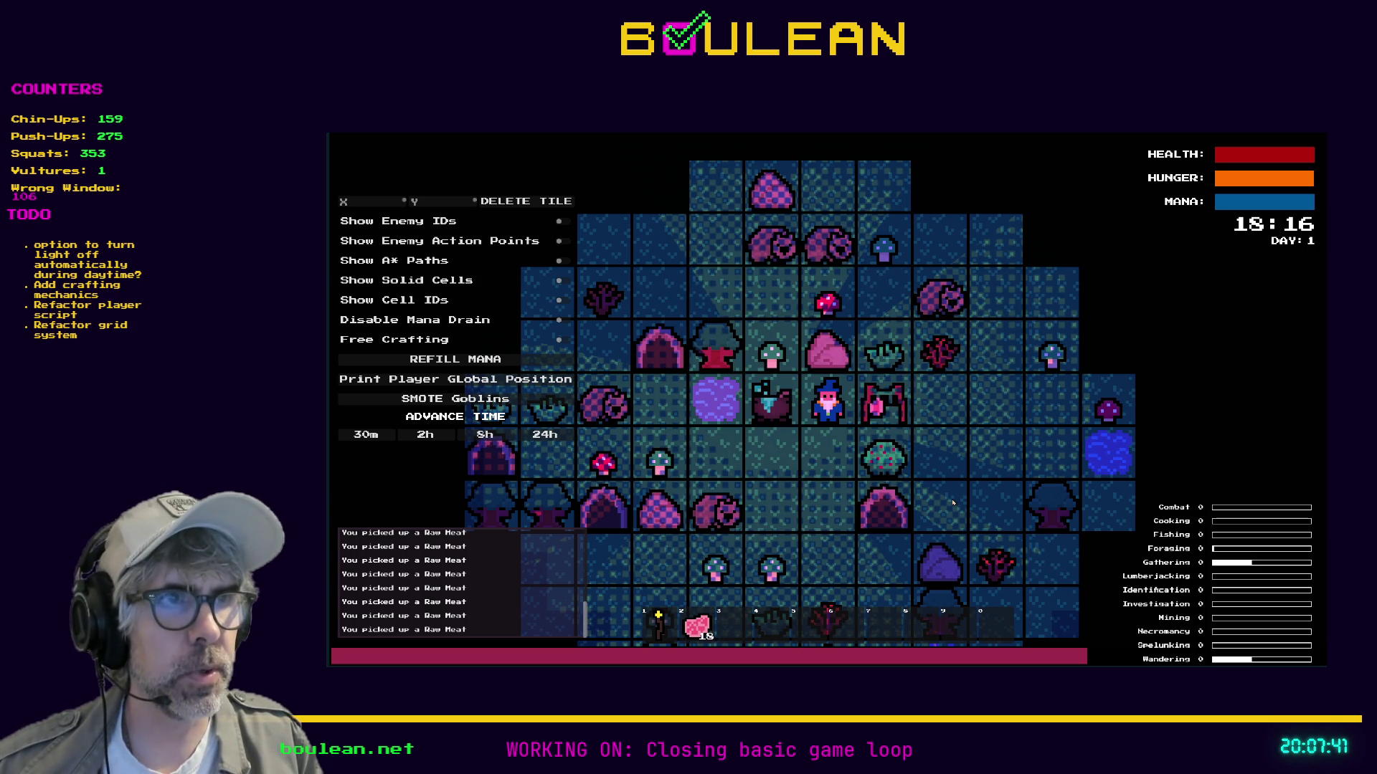
{"action": "key", "text": "Right"}
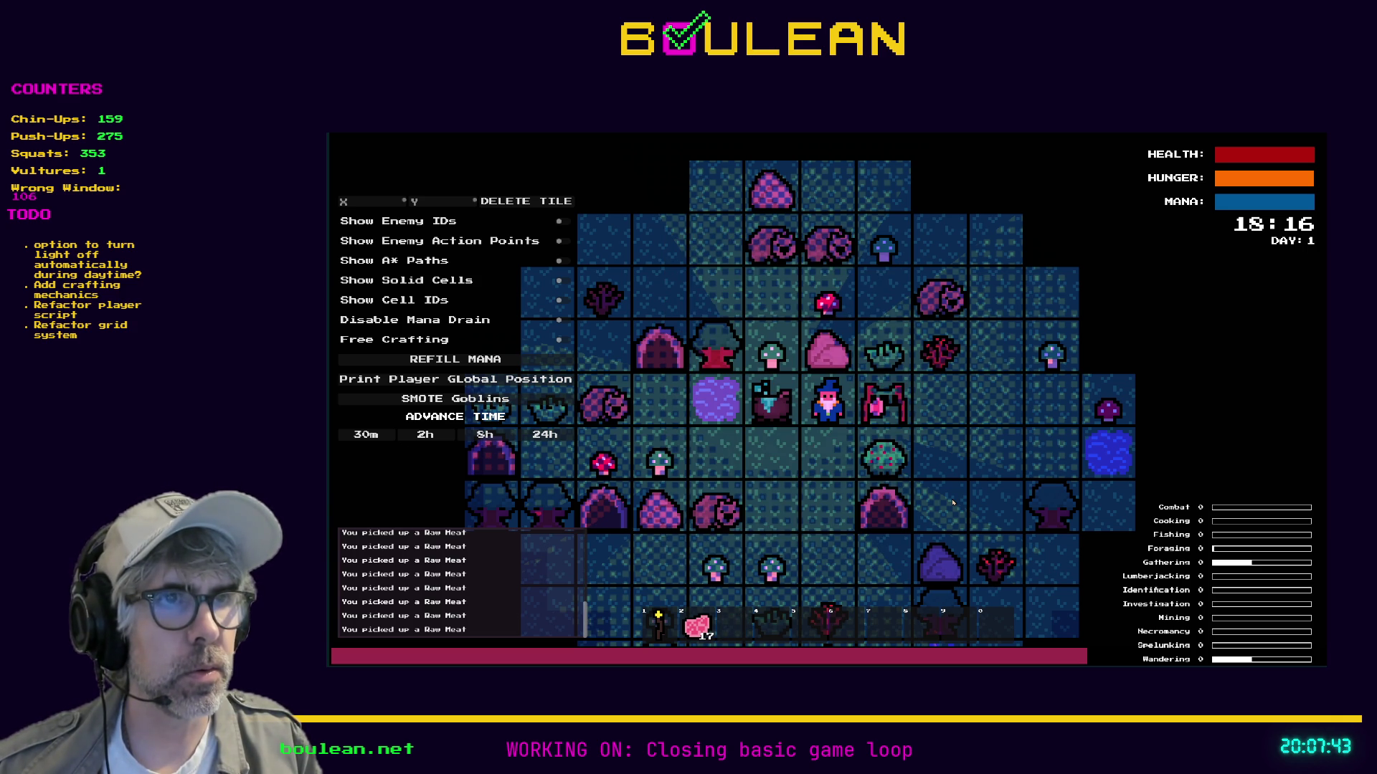
{"action": "key", "text": "2"}
{"action": "key", "text": "Right"}
{"action": "key", "text": "2"}
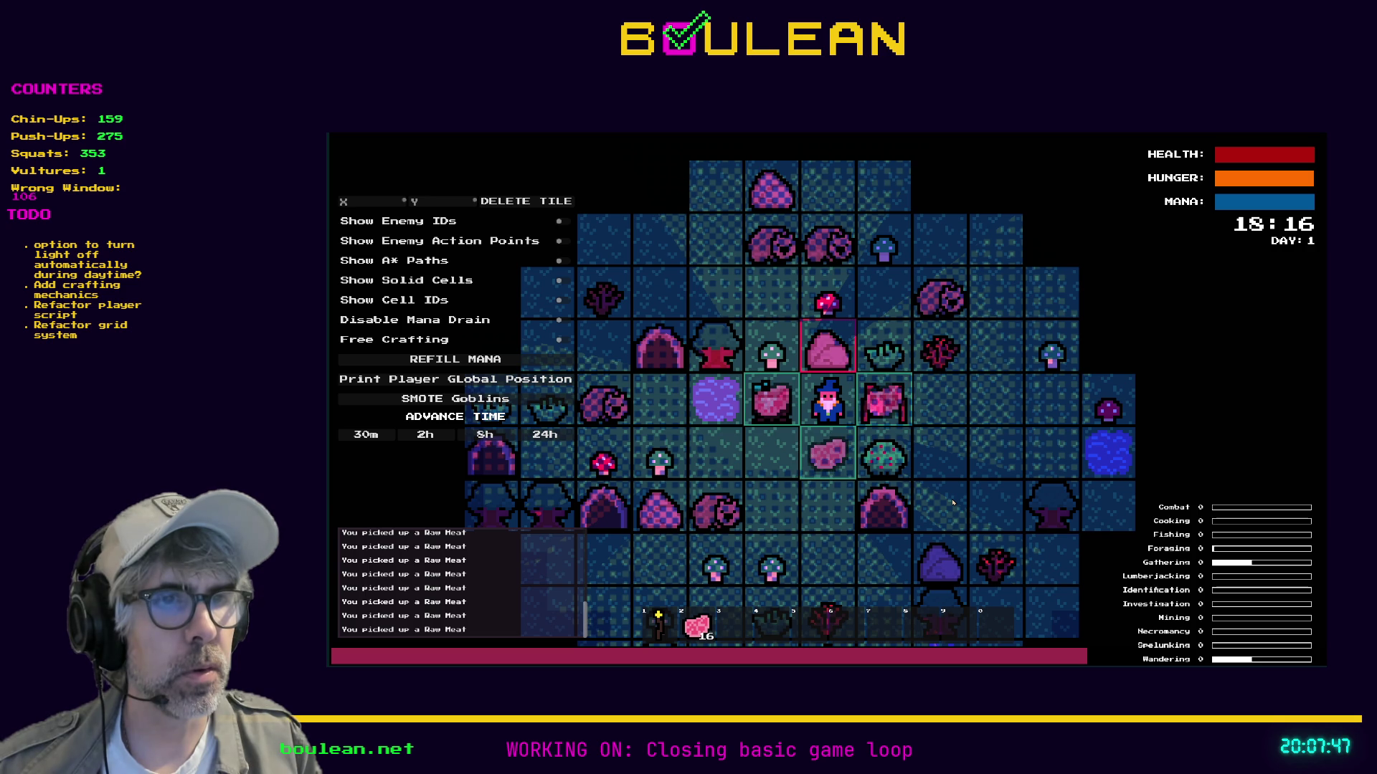
{"action": "key", "text": "Right"}
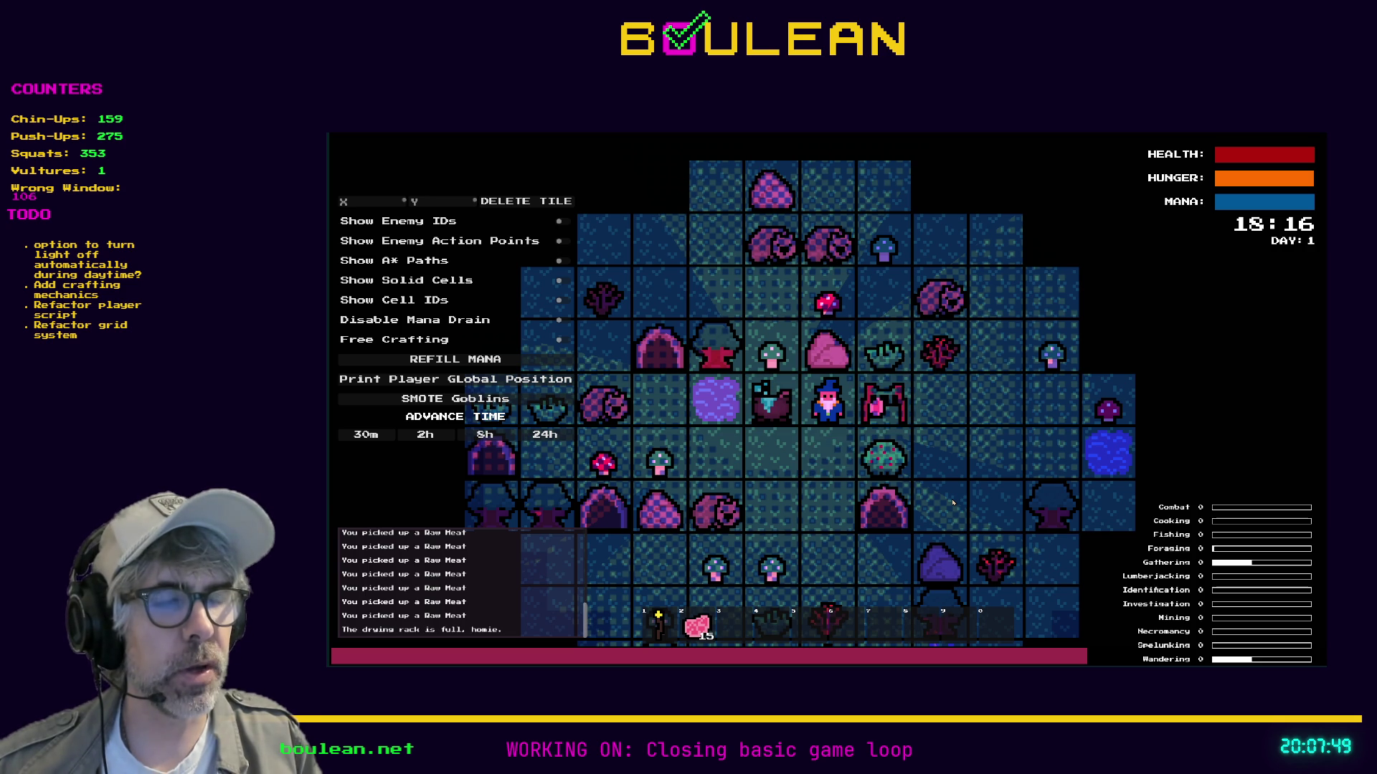
{"action": "key", "text": "Right"}
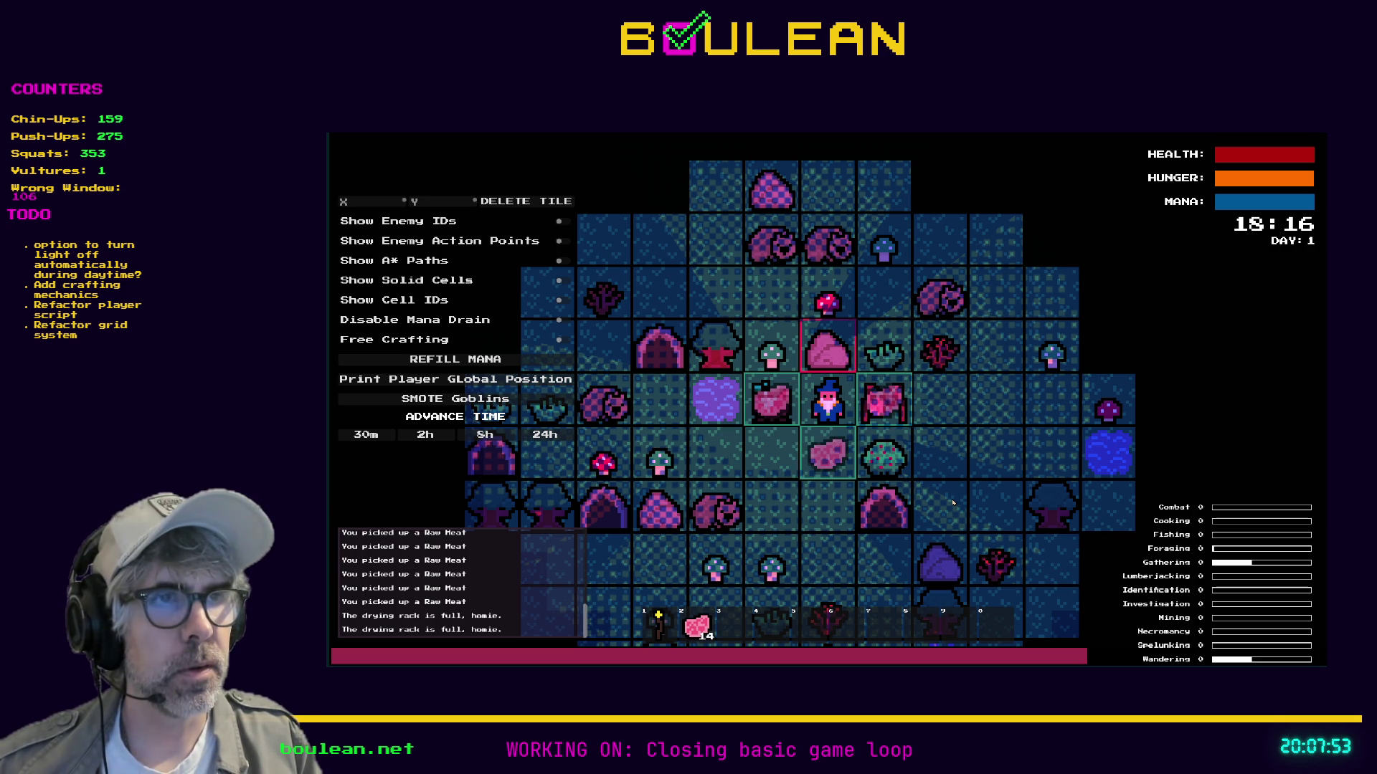
{"action": "key", "text": "Right"}
Walk the wizard around until the clock reaches 19:28, then stop the game.
{"action": "key", "text": "Down"}
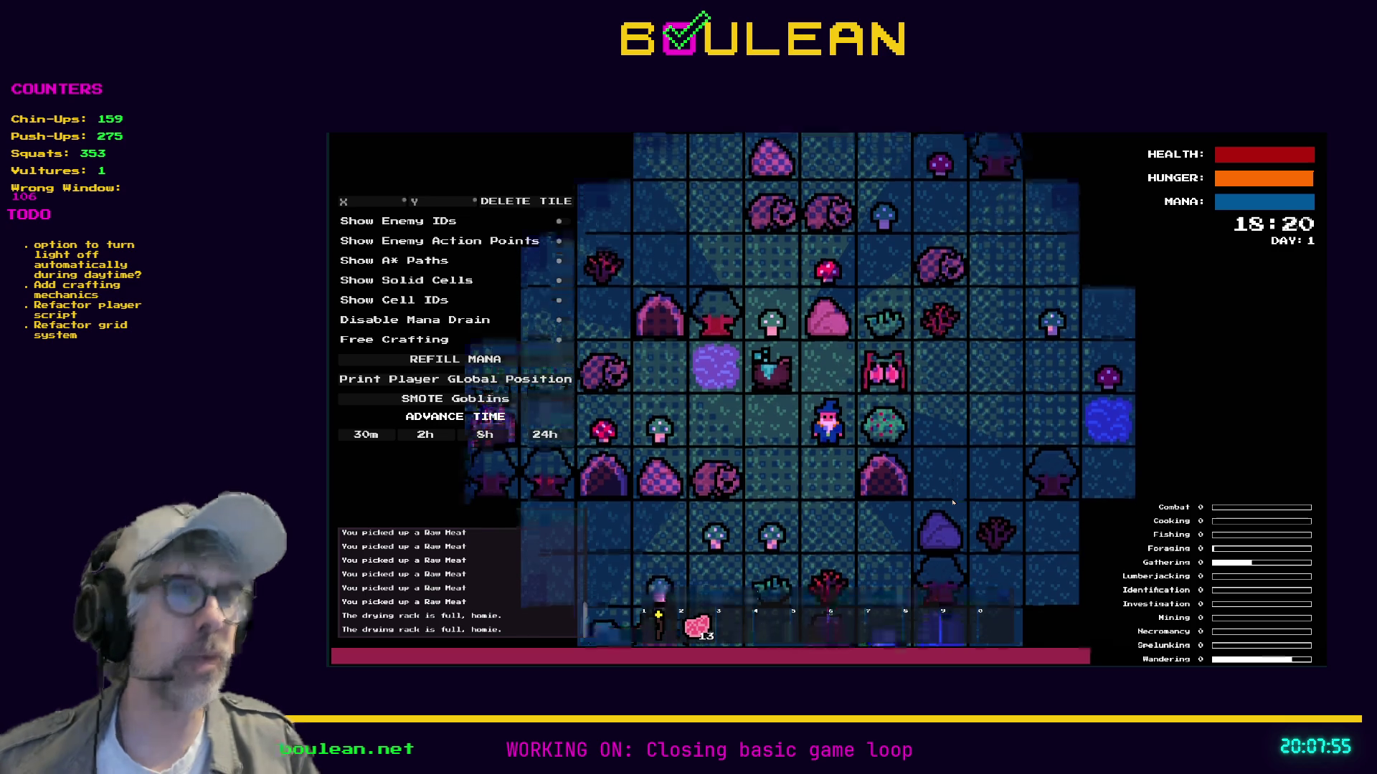
{"action": "key", "text": "Down"}
{"action": "key", "text": "Left"}
{"action": "key", "text": "Up"}
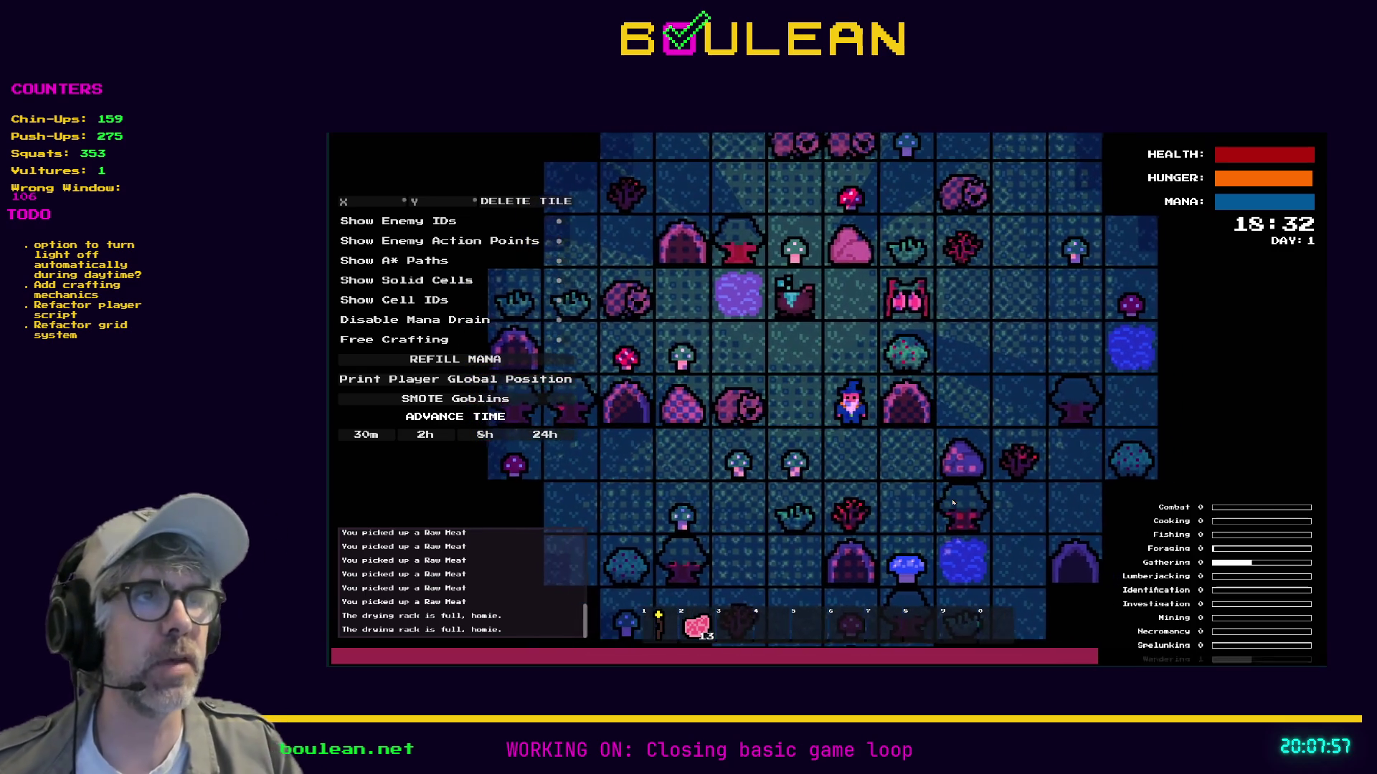
{"action": "key", "text": "Down"}
{"action": "key", "text": "Down"}
{"action": "key", "text": "Right"}
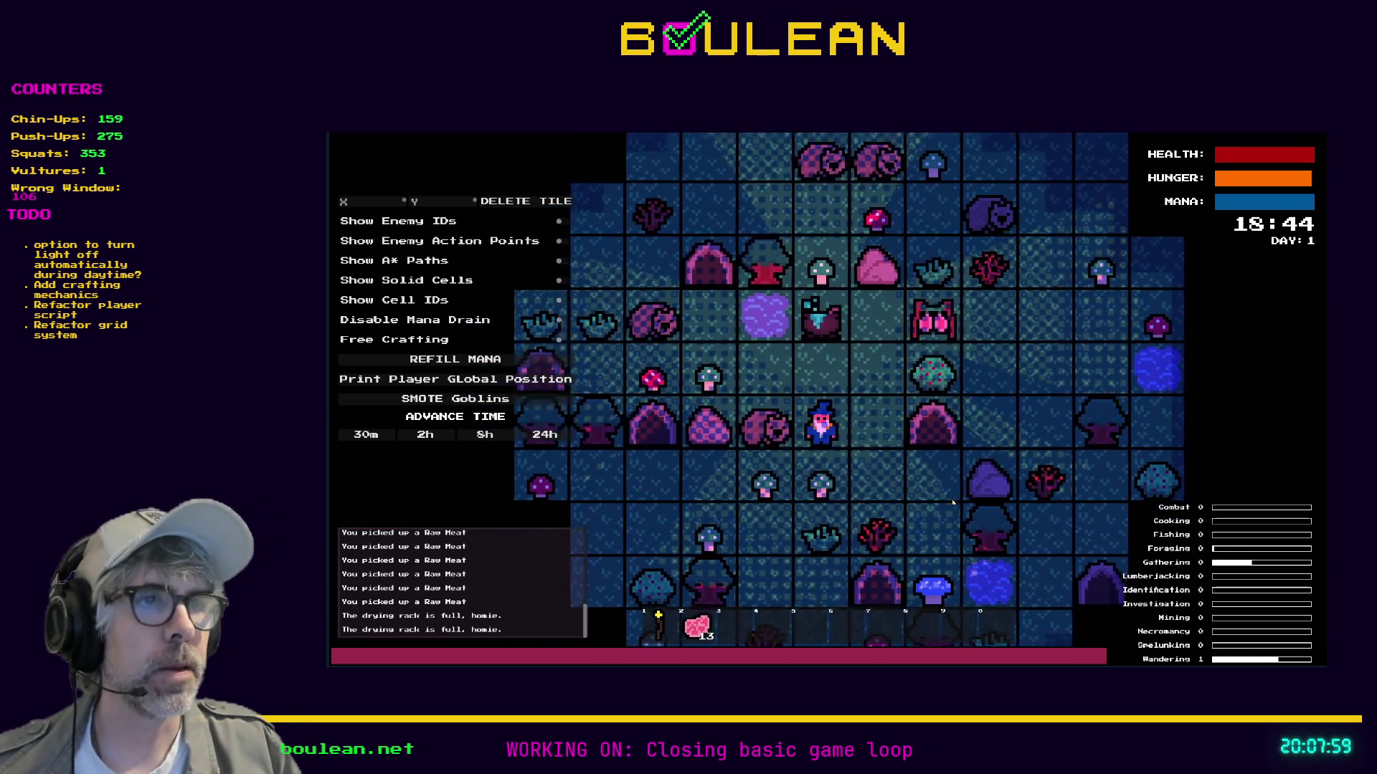
{"action": "key", "text": "Up"}
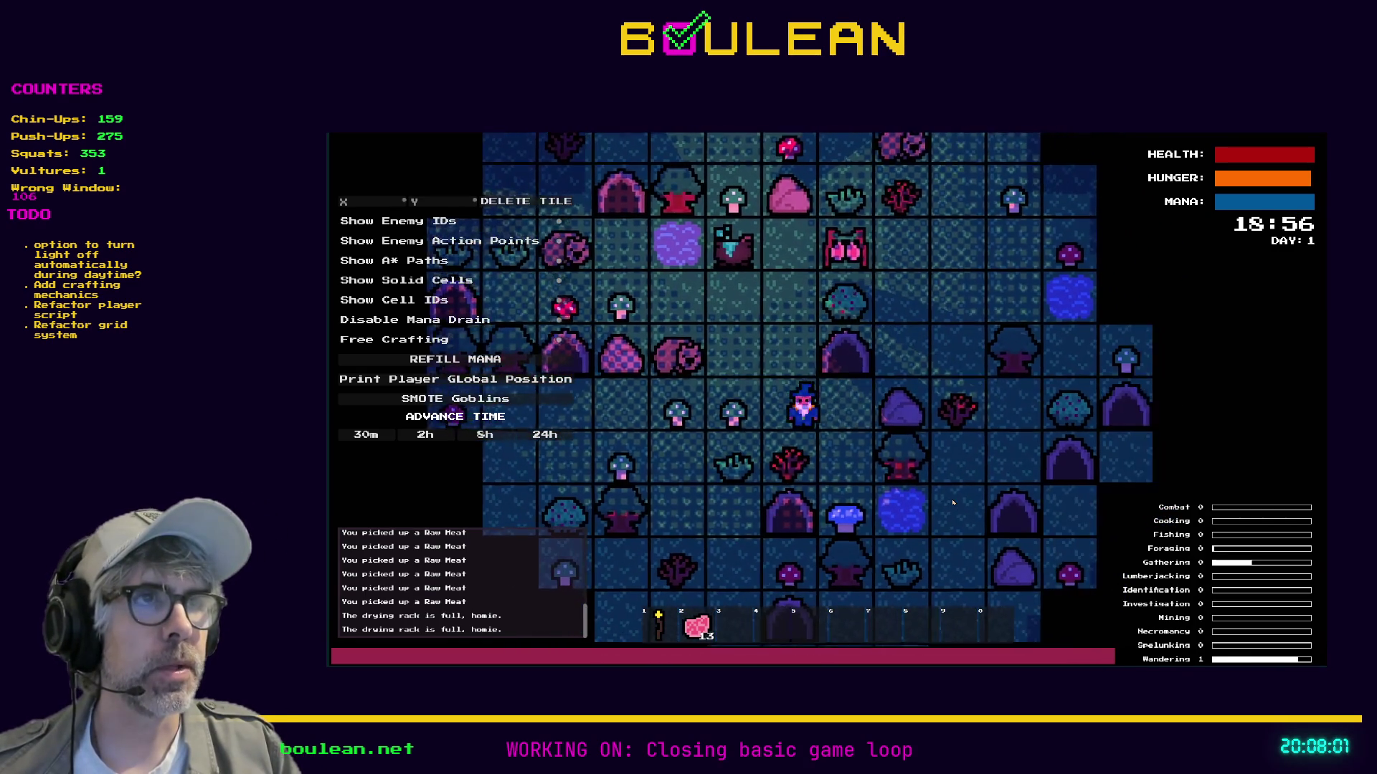
{"action": "key", "text": "Left"}
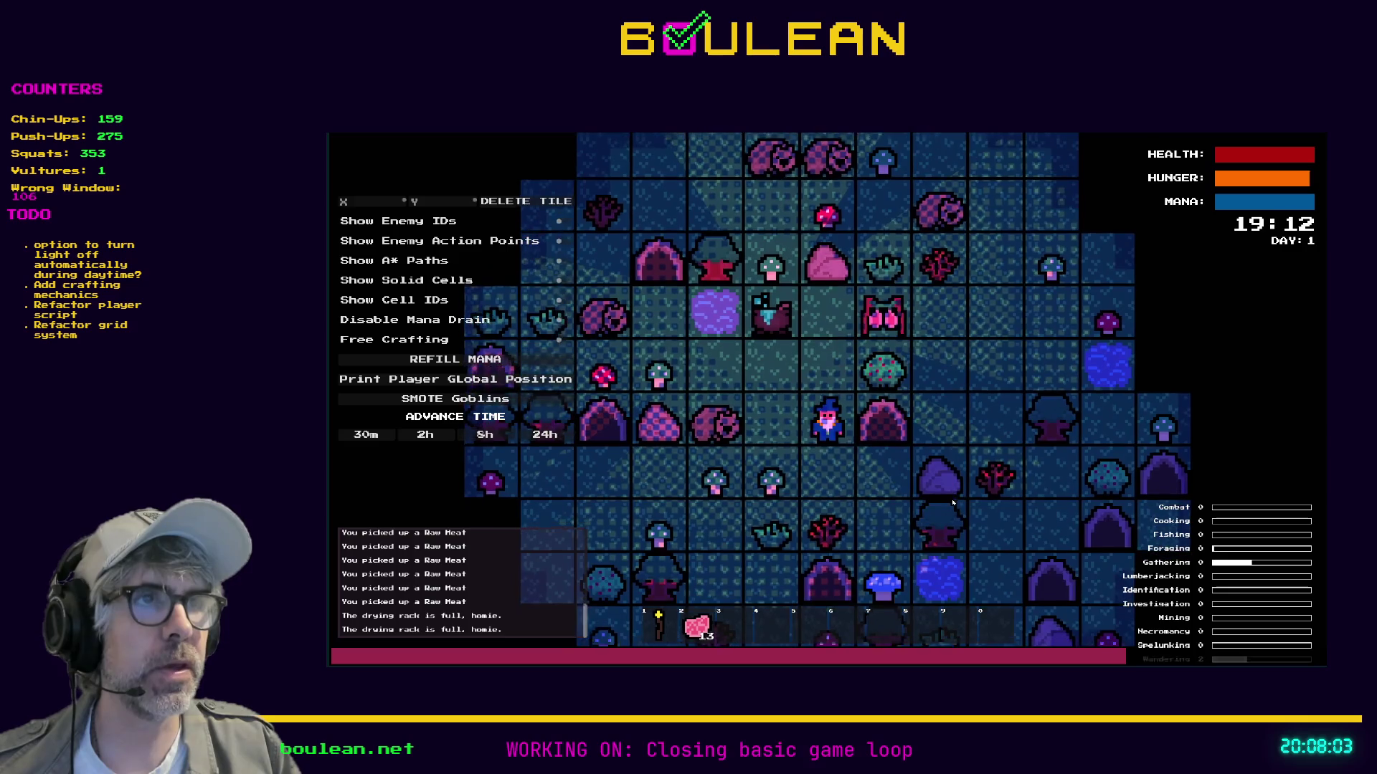
{"action": "key", "text": "Up"}
{"action": "key", "text": "Right"}
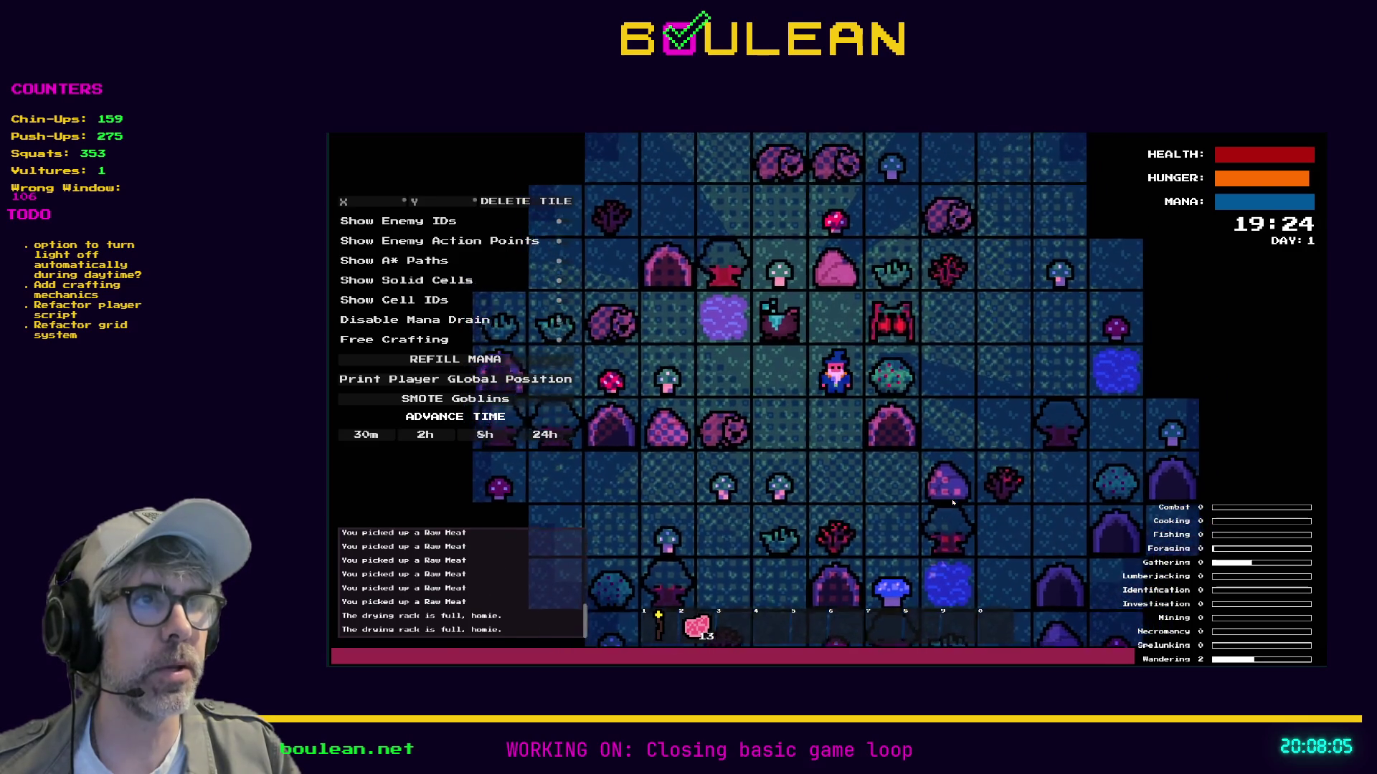
{"action": "key", "text": "Right"}
{"action": "key", "text": "Up"}
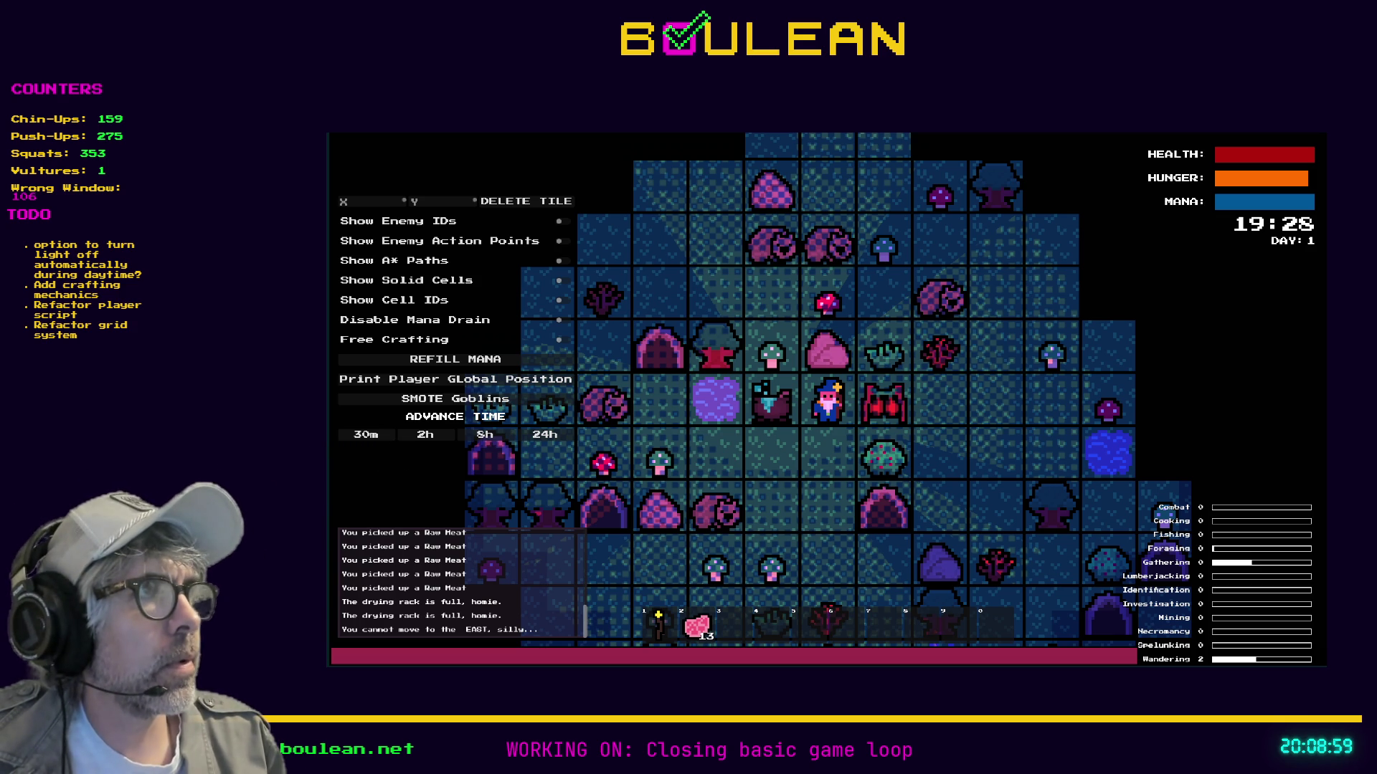
{"action": "key", "text": "F8"}
{"action": "left_click_drag", "start_coordinate": [933, 406], "coordinate": [933, 522]}
Scroll through cauldron_structure.gd down to _dehydrate and put the caret on line 49's used_slot_count.
{"action": "scroll", "coordinate": [917, 421], "scroll_direction": "up", "scroll_amount": 4}
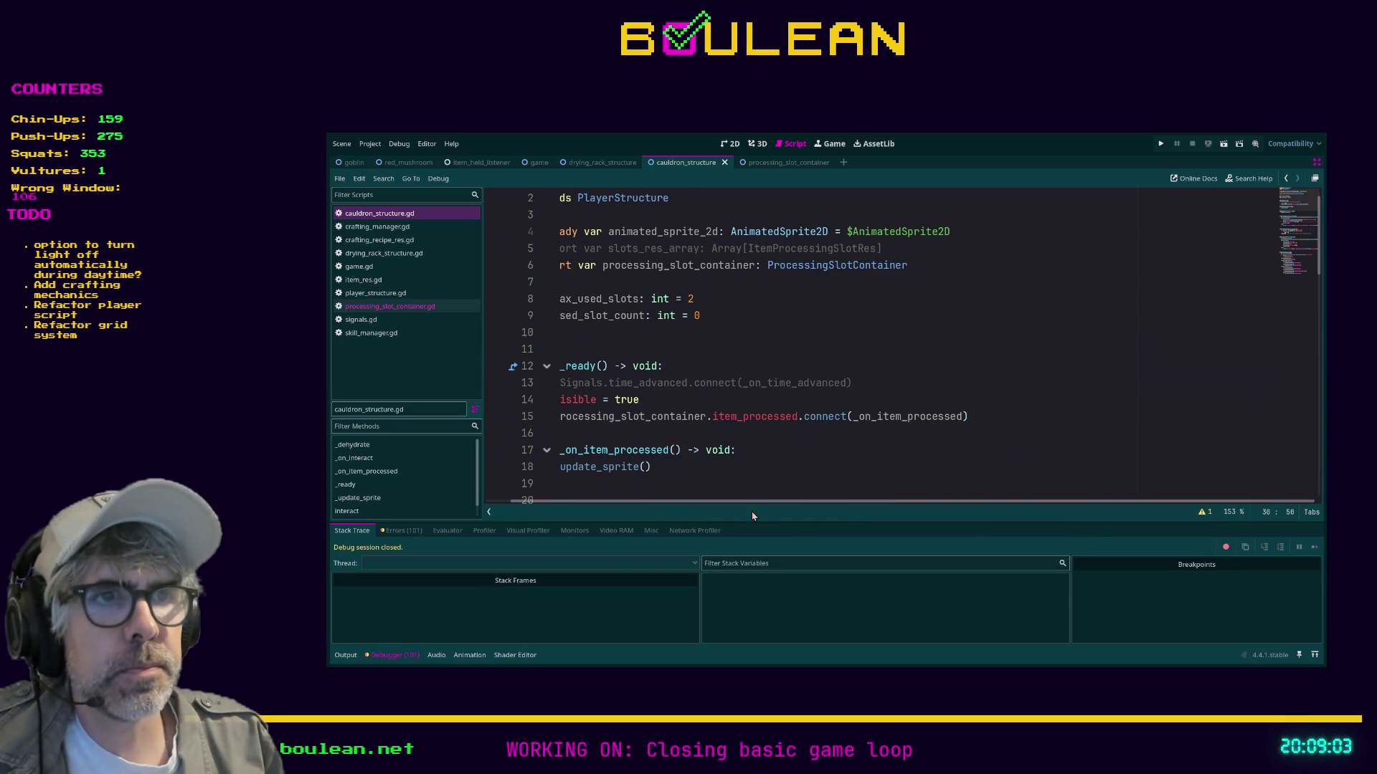
{"action": "scroll", "coordinate": [616, 491], "scroll_direction": "left", "scroll_amount": 1}
{"action": "scroll", "coordinate": [729, 340], "scroll_direction": "up", "scroll_amount": 1}
{"action": "scroll", "coordinate": [728, 340], "scroll_direction": "down", "scroll_amount": 4}
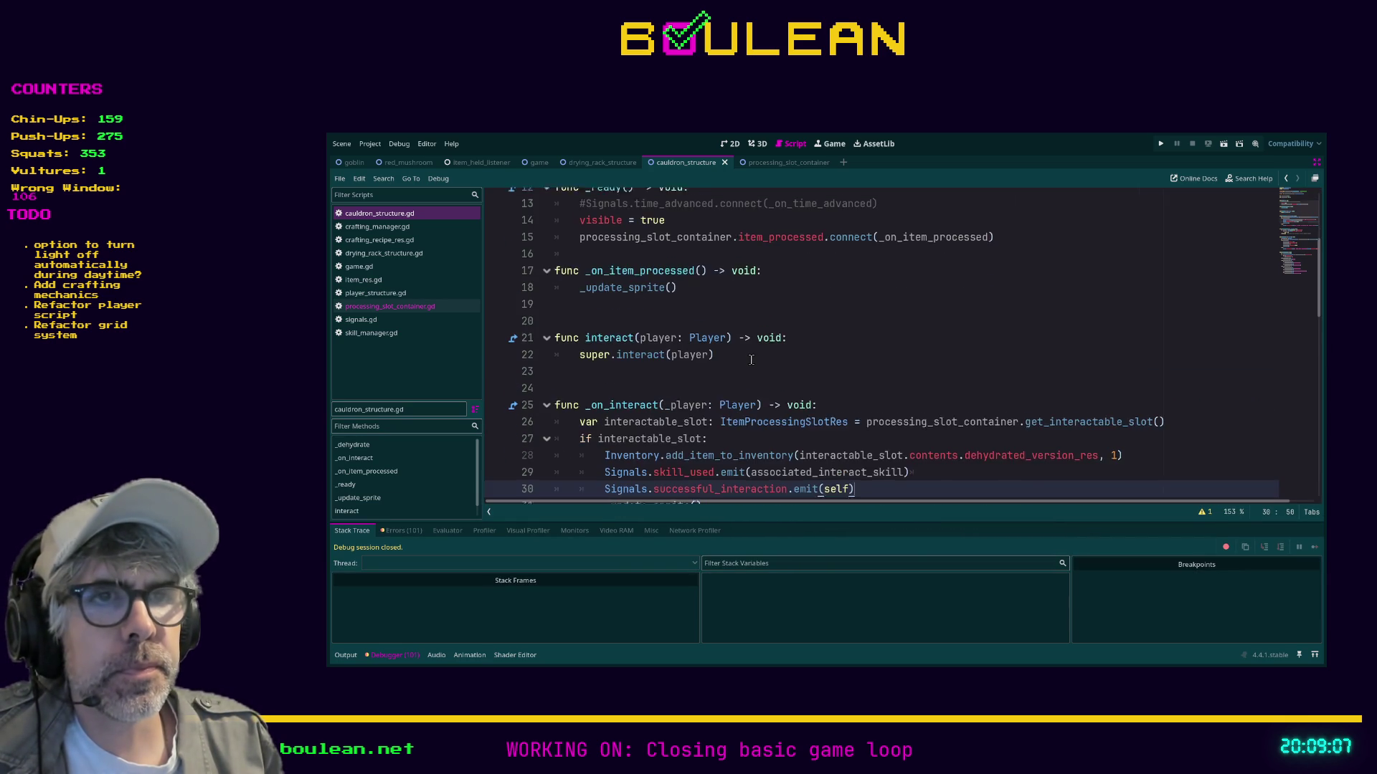
{"action": "scroll", "coordinate": [751, 359], "scroll_direction": "down", "scroll_amount": 2}
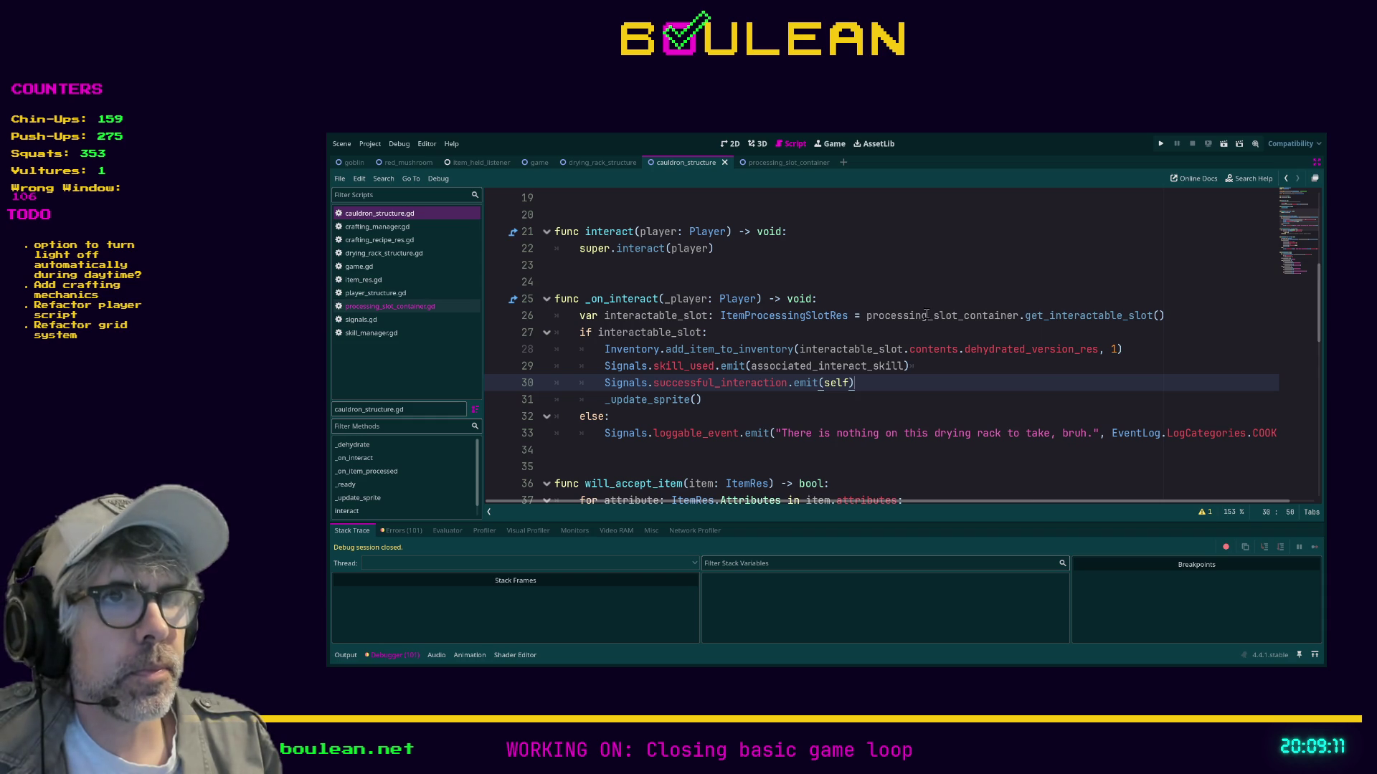
{"action": "scroll", "coordinate": [826, 314], "scroll_direction": "down", "scroll_amount": 6}
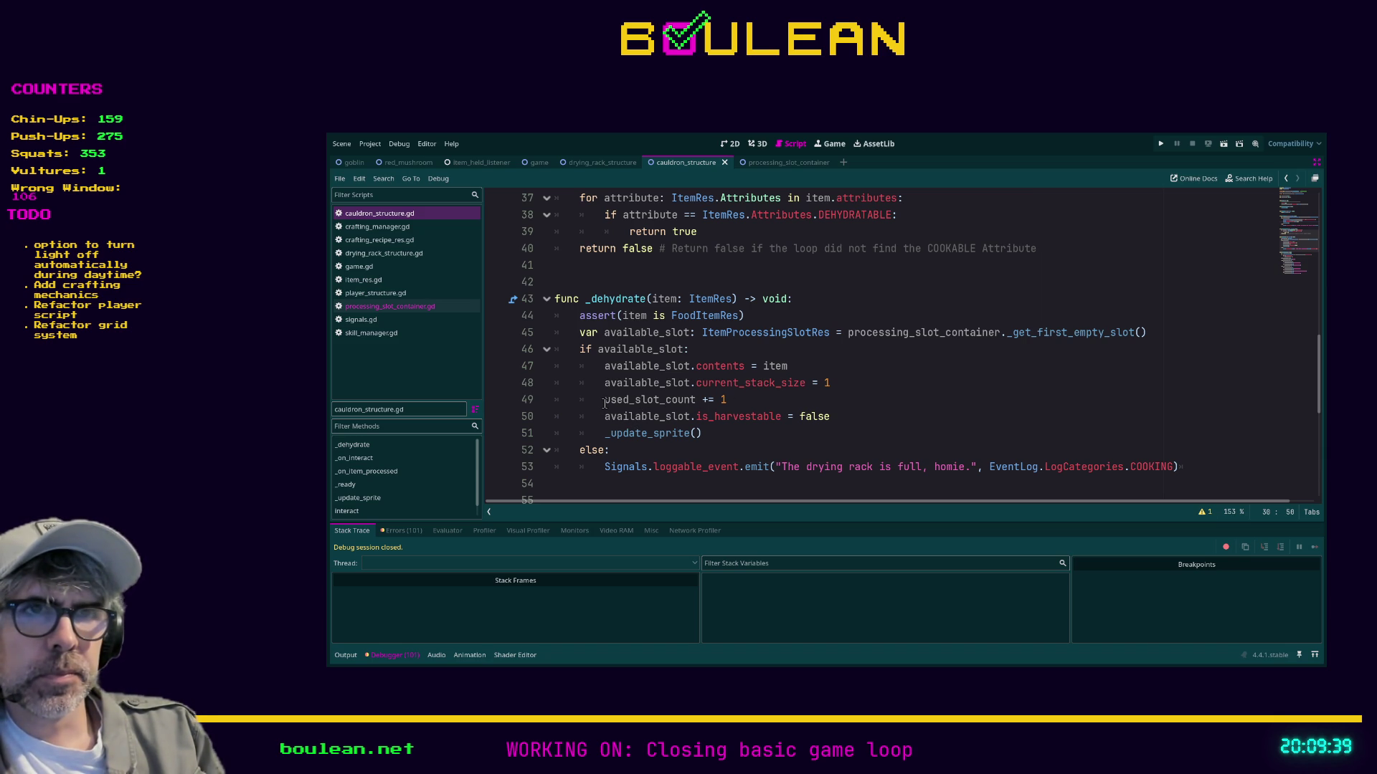
{"action": "left_click", "coordinate": [689, 400]}
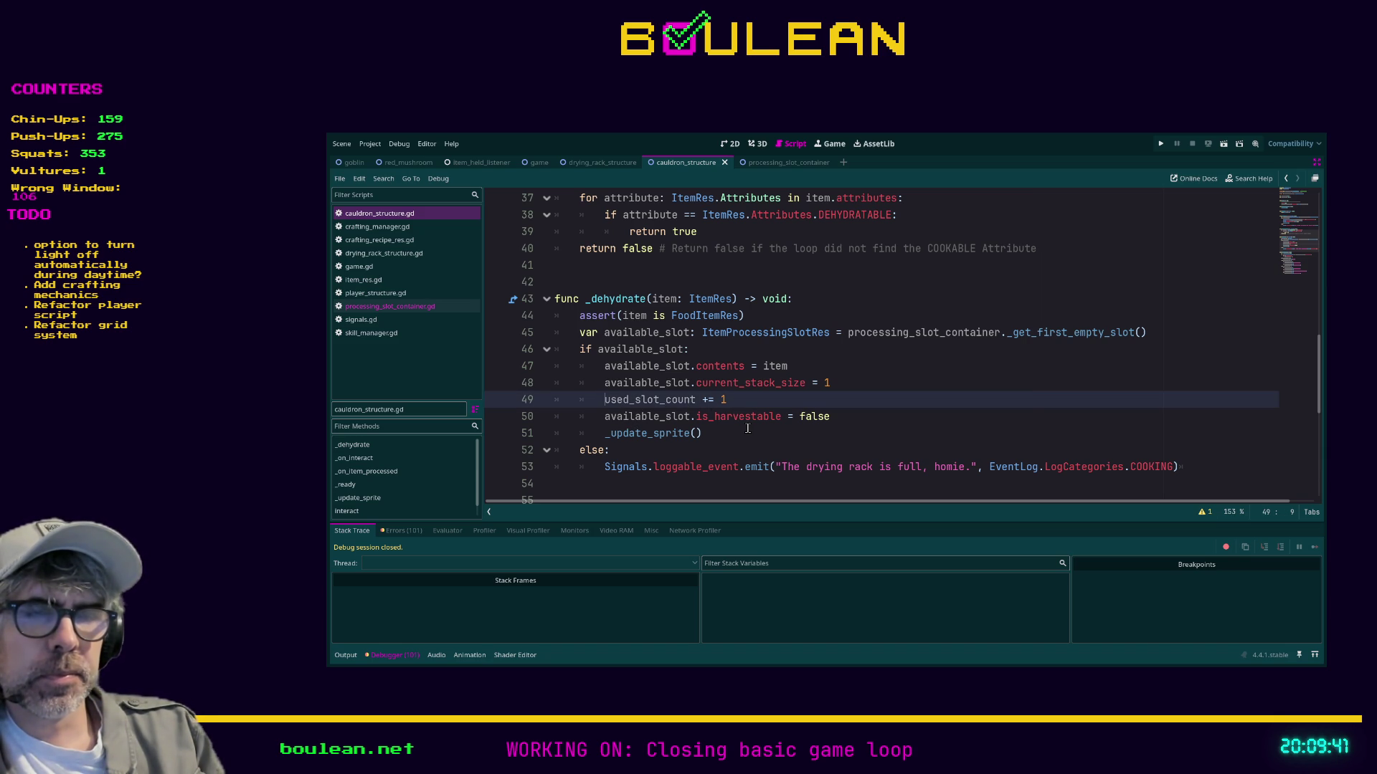
Change line 49 to read processing_slot_container.used_slot_count using code completion.
{"action": "type", "text": "processing_slo"}
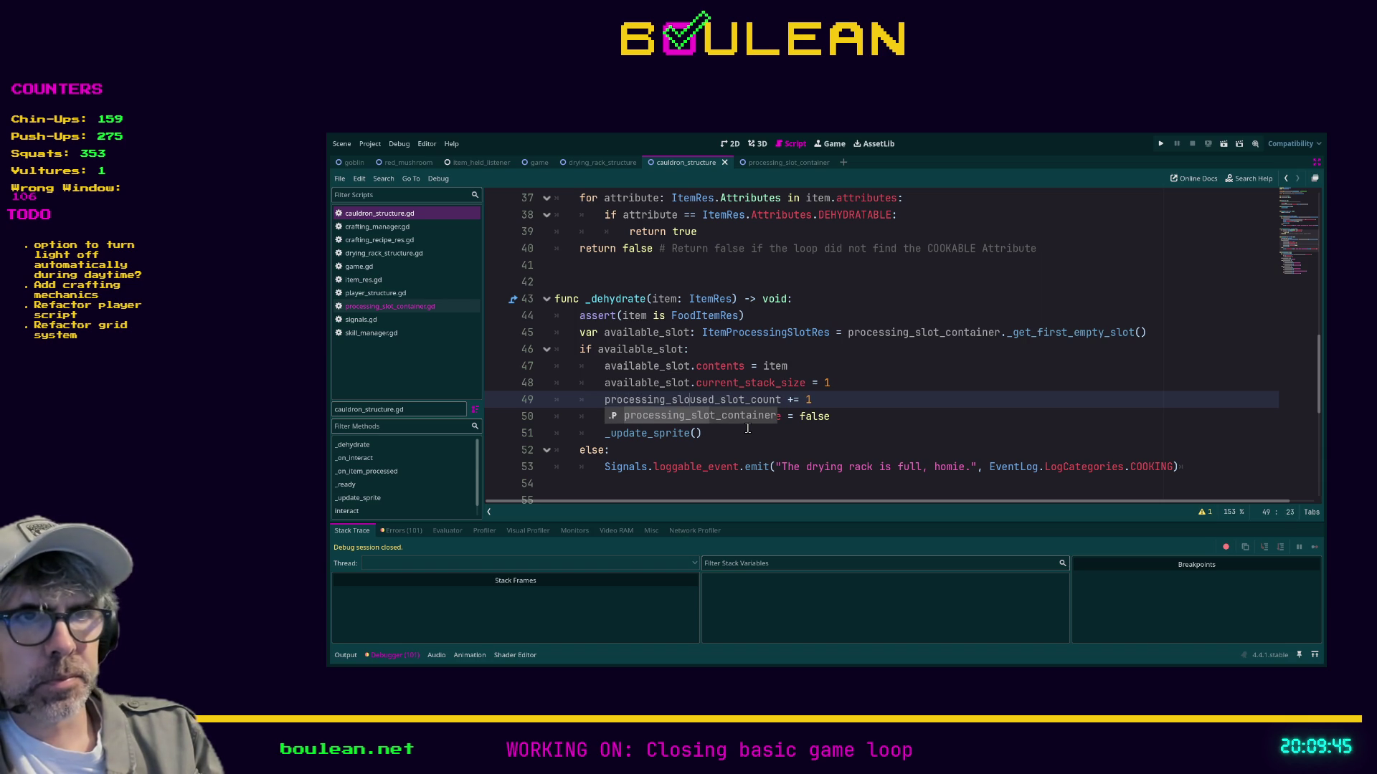
{"action": "key", "text": "Return"}
{"action": "type", "text": ".use"}
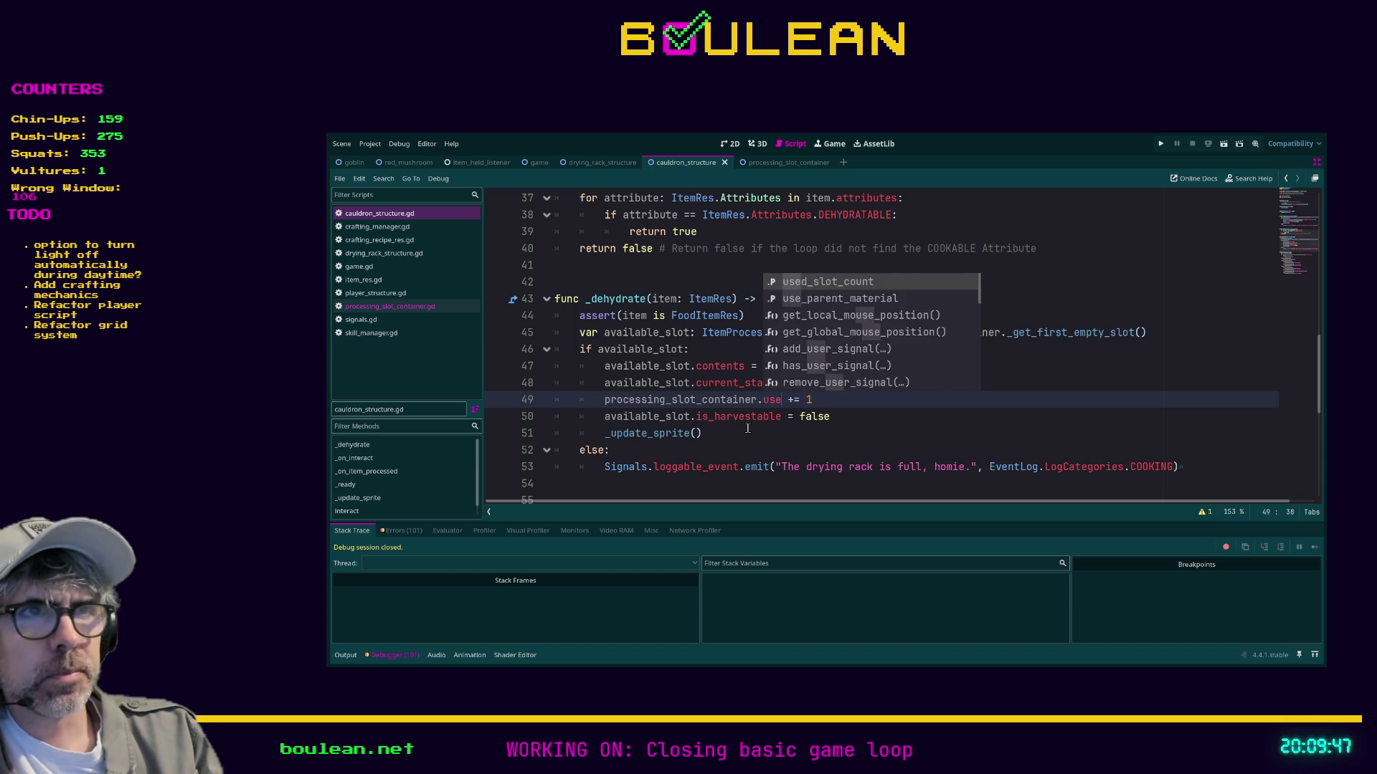
{"action": "key", "text": "Tab"}
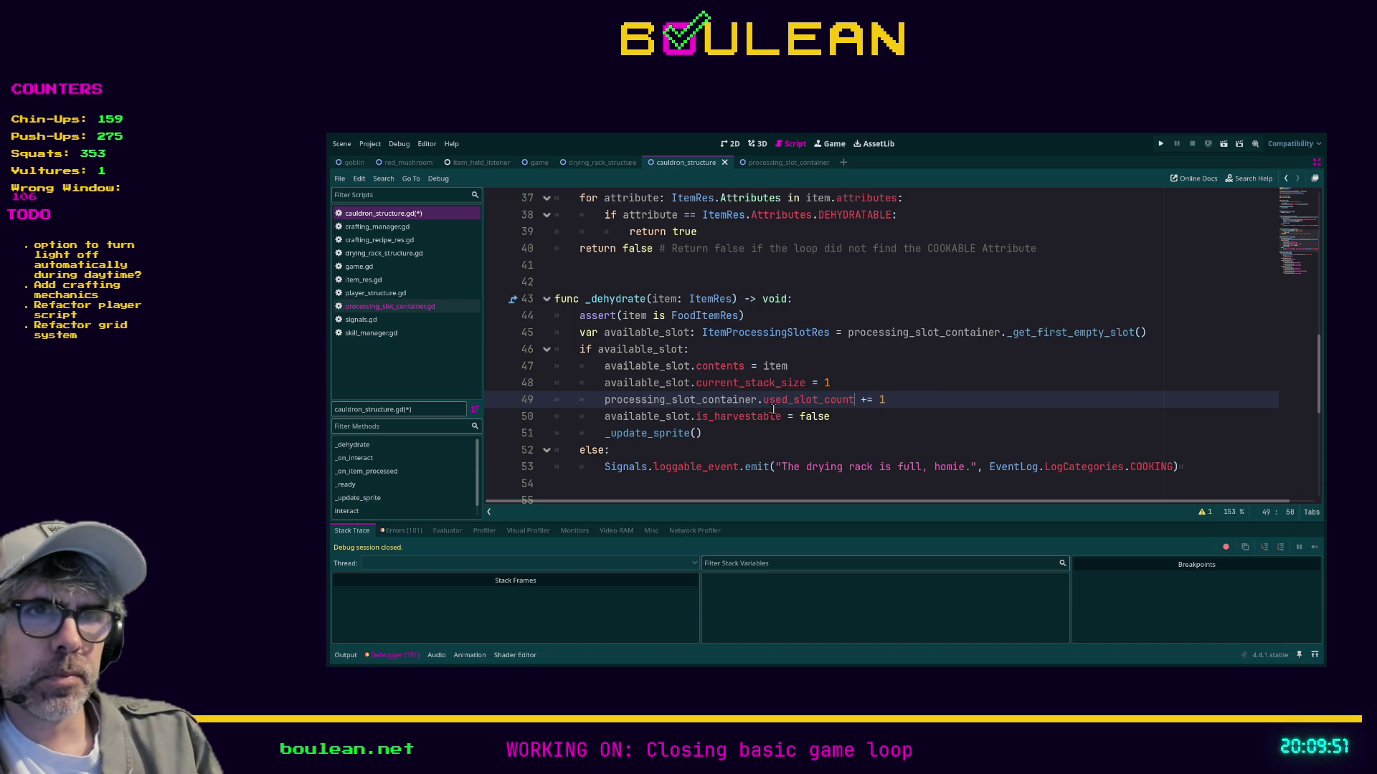
{"action": "left_click", "coordinate": [768, 432]}
Search for used_slot_count and make line 61 check processing_slot_container.used_slot_count.
{"action": "key", "text": "ctrl+f"}
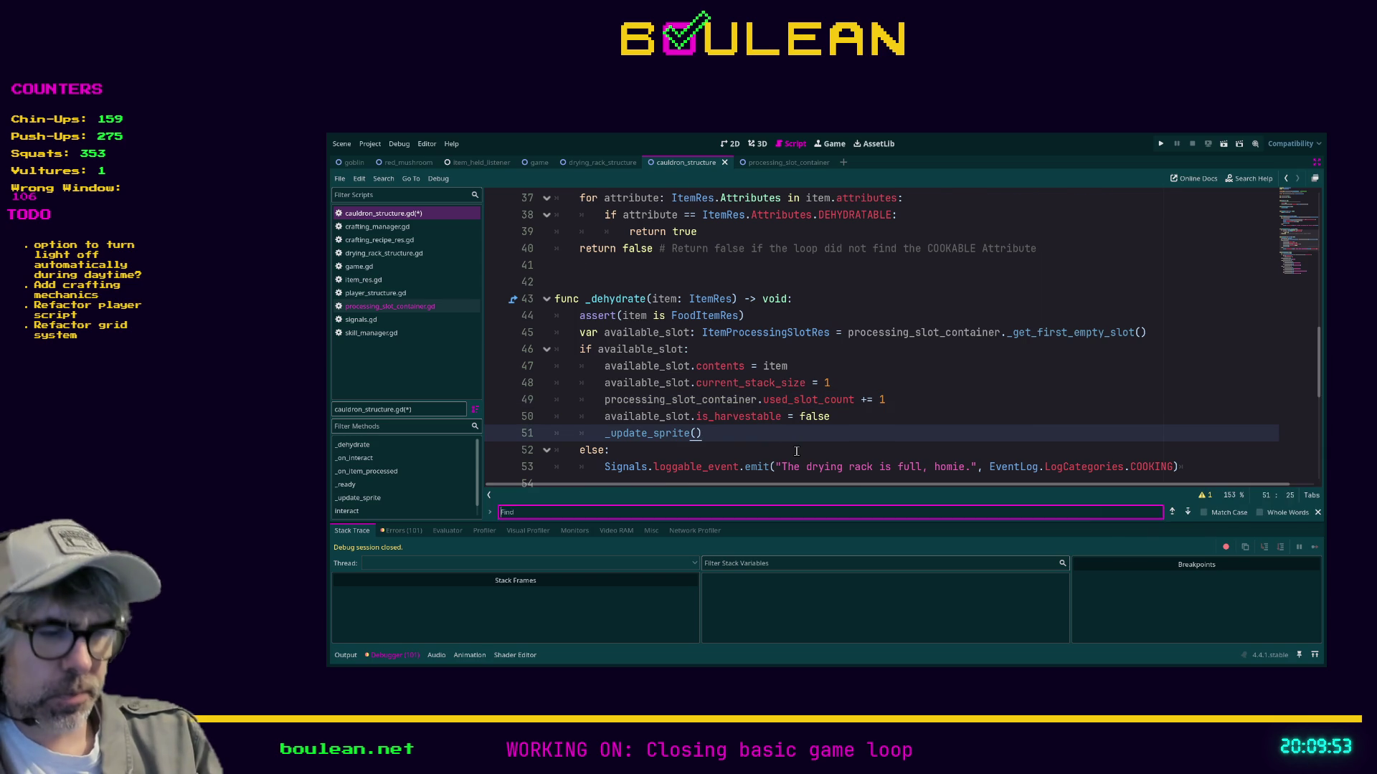
{"action": "type", "text": "used_slot_count"}
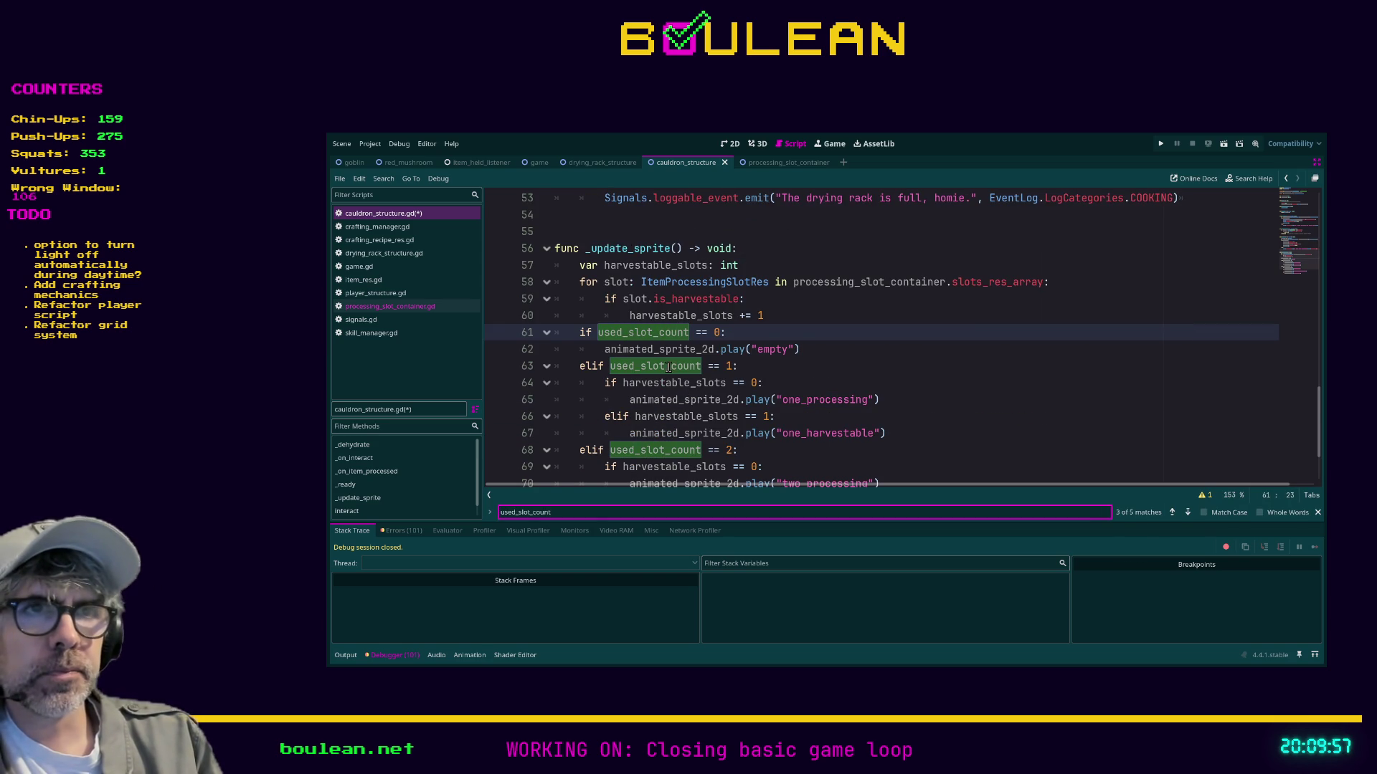
{"action": "left_click", "coordinate": [601, 333]}
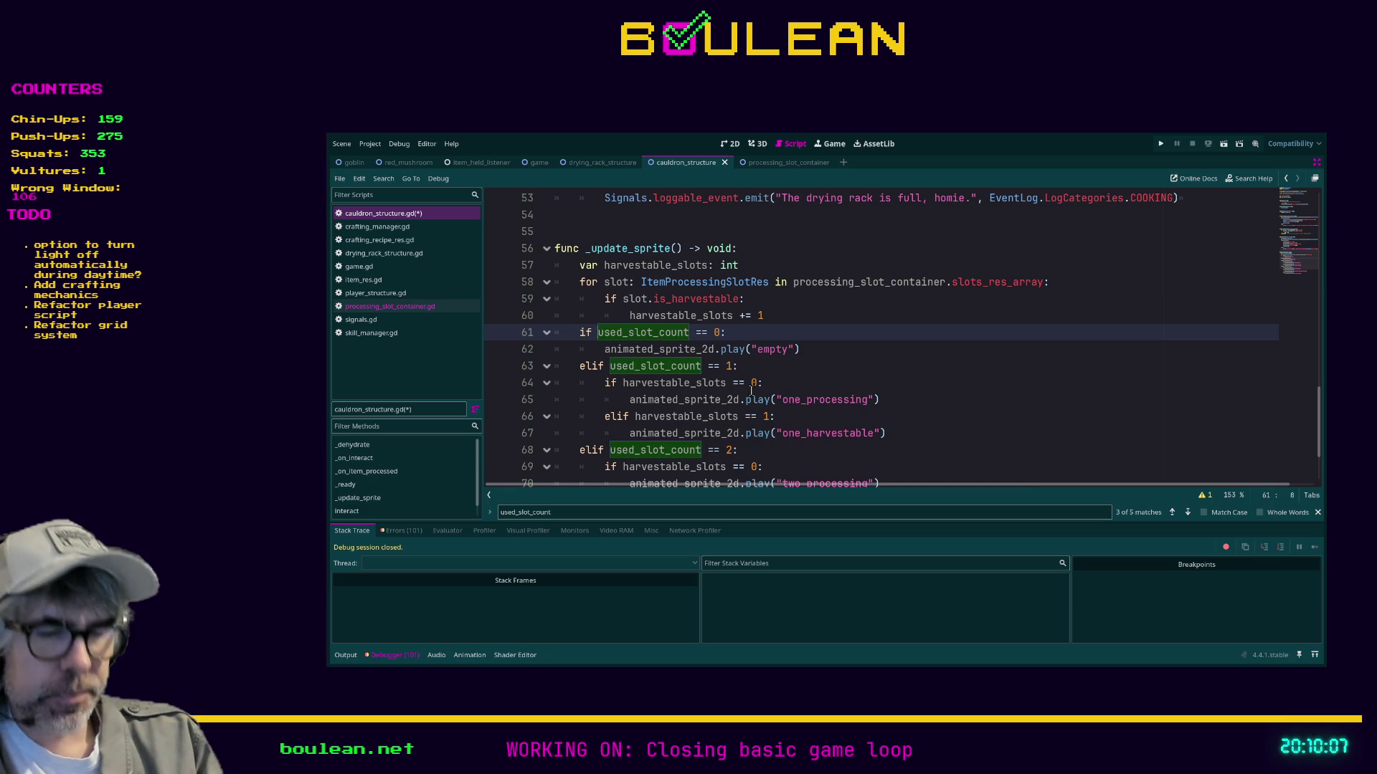
{"action": "type", "text": "proces"}
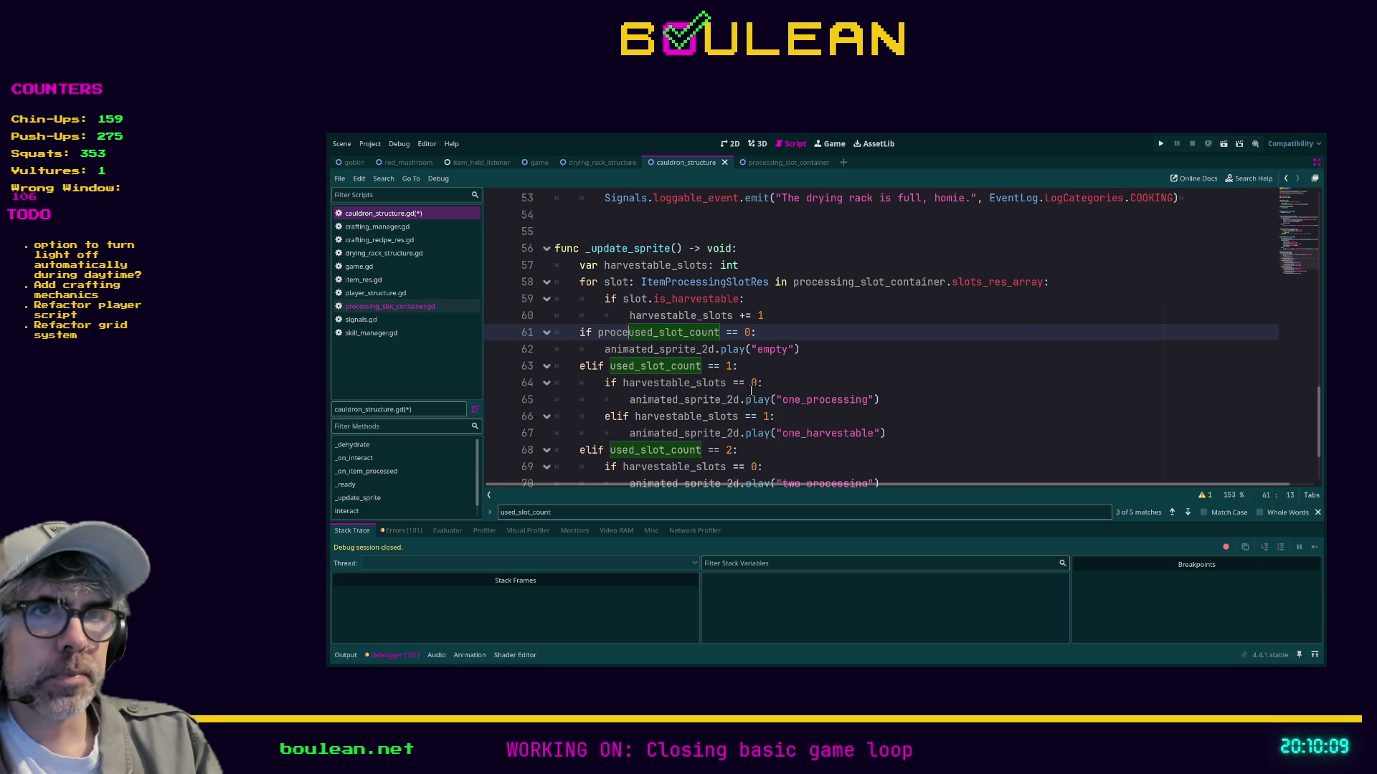
{"action": "key", "text": "Tab"}
{"action": "type", "text": ".us"}
{"action": "key", "text": "Tab"}
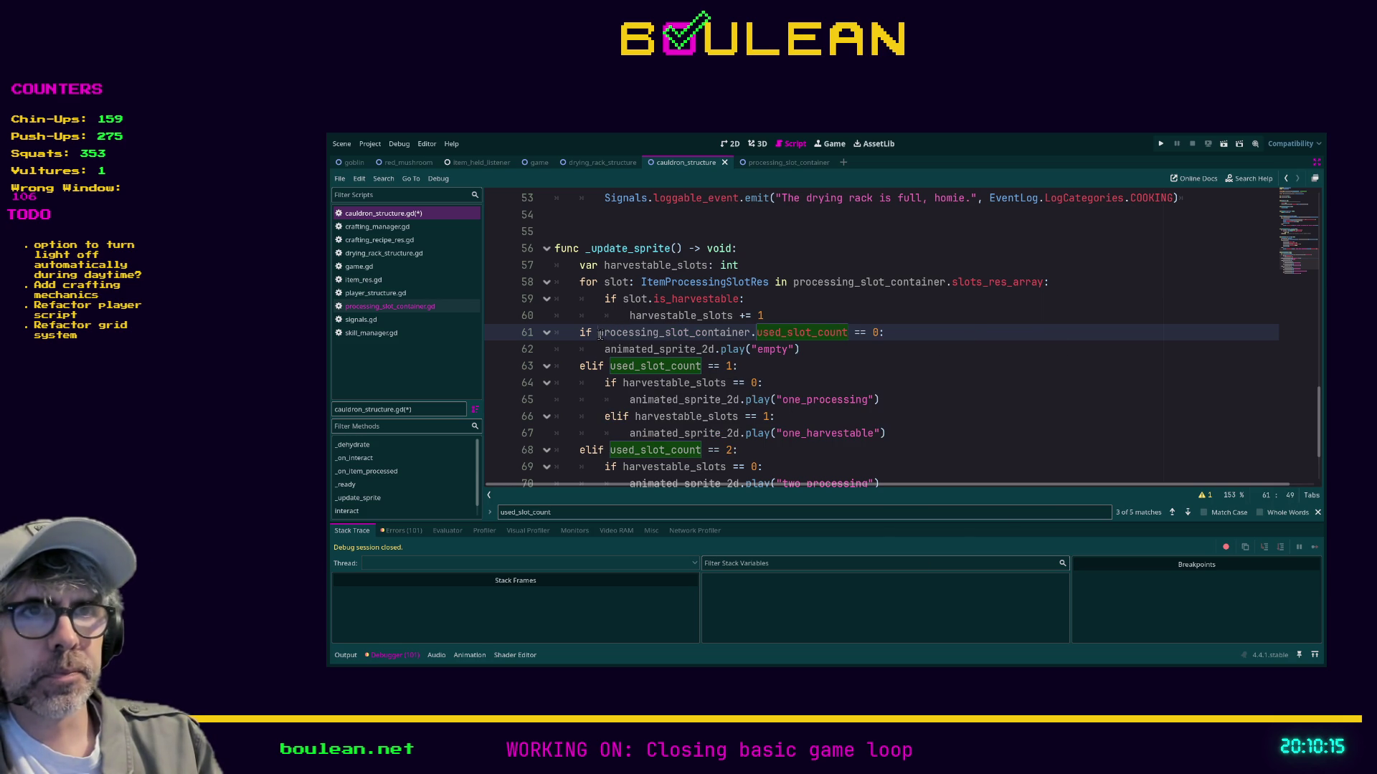
Paste the processing_slot_container prefix before used_slot_count on lines 63 and 68.
{"action": "double_click", "coordinate": [746, 334]}
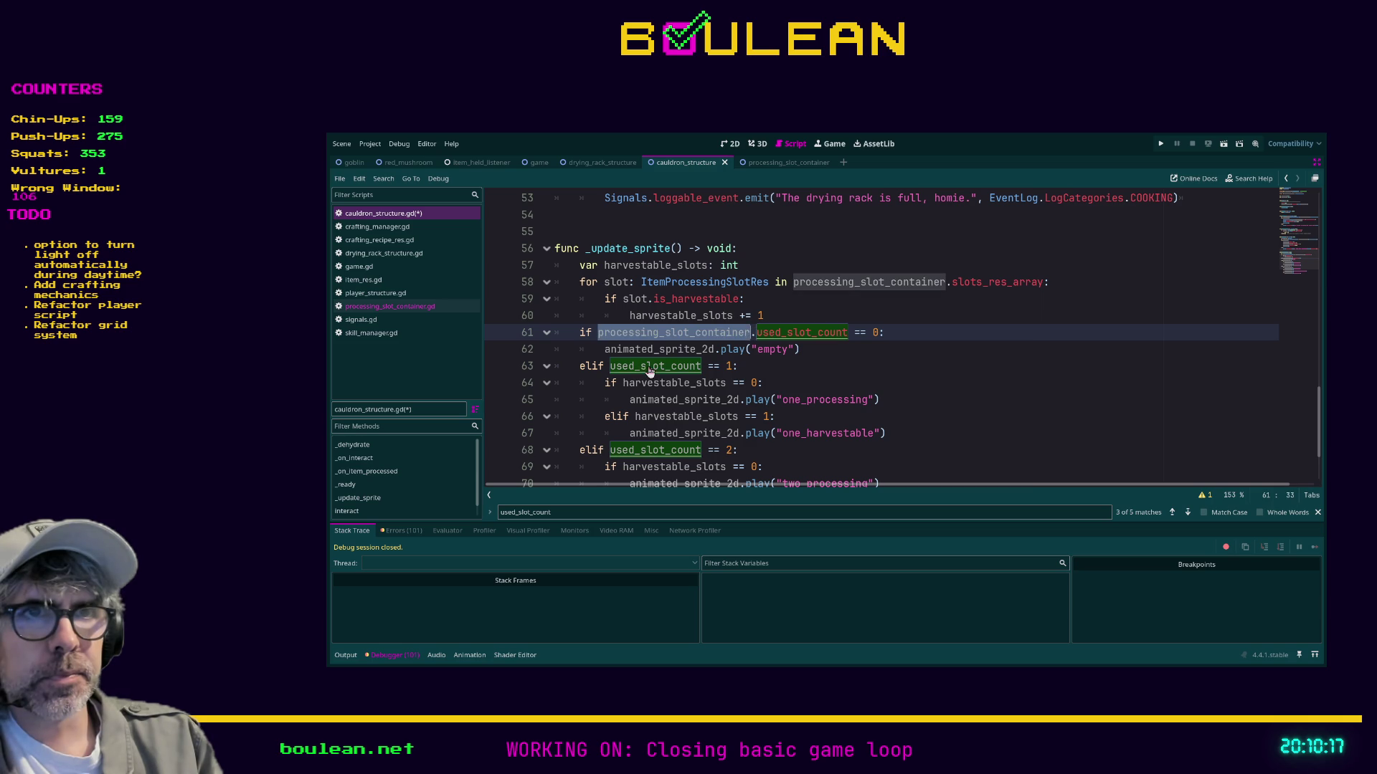
{"action": "left_click", "coordinate": [611, 366]}
{"action": "type", "text": "processing_slot_container."}
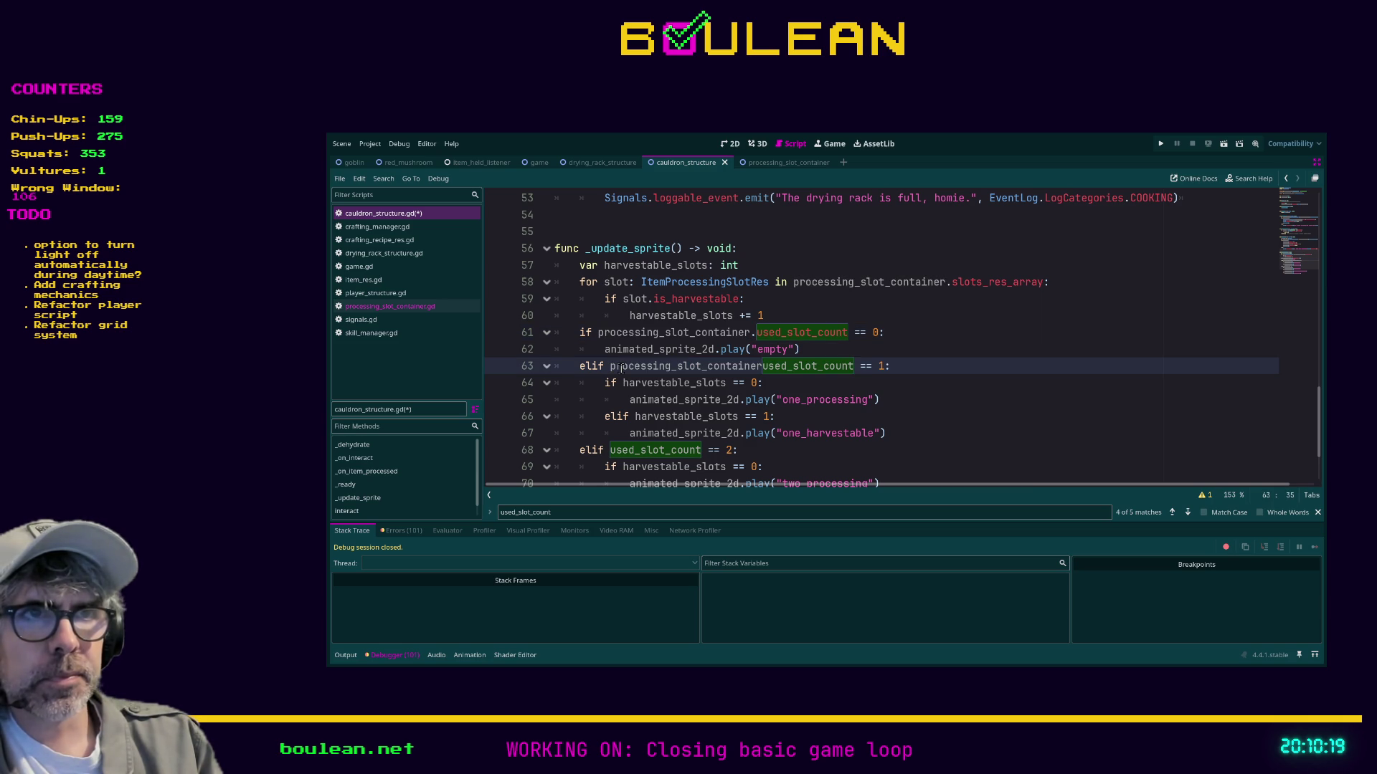
{"action": "key", "text": "ctrl+shift+Left"}
{"action": "key", "text": "ctrl+shift+Left"}
{"action": "key", "text": "ctrl+c"}
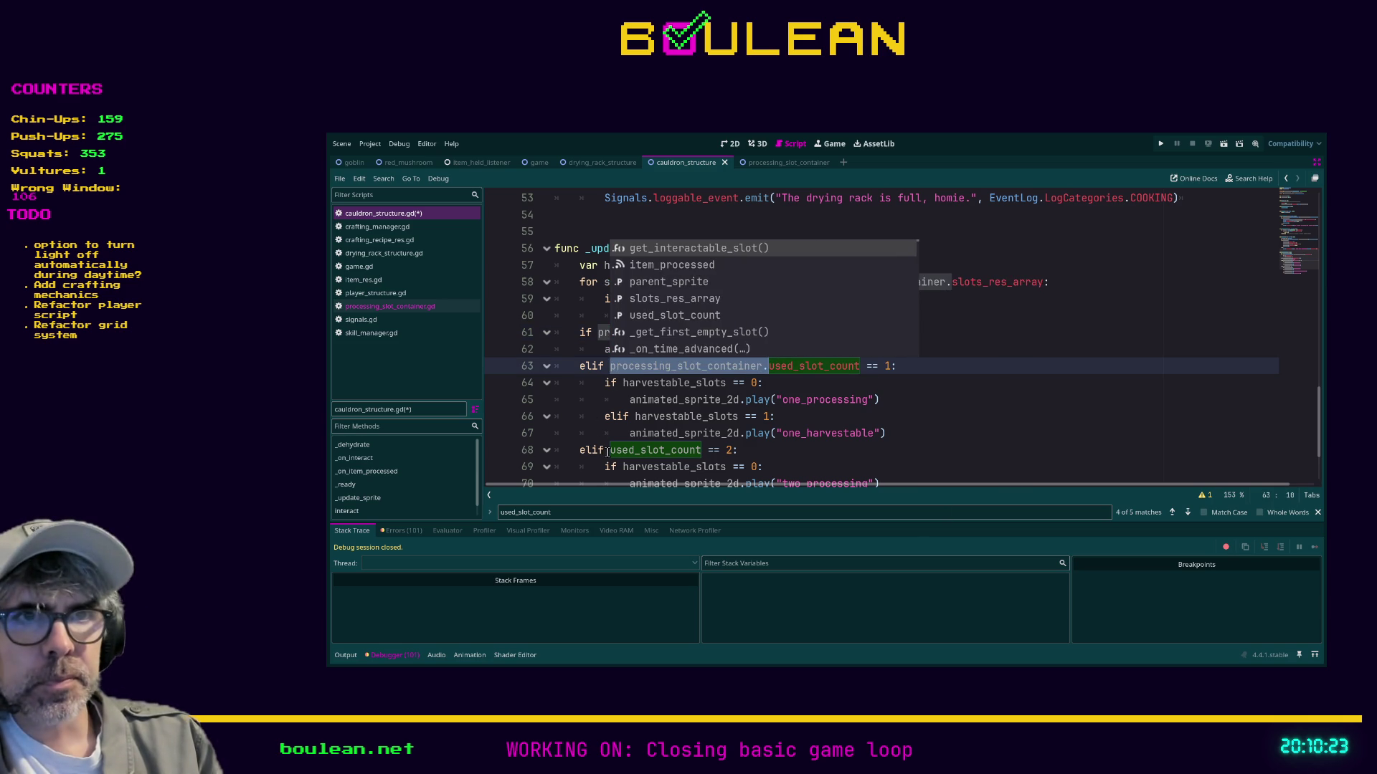
{"action": "left_click", "coordinate": [607, 450]}
{"action": "key", "text": "ctrl+v"}
{"action": "scroll", "coordinate": [829, 387], "scroll_direction": "down", "scroll_amount": 1}
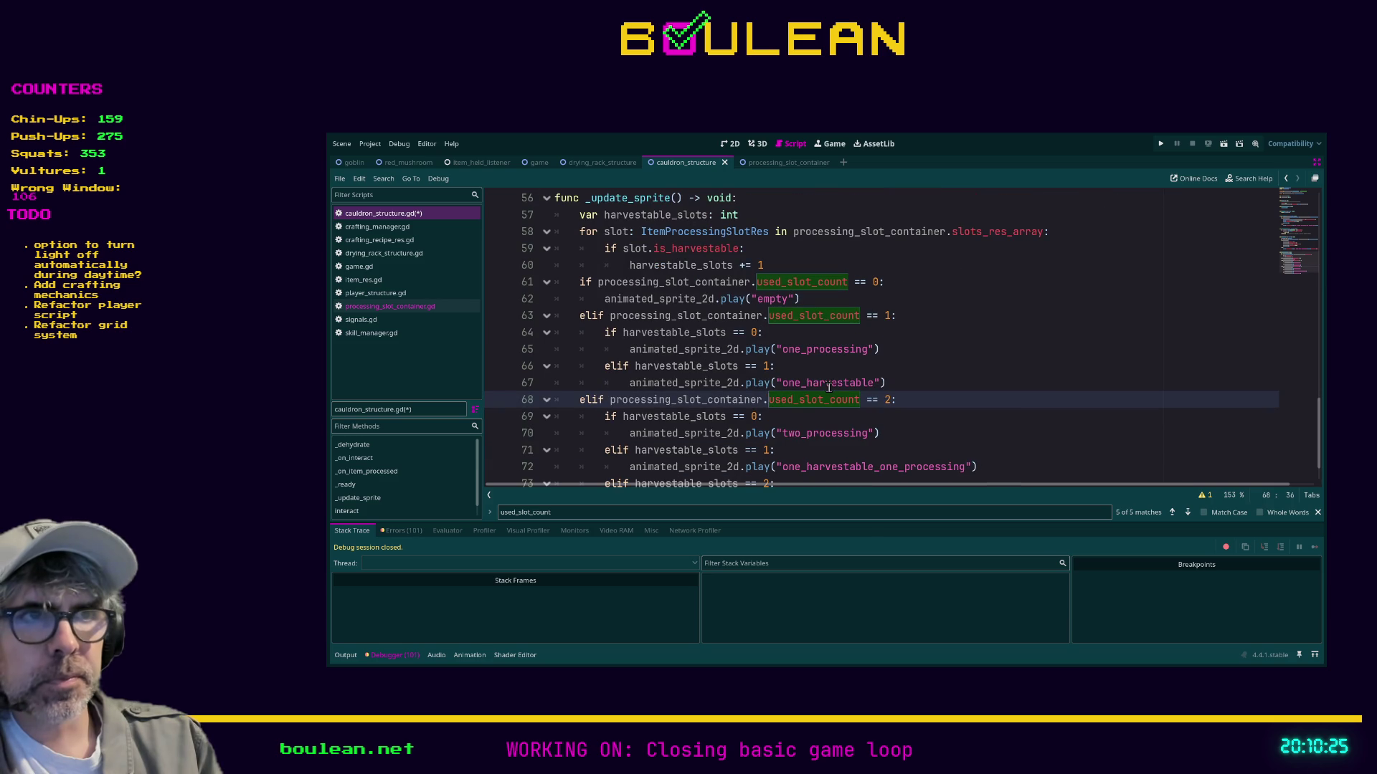
{"action": "scroll", "coordinate": [889, 393], "scroll_direction": "down", "scroll_amount": 1}
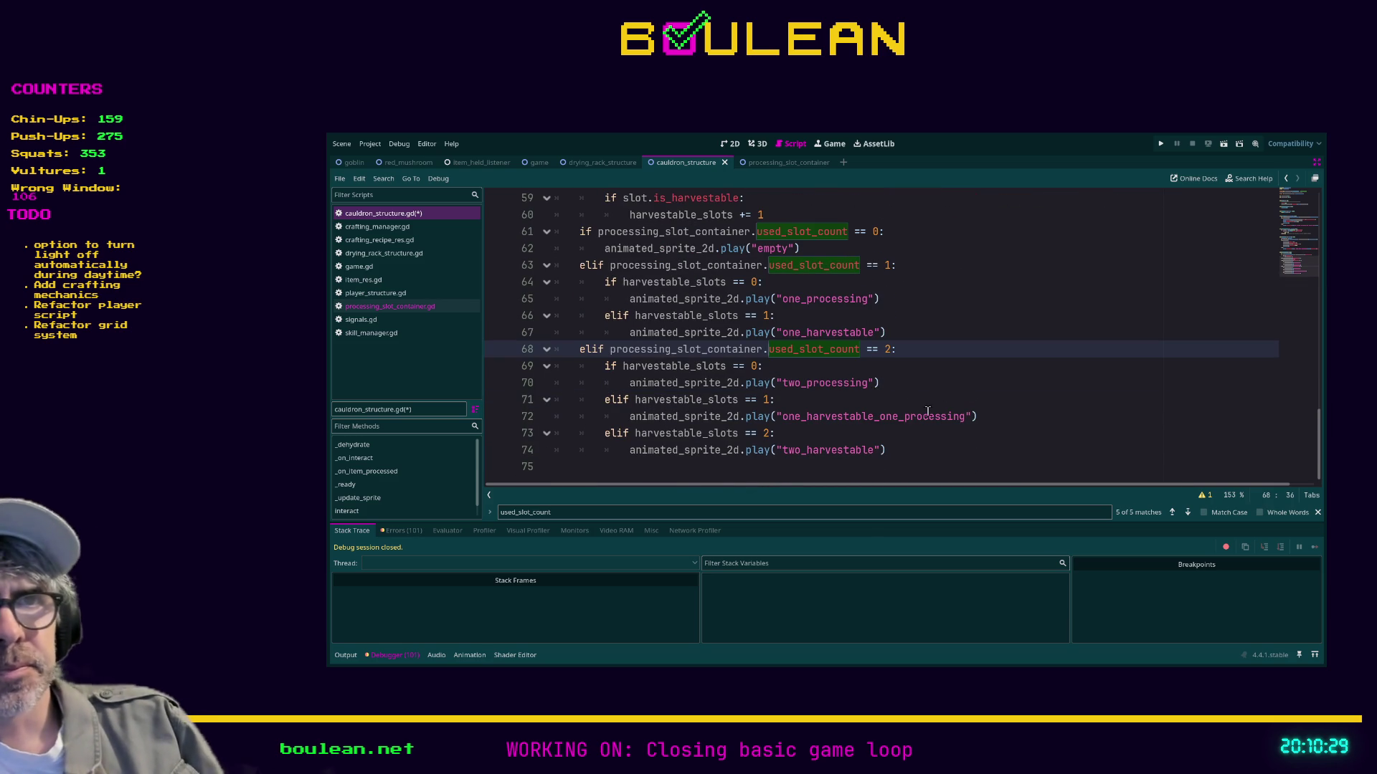
{"action": "scroll", "coordinate": [925, 416], "scroll_direction": "up", "scroll_amount": 1}
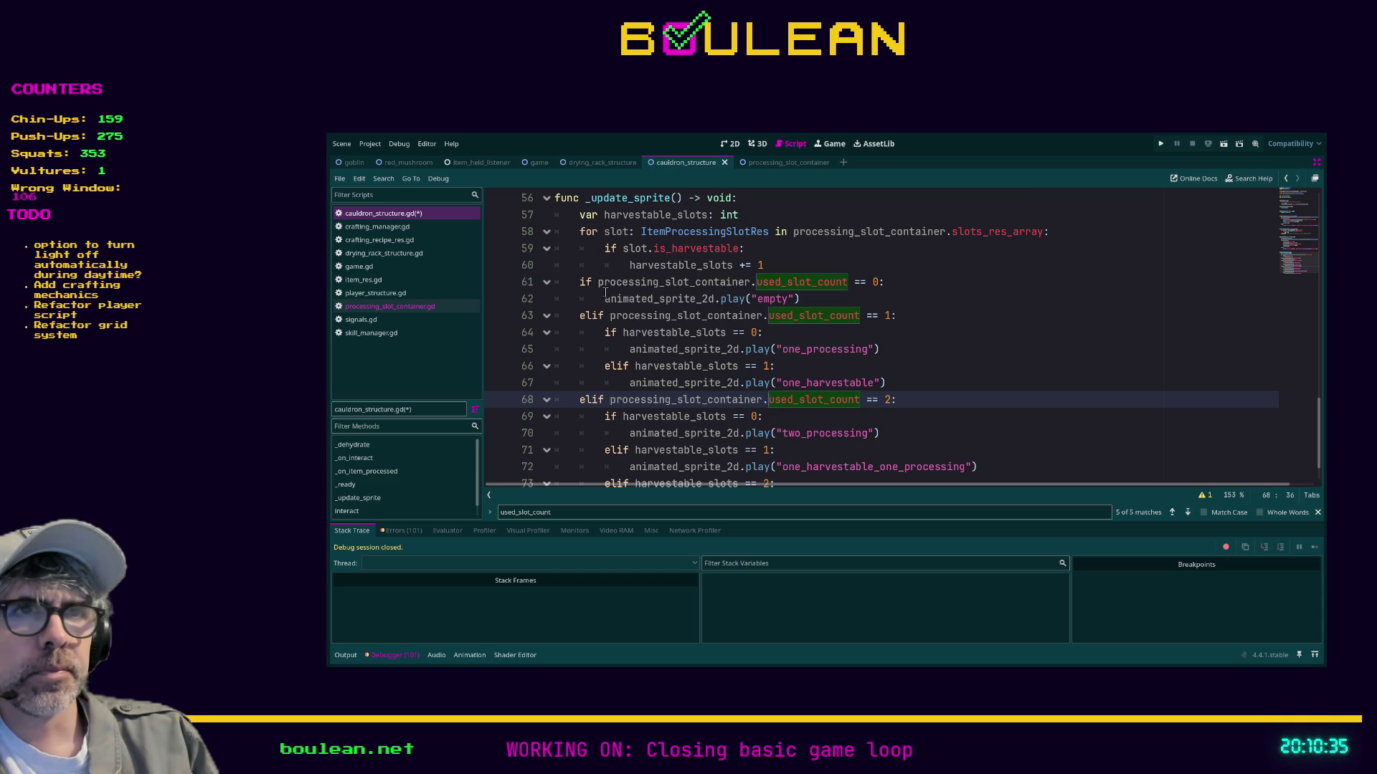
Comment out the max_used_slots and used_slot_count declarations on lines 8–9 and save the script.
{"action": "left_click", "coordinate": [822, 302]}
{"action": "left_click", "coordinate": [1188, 513]}
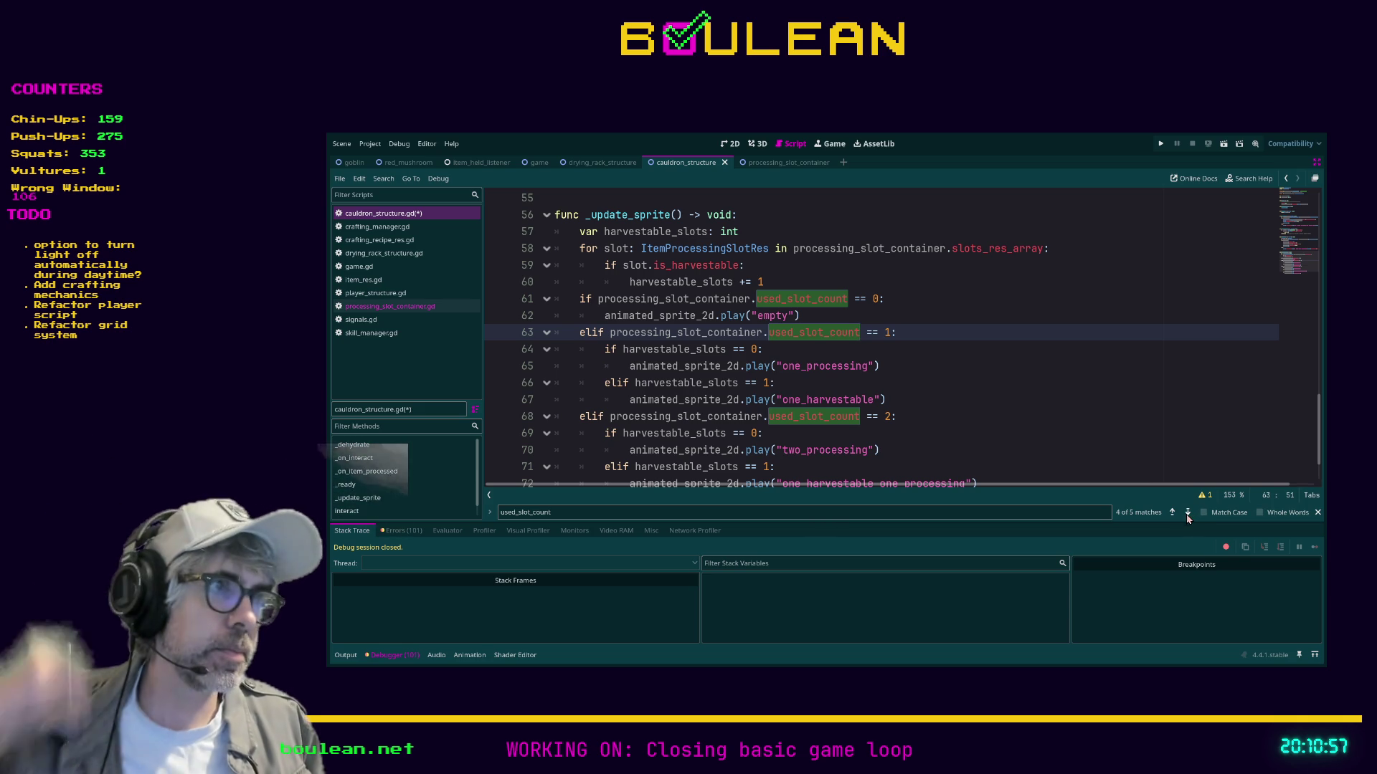
{"action": "left_click", "coordinate": [1187, 514]}
{"action": "left_click", "coordinate": [1188, 514]}
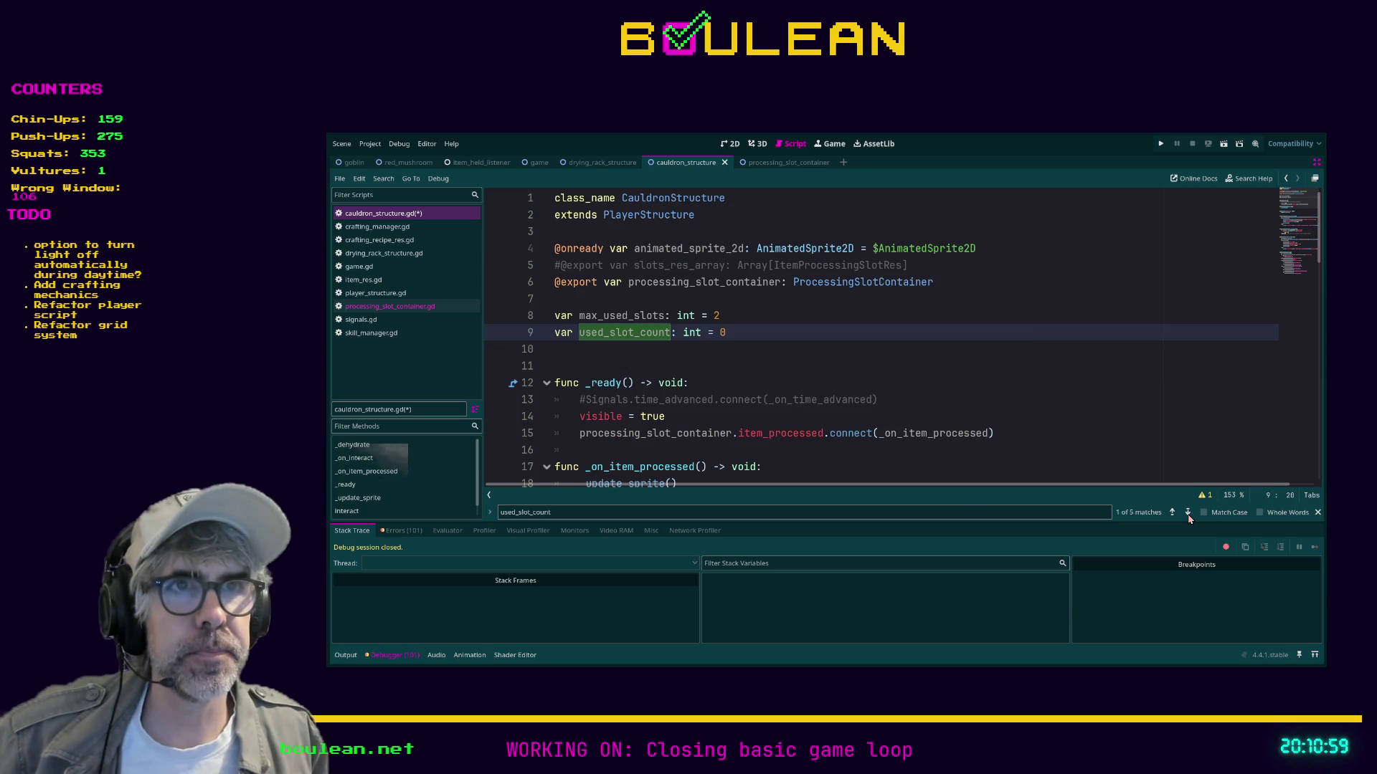
{"action": "left_click", "coordinate": [753, 336]}
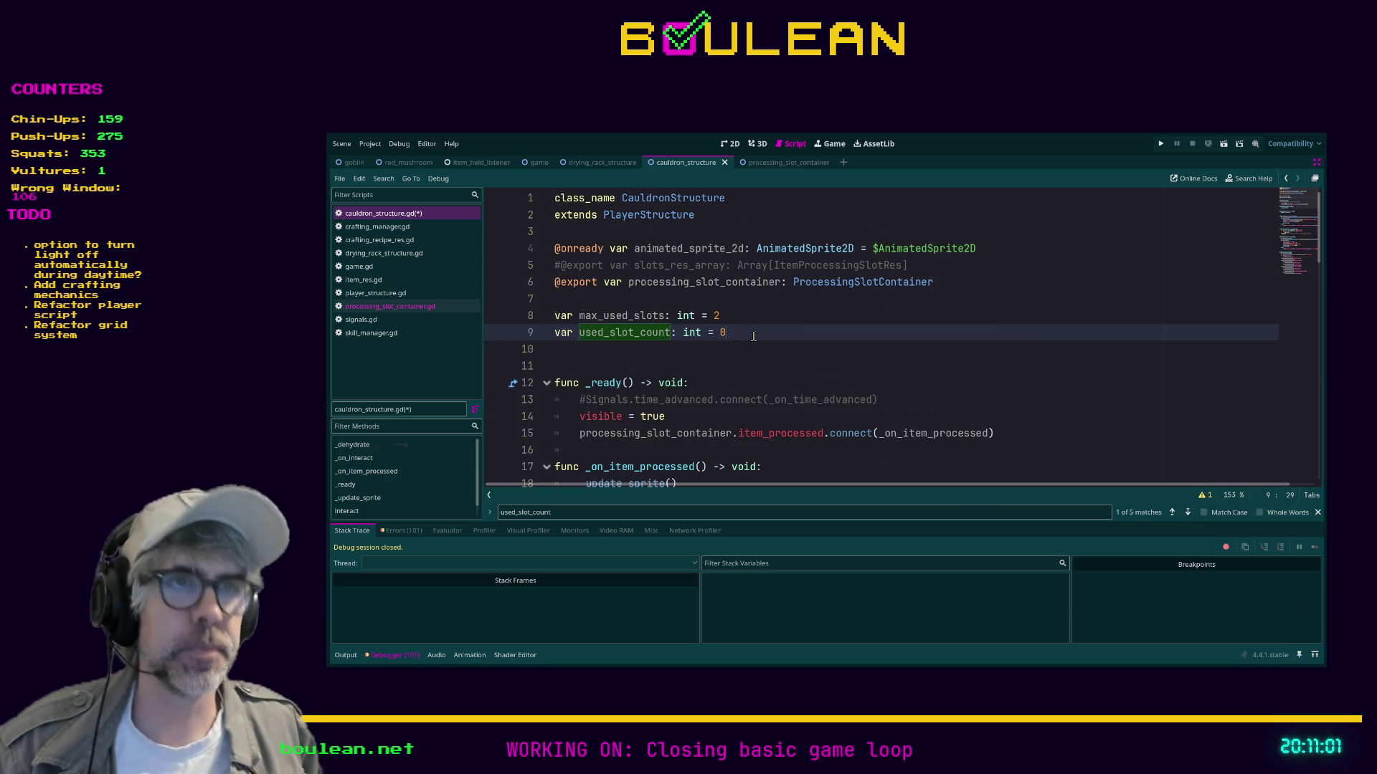
{"action": "key", "text": "ctrl+k"}
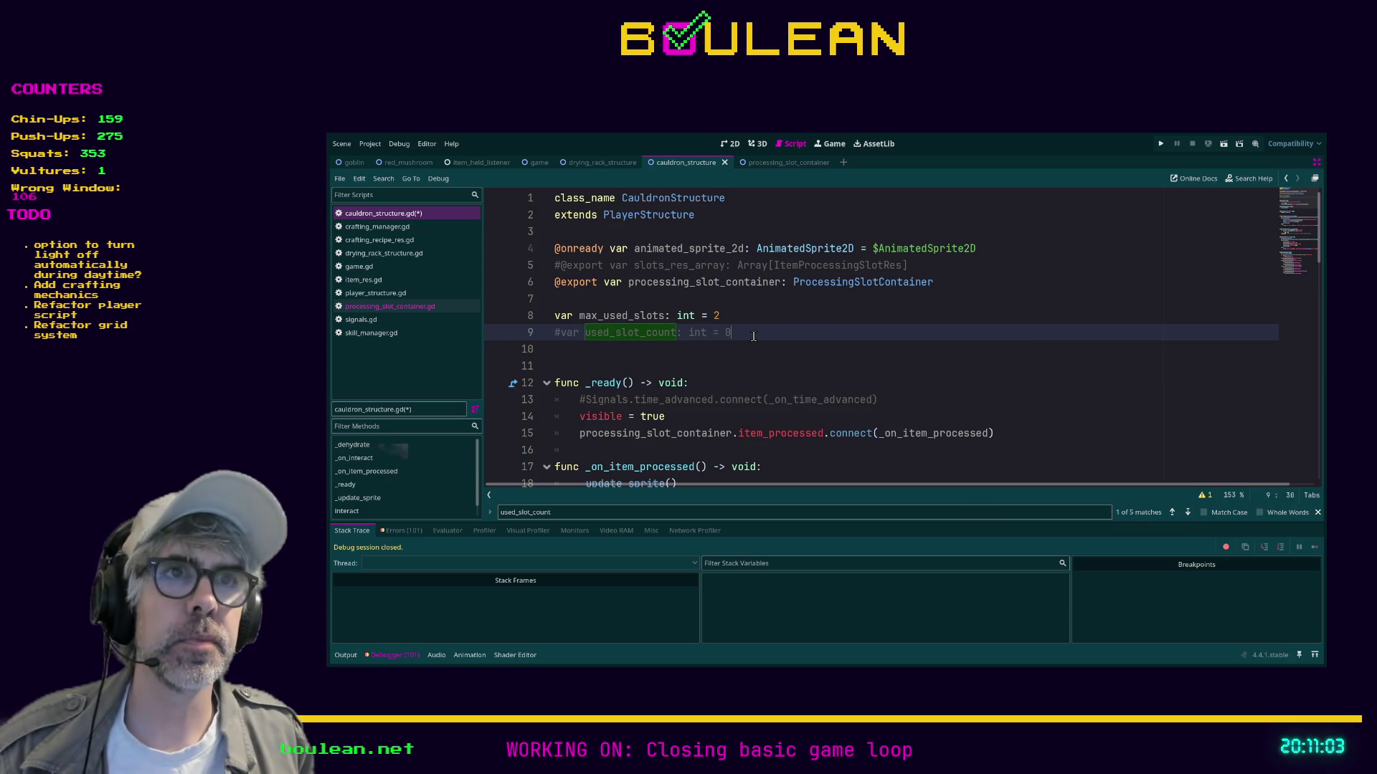
{"action": "left_click", "coordinate": [755, 318]}
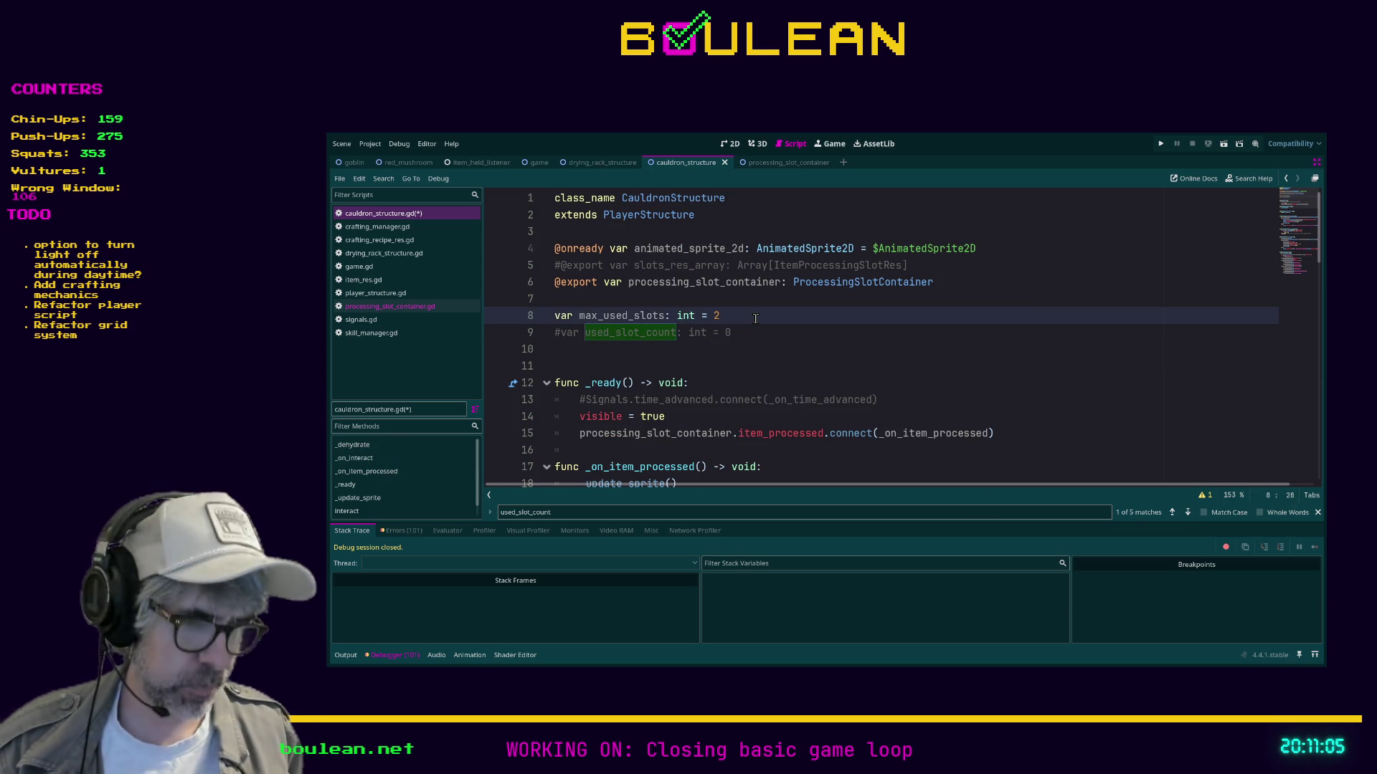
{"action": "key", "text": "ctrl+k"}
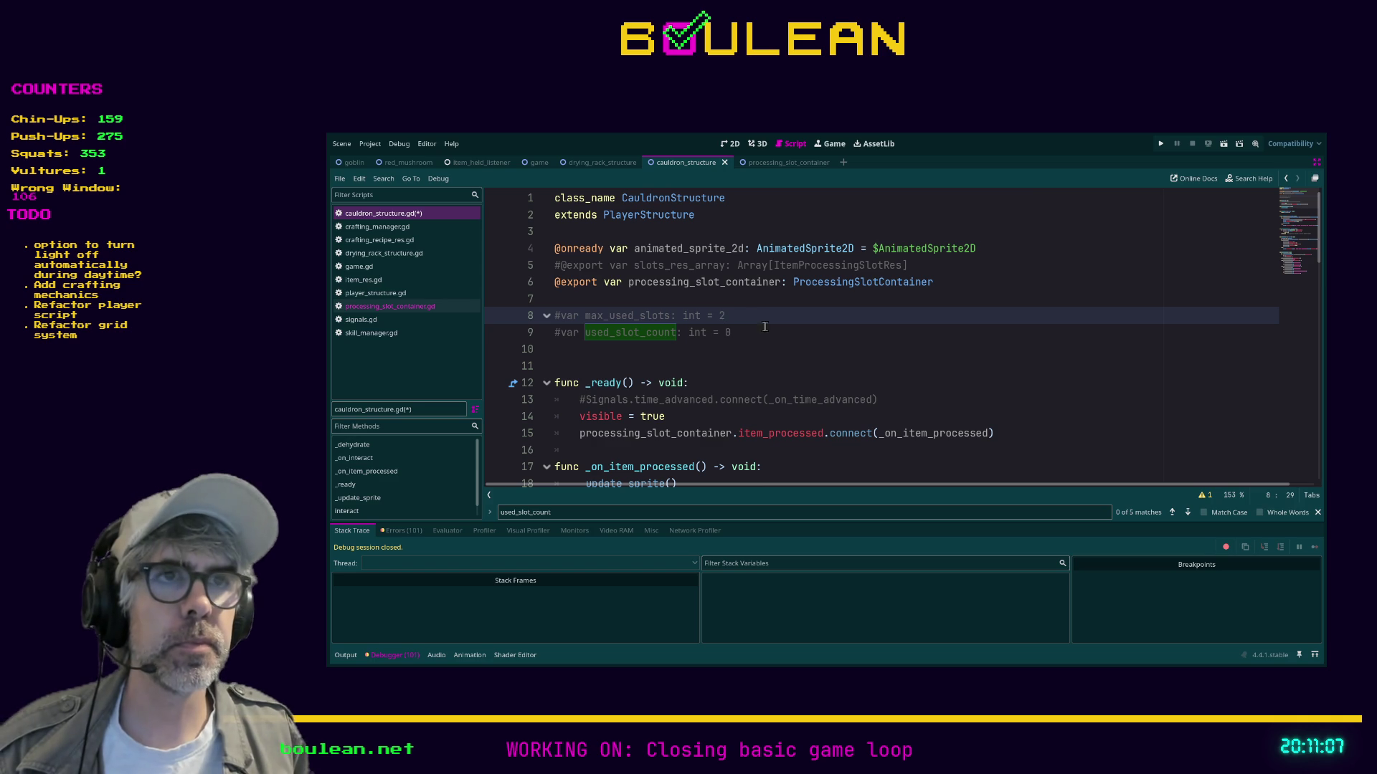
{"action": "left_click", "coordinate": [768, 333]}
{"action": "key", "text": "ctrl+s"}
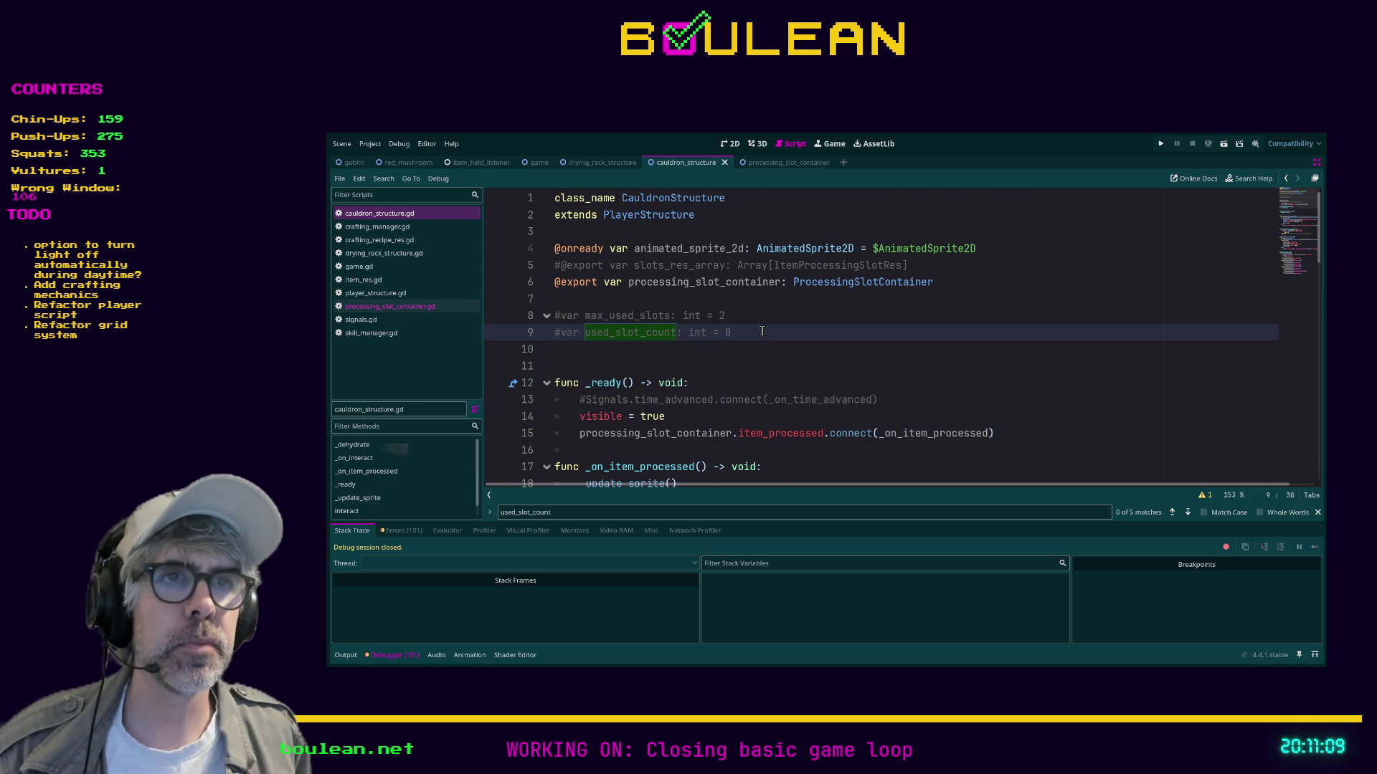
Open processing_slot_container.gd from the ProcessingSlotContainer node and edit it full-width.
{"action": "scroll", "coordinate": [762, 331], "scroll_direction": "down", "scroll_amount": 2}
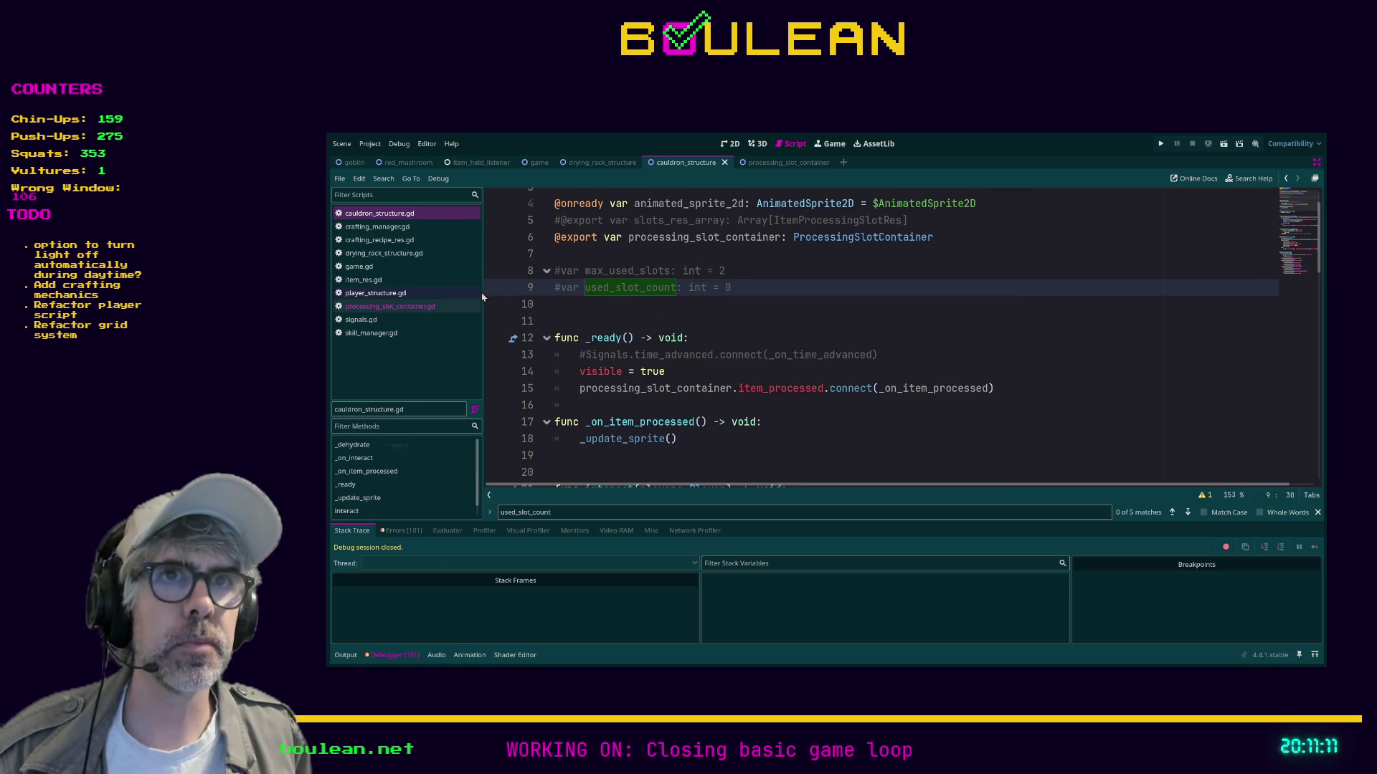
{"action": "left_click_drag", "start_coordinate": [482, 297], "coordinate": [637, 300]}
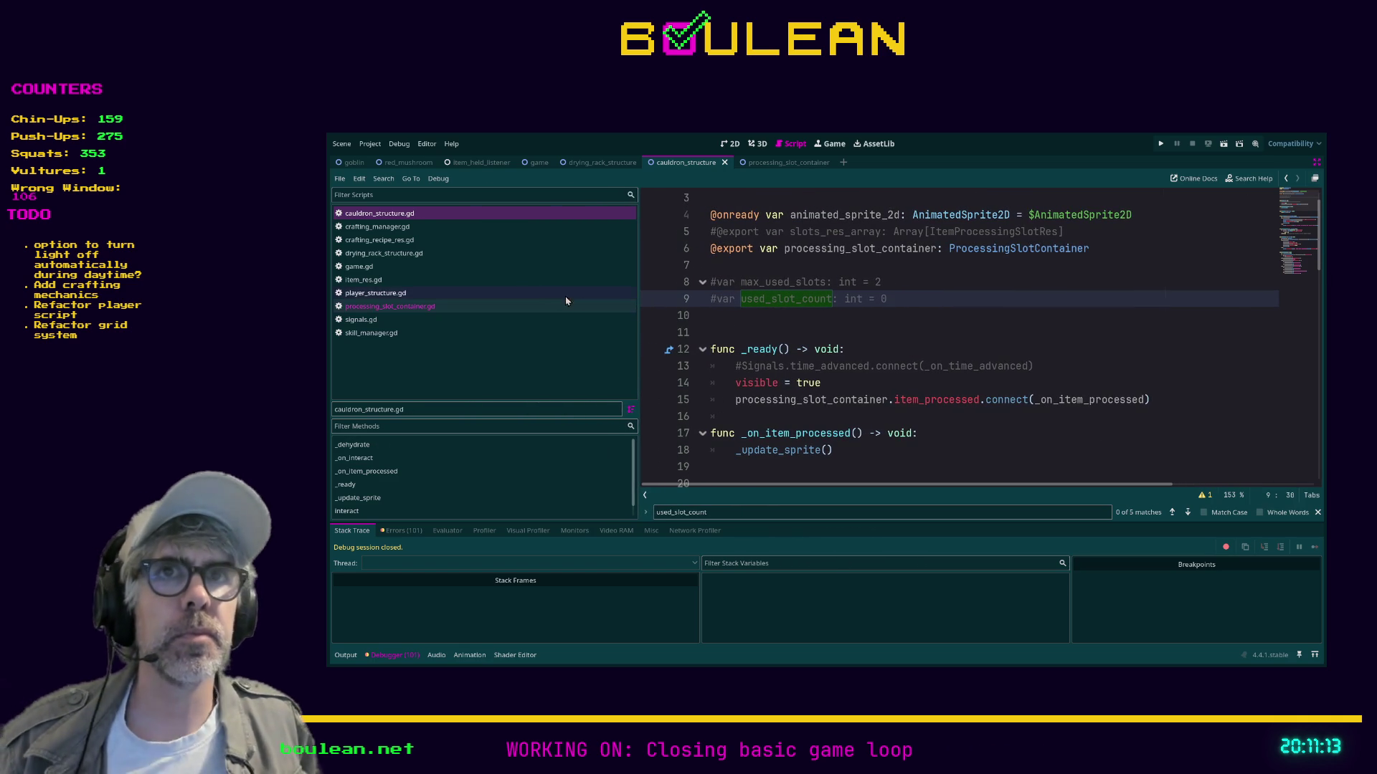
{"action": "key", "text": "ctrl+shift+F11"}
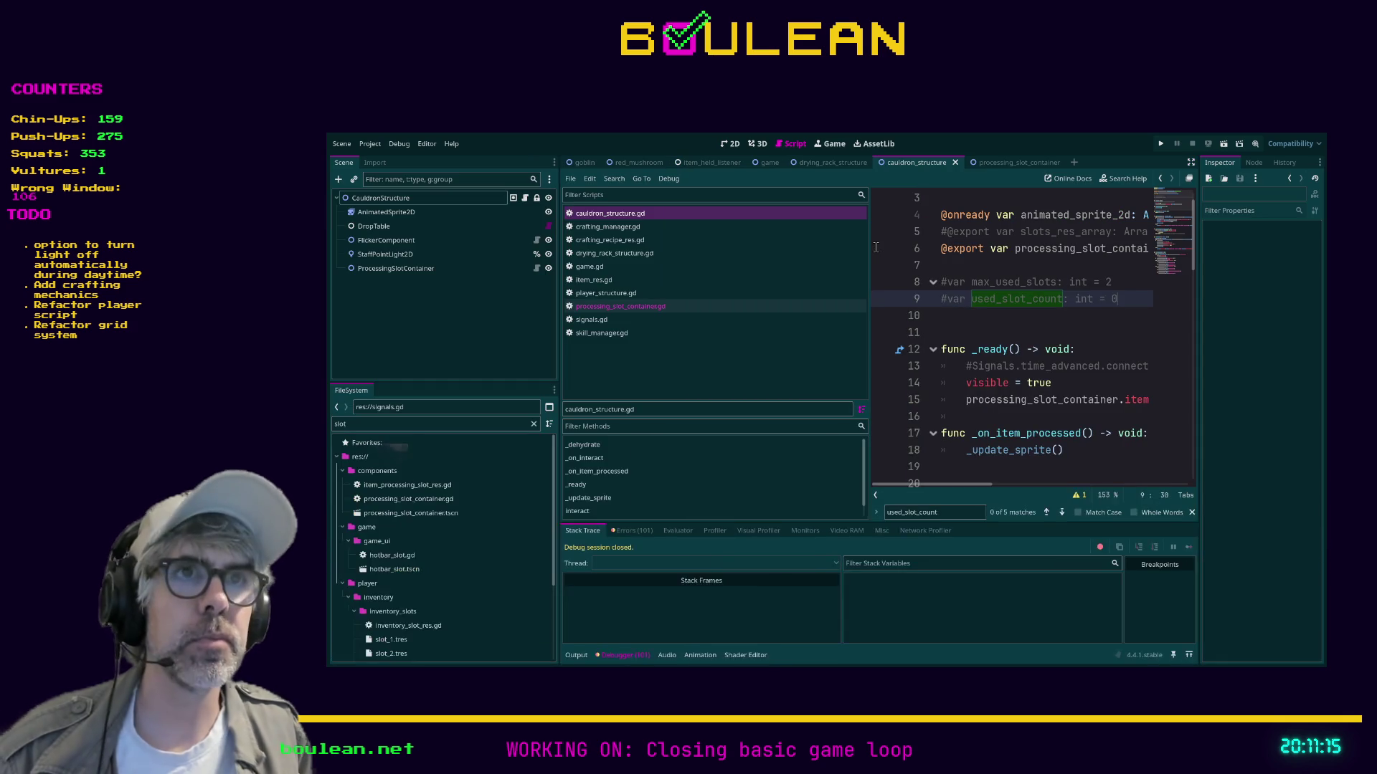
{"action": "left_click", "coordinate": [400, 269]}
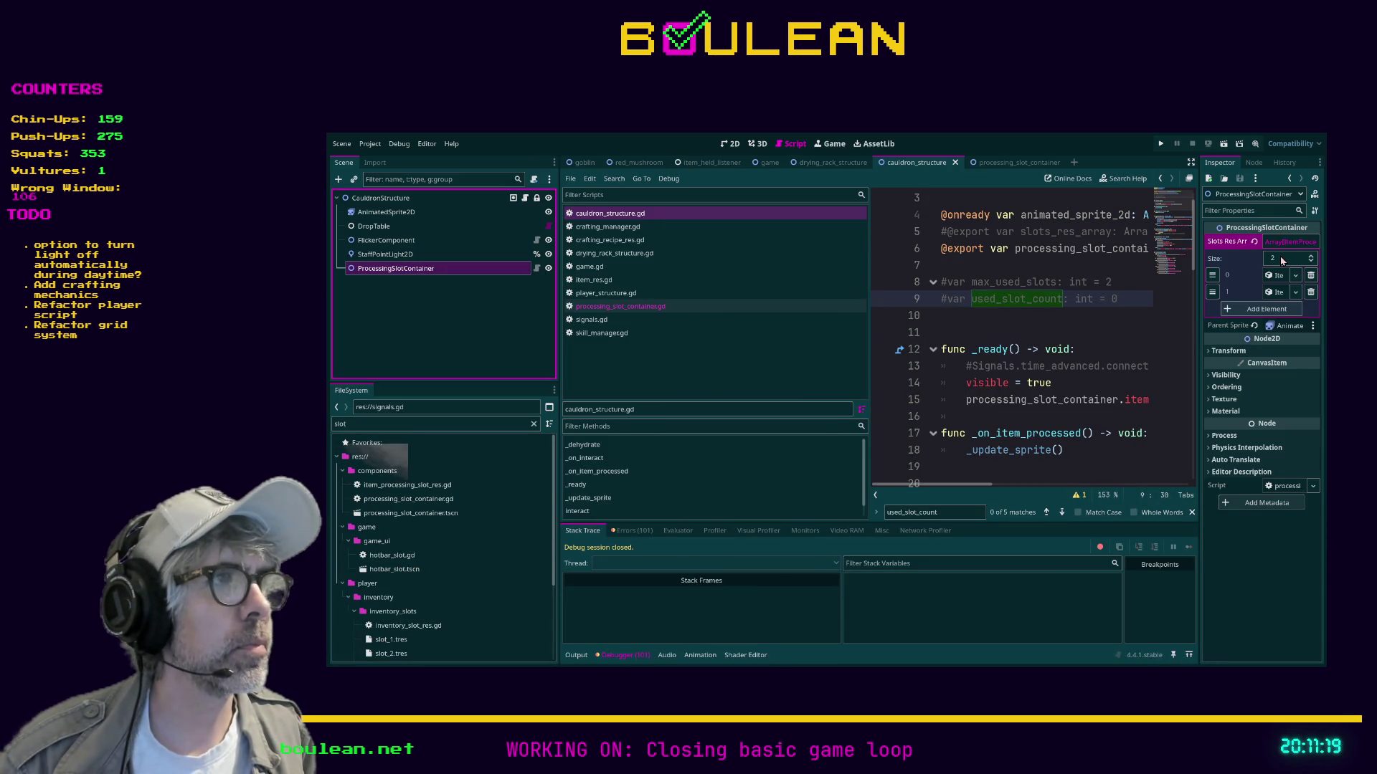
{"action": "left_click", "coordinate": [536, 268]}
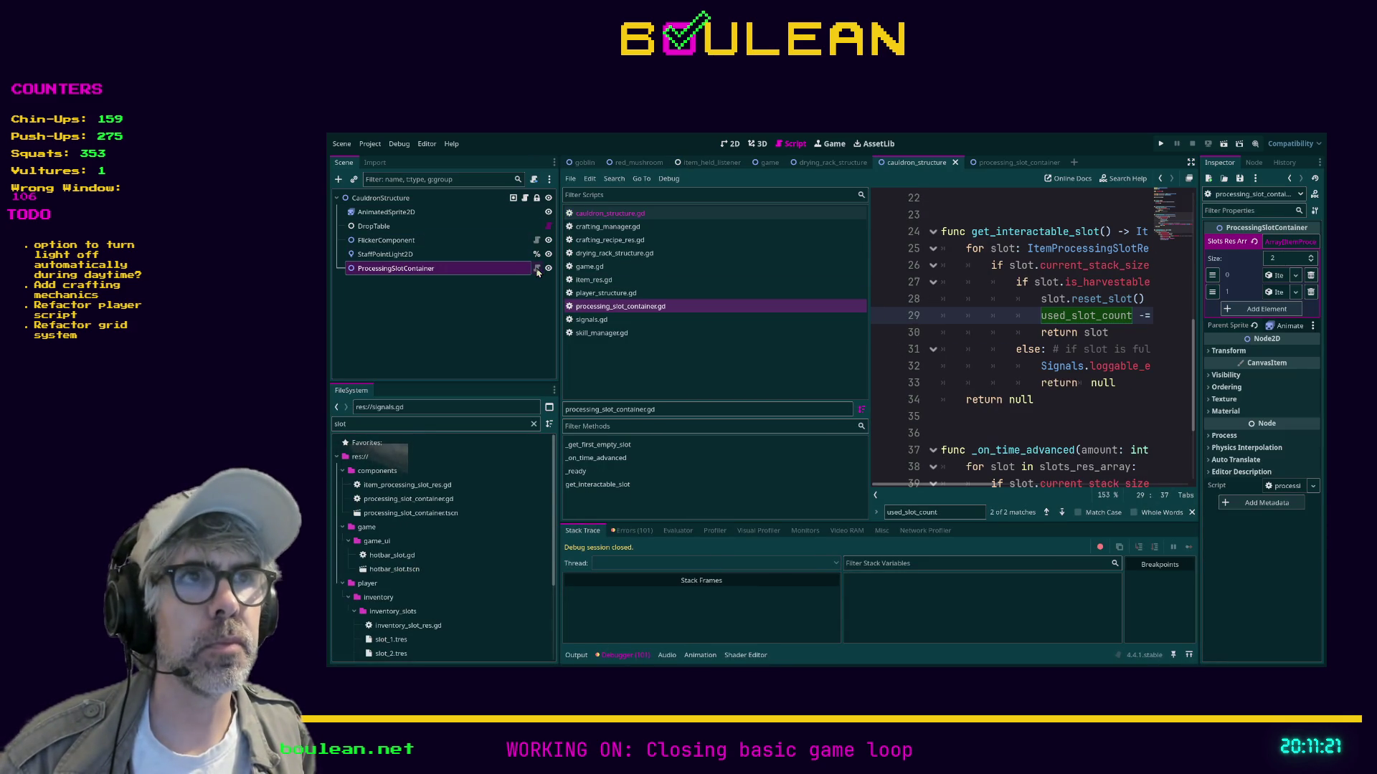
{"action": "scroll", "coordinate": [918, 344], "scroll_direction": "up", "scroll_amount": 4}
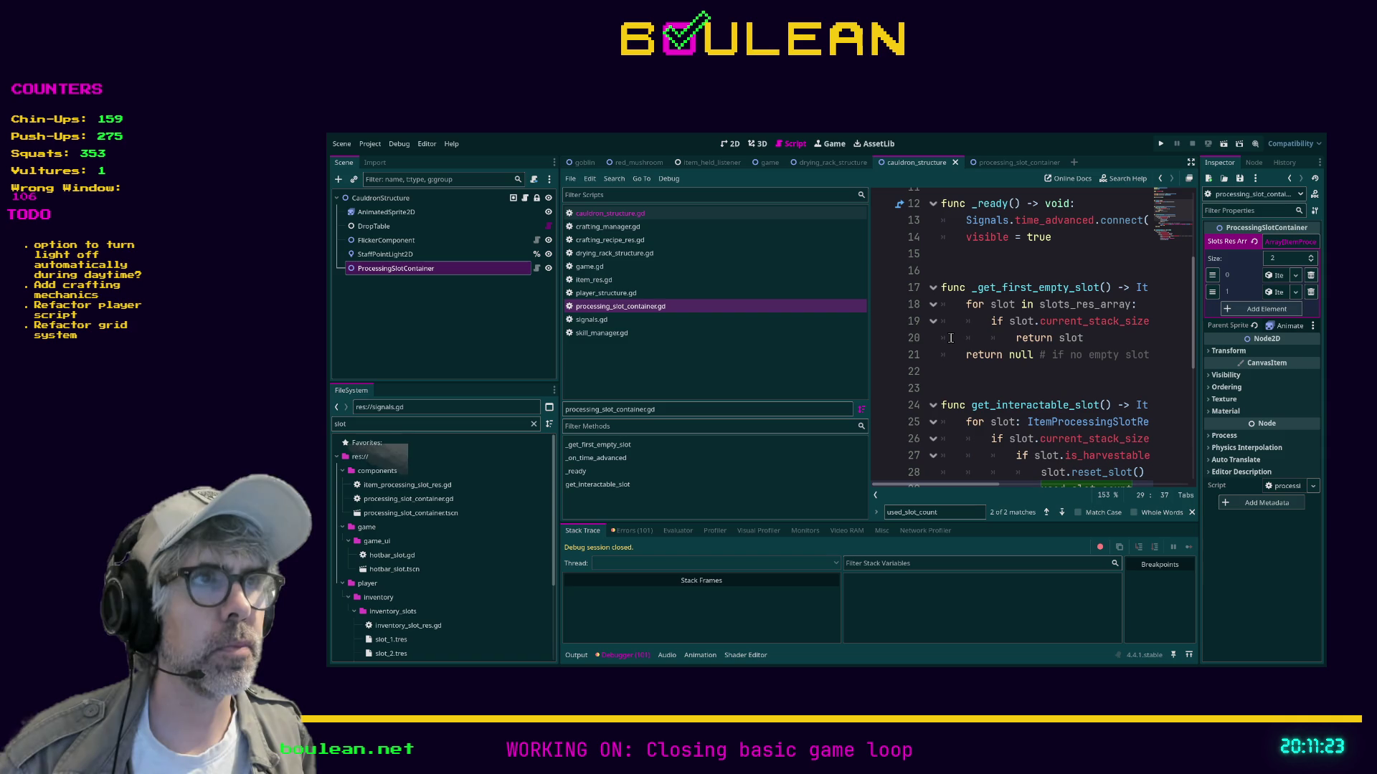
{"action": "left_click", "coordinate": [941, 339]}
{"action": "key", "text": "ctrl+shift+F11"}
{"action": "scroll", "coordinate": [986, 351], "scroll_direction": "up", "scroll_amount": 4}
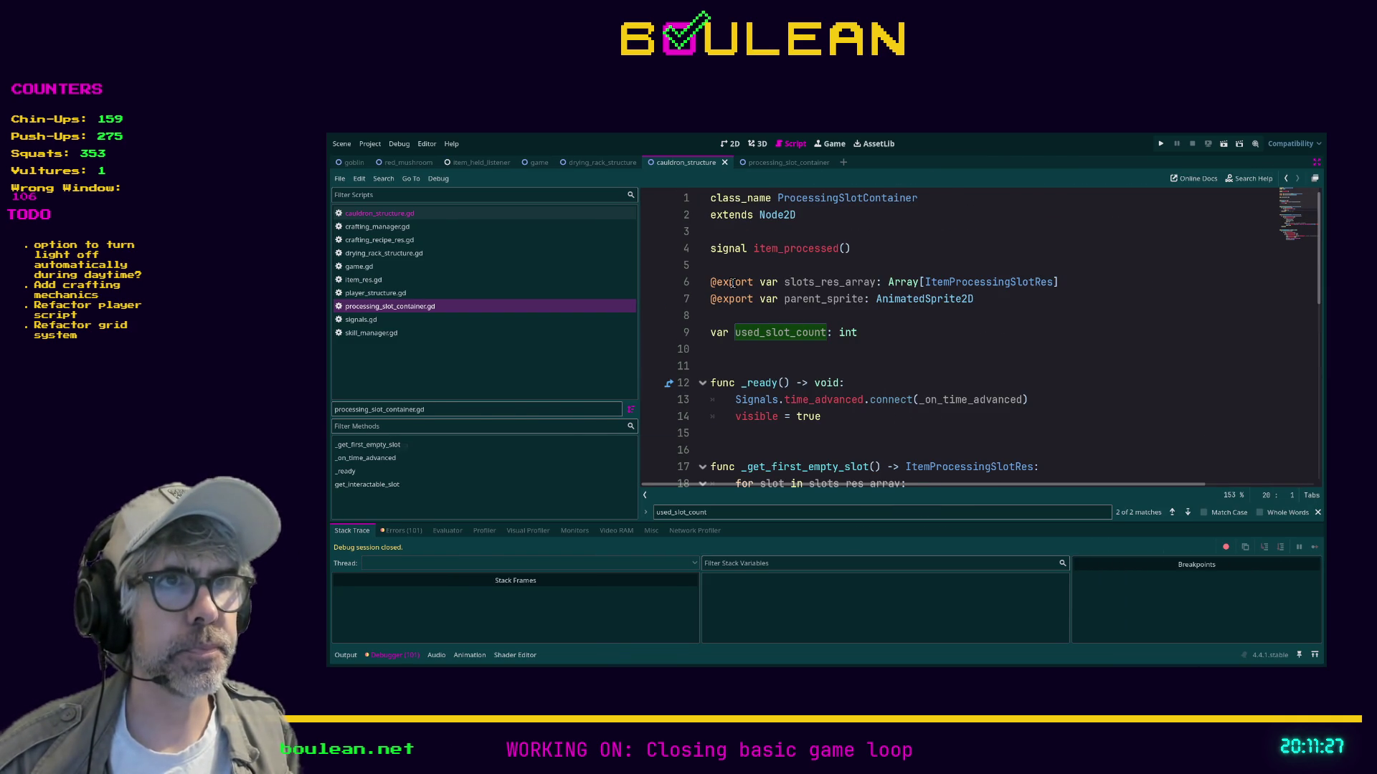
Declare an exported max_used_slot int defaulting to 2 above used_slot_count.
{"action": "left_click", "coordinate": [740, 315]}
{"action": "key", "text": "Return"}
{"action": "key", "text": "Up"}
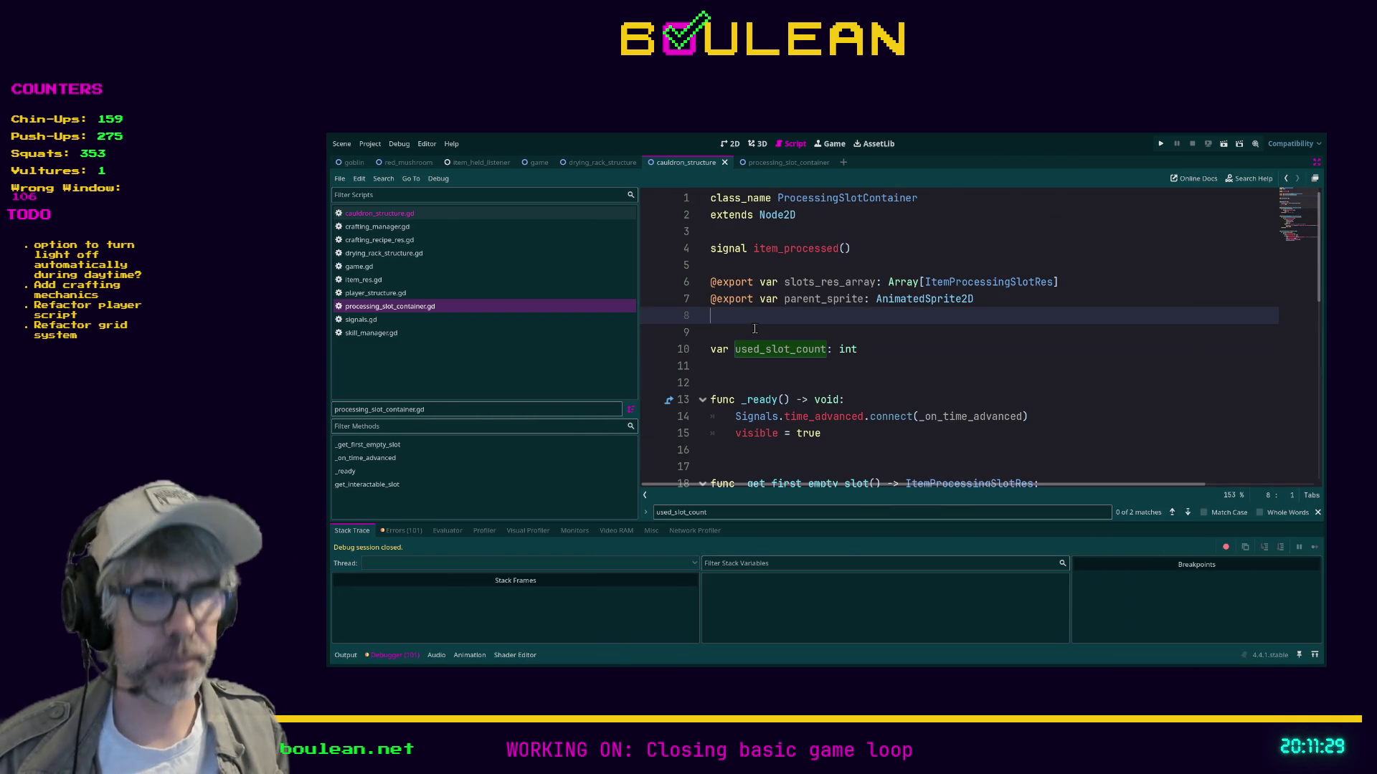
{"action": "type", "text": "xport var max_used_slot: int ="}
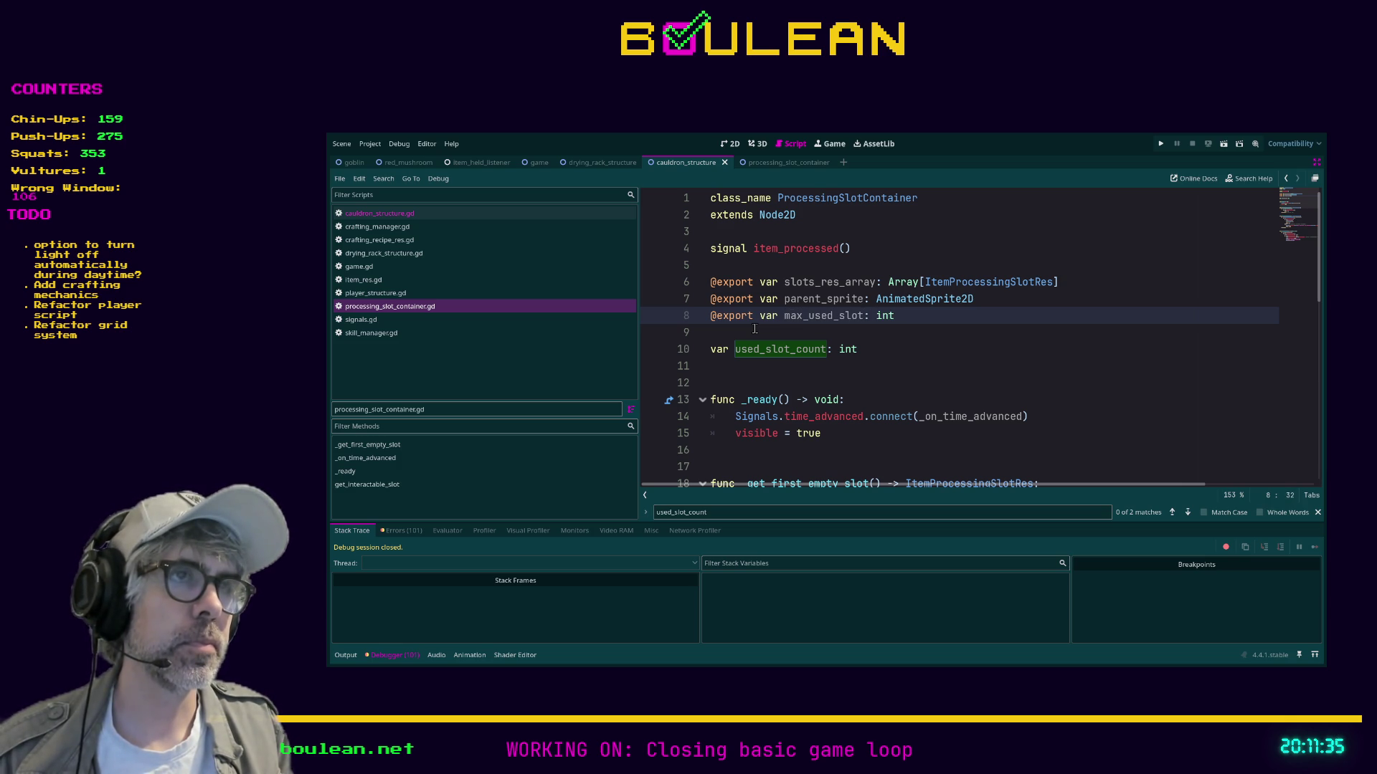
{"action": "type", "text": " 2"}
{"action": "left_click", "coordinate": [899, 362]}
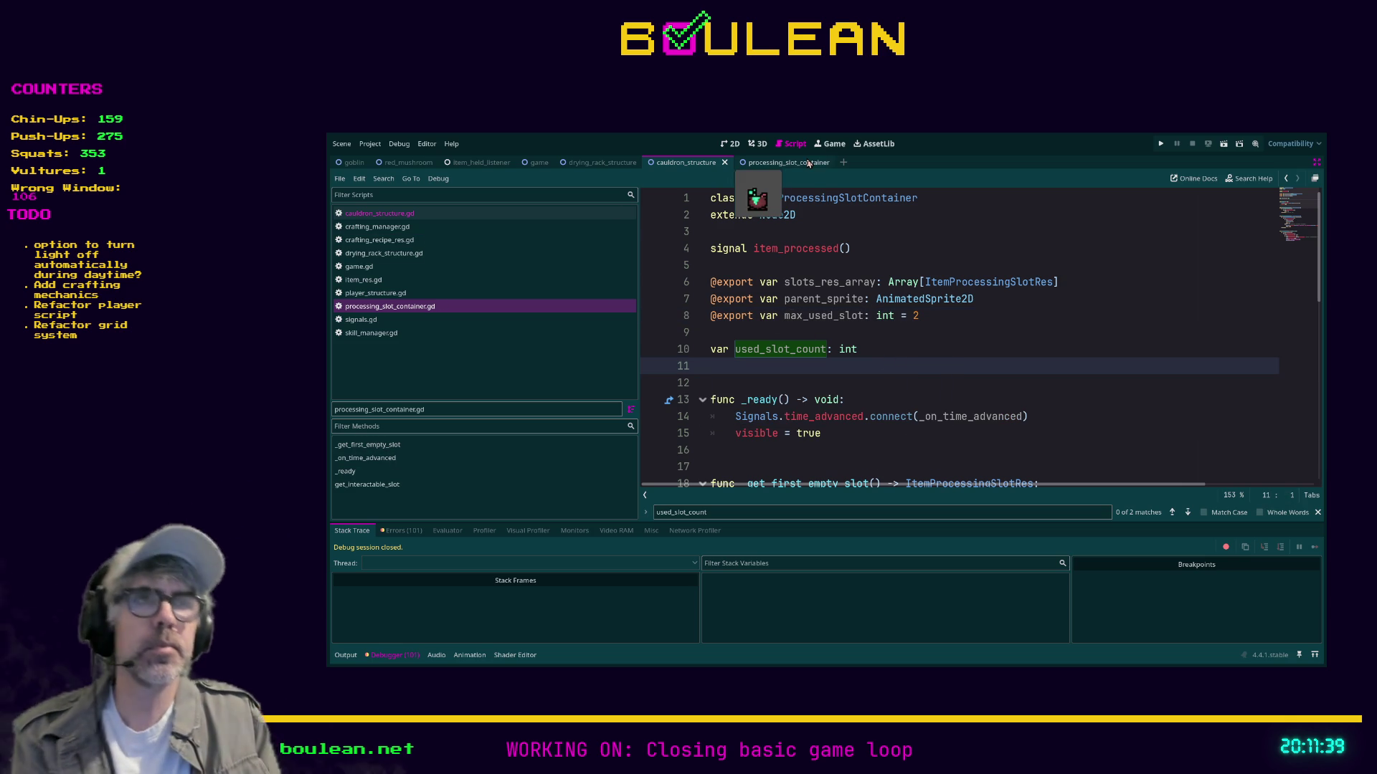
Confirm ProcessingSlotContainer's Max Used Slot at 2, then return to cauldron_structure.gd full-width.
{"action": "key", "text": "ctrl+shift+F11"}
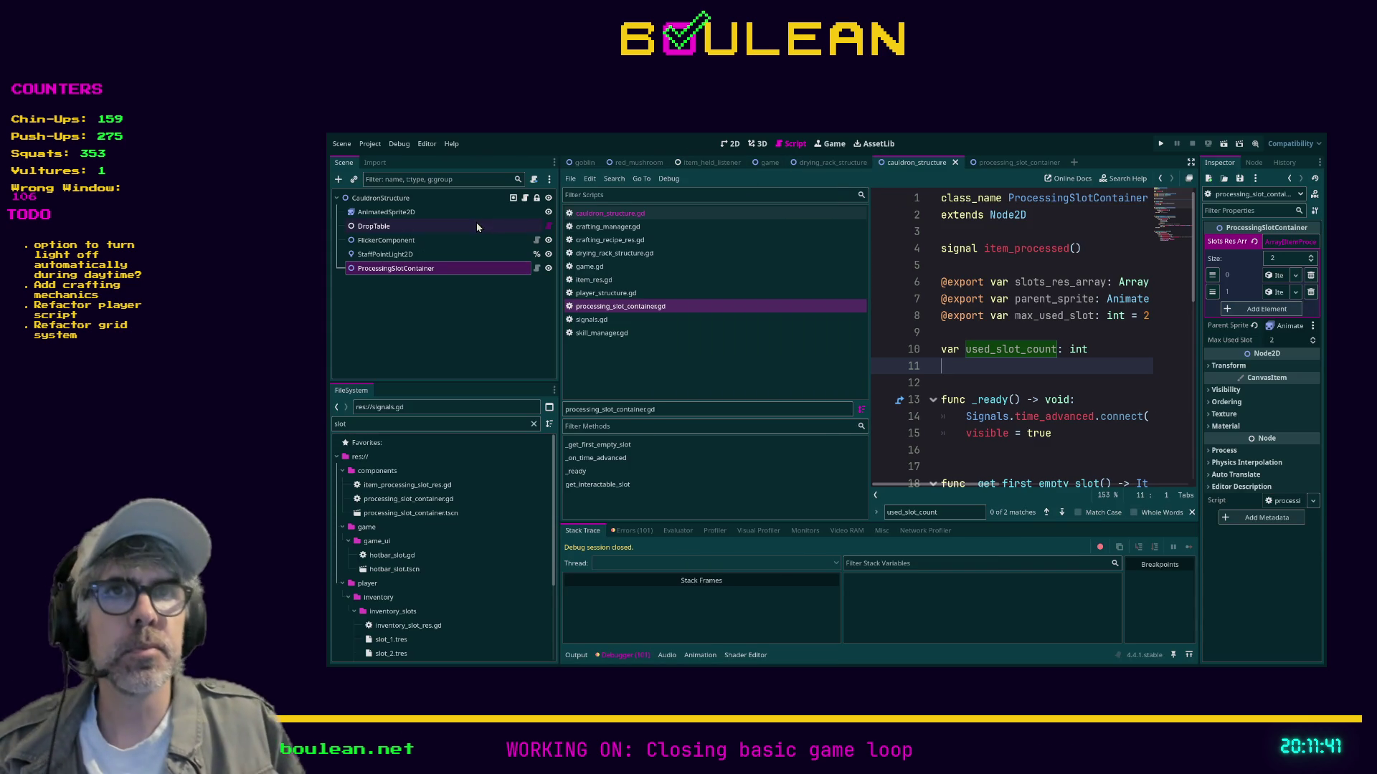
{"action": "left_click", "coordinate": [425, 269]}
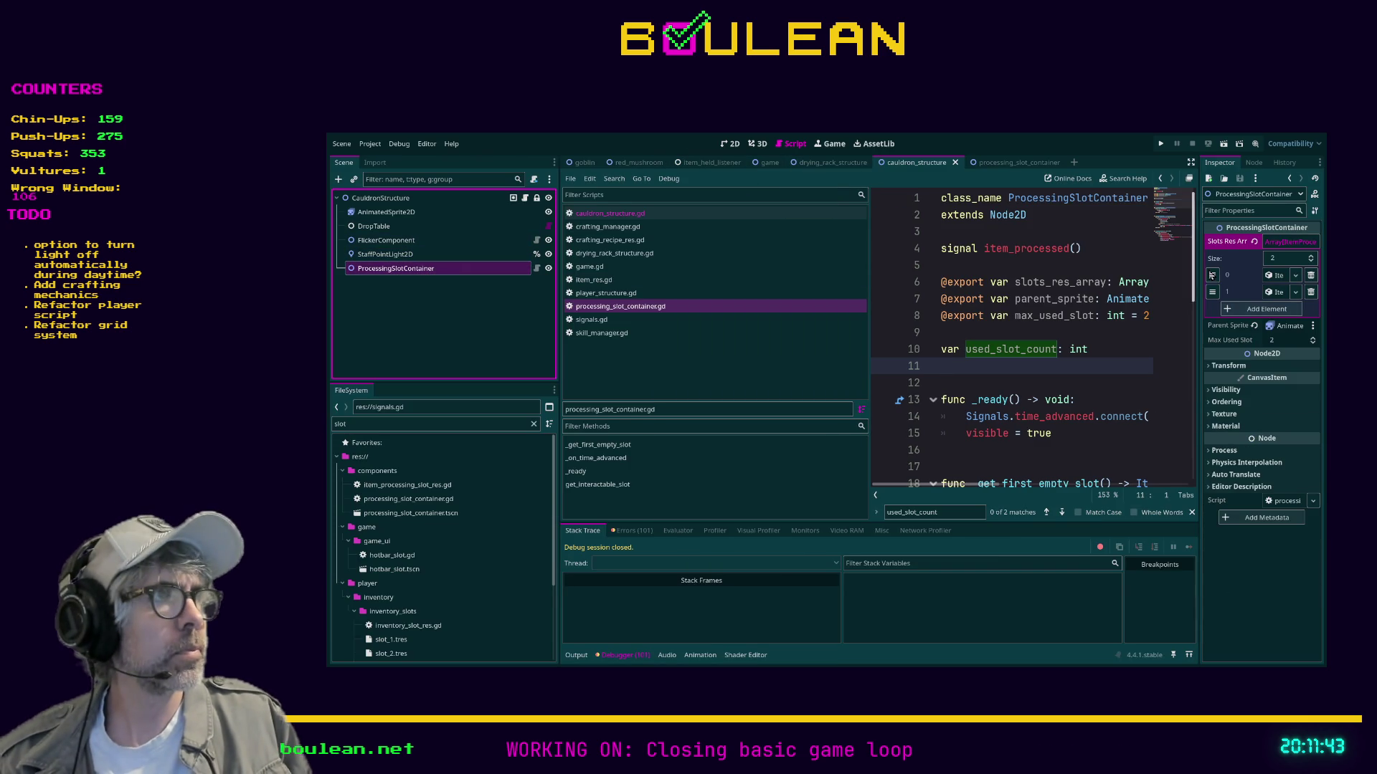
{"action": "left_click", "coordinate": [1288, 340]}
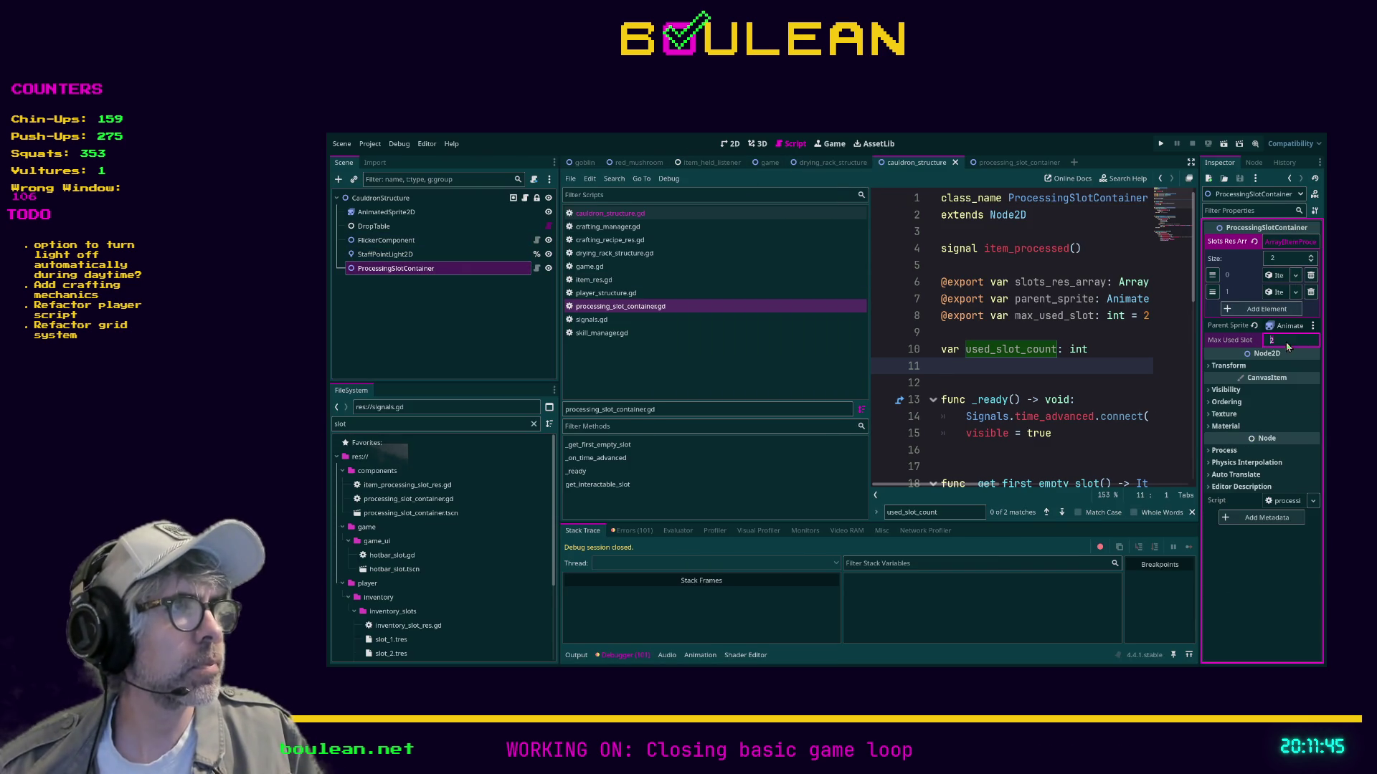
{"action": "key", "text": "Return"}
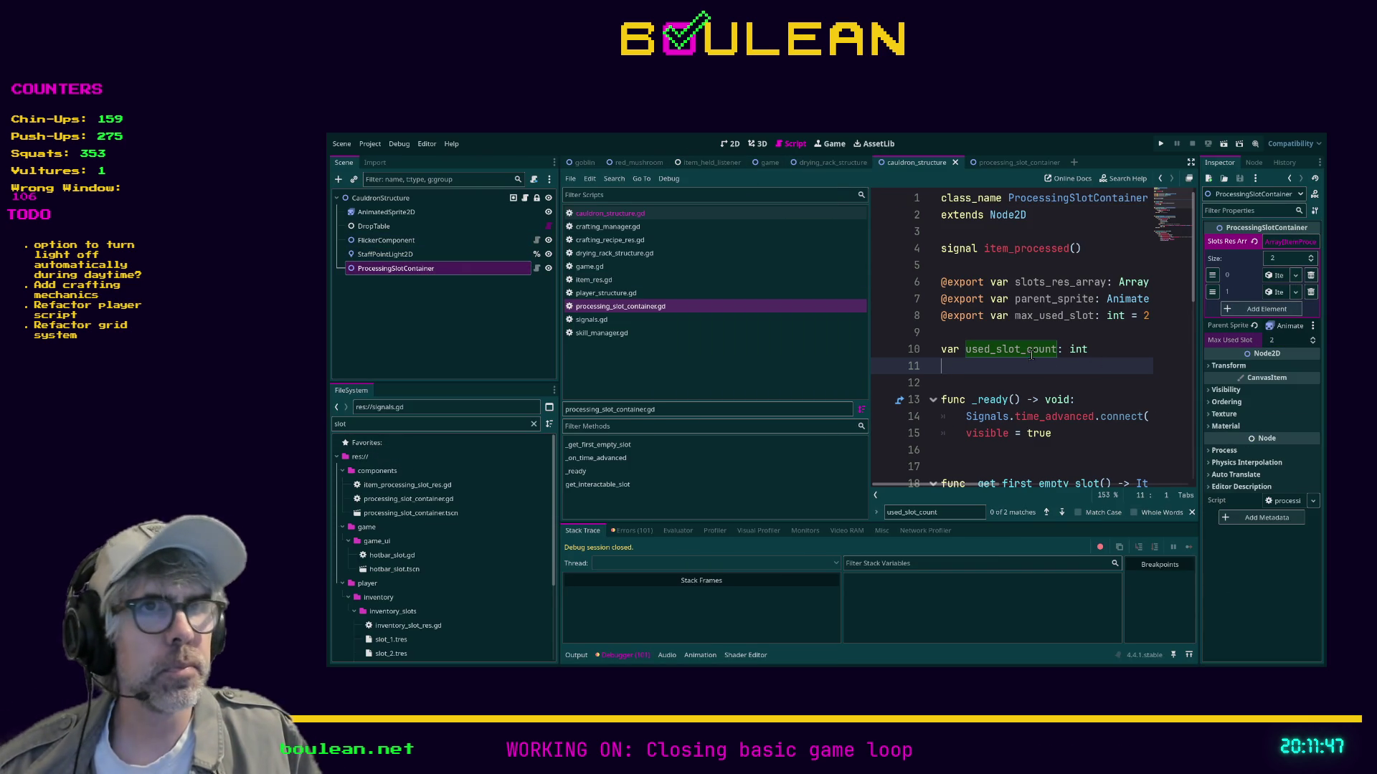
{"action": "left_click", "coordinate": [633, 215]}
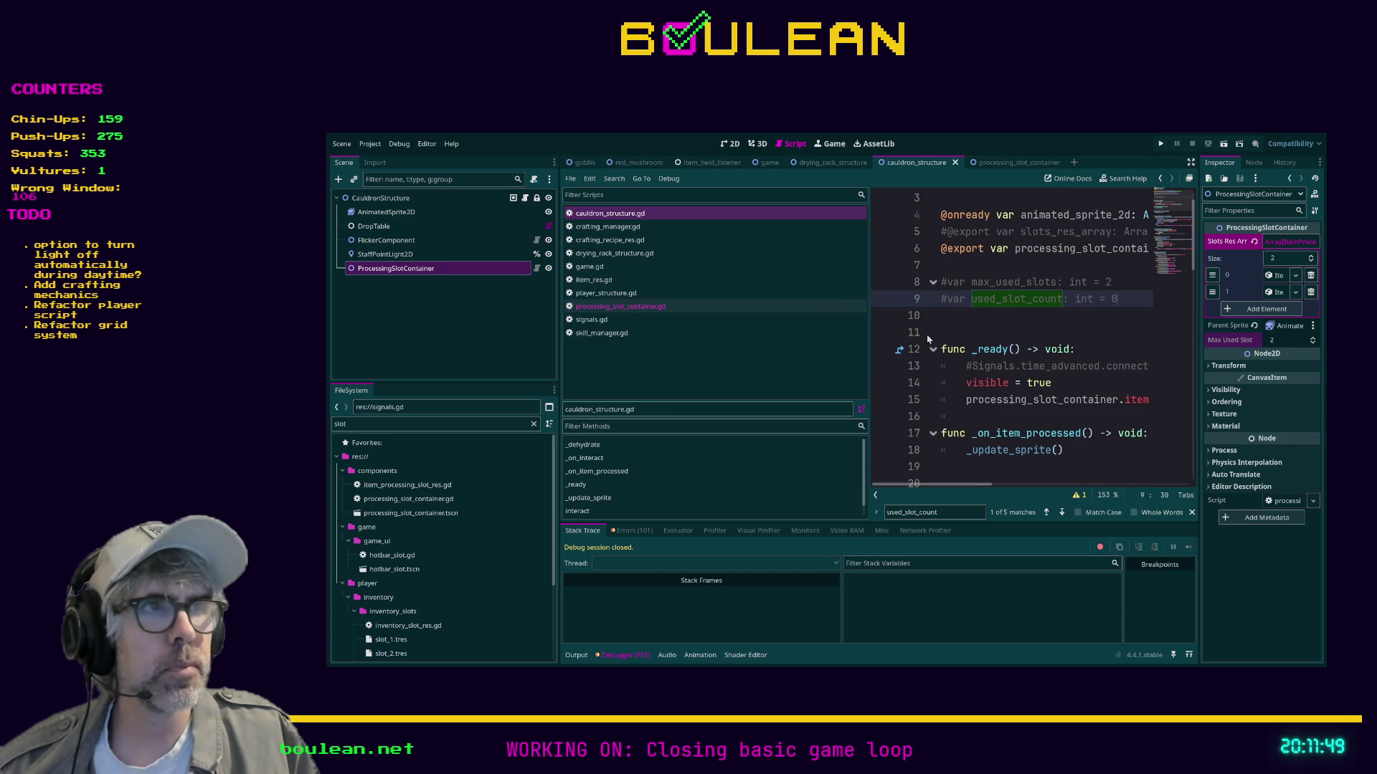
{"action": "left_click", "coordinate": [955, 330]}
{"action": "key", "text": "ctrl+shift+F11"}
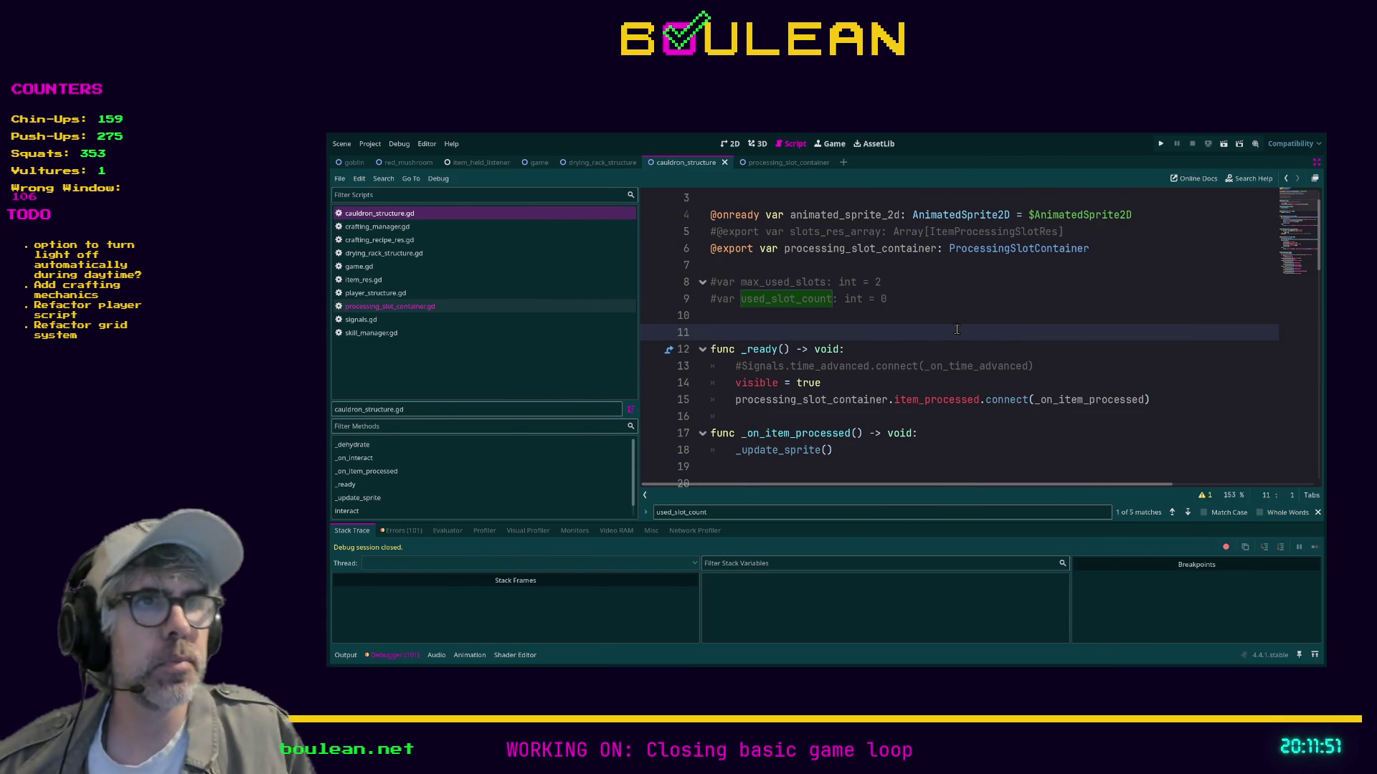
Delete the commented-out variable lines, the slots_res_array export and the Signals connection line.
{"action": "left_click_drag", "start_coordinate": [714, 317], "coordinate": [703, 288]}
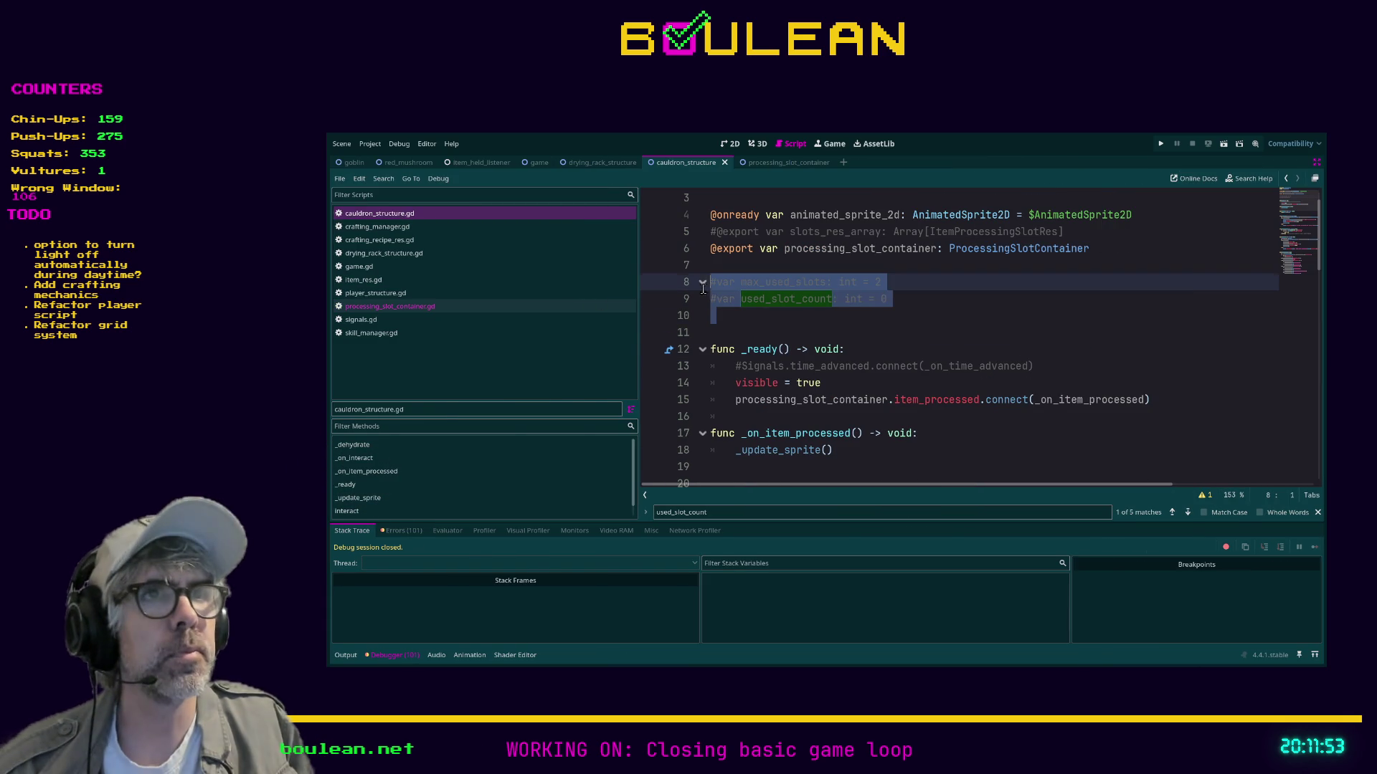
{"action": "key", "text": "Delete"}
{"action": "scroll", "coordinate": [853, 310], "scroll_direction": "up", "scroll_amount": 1}
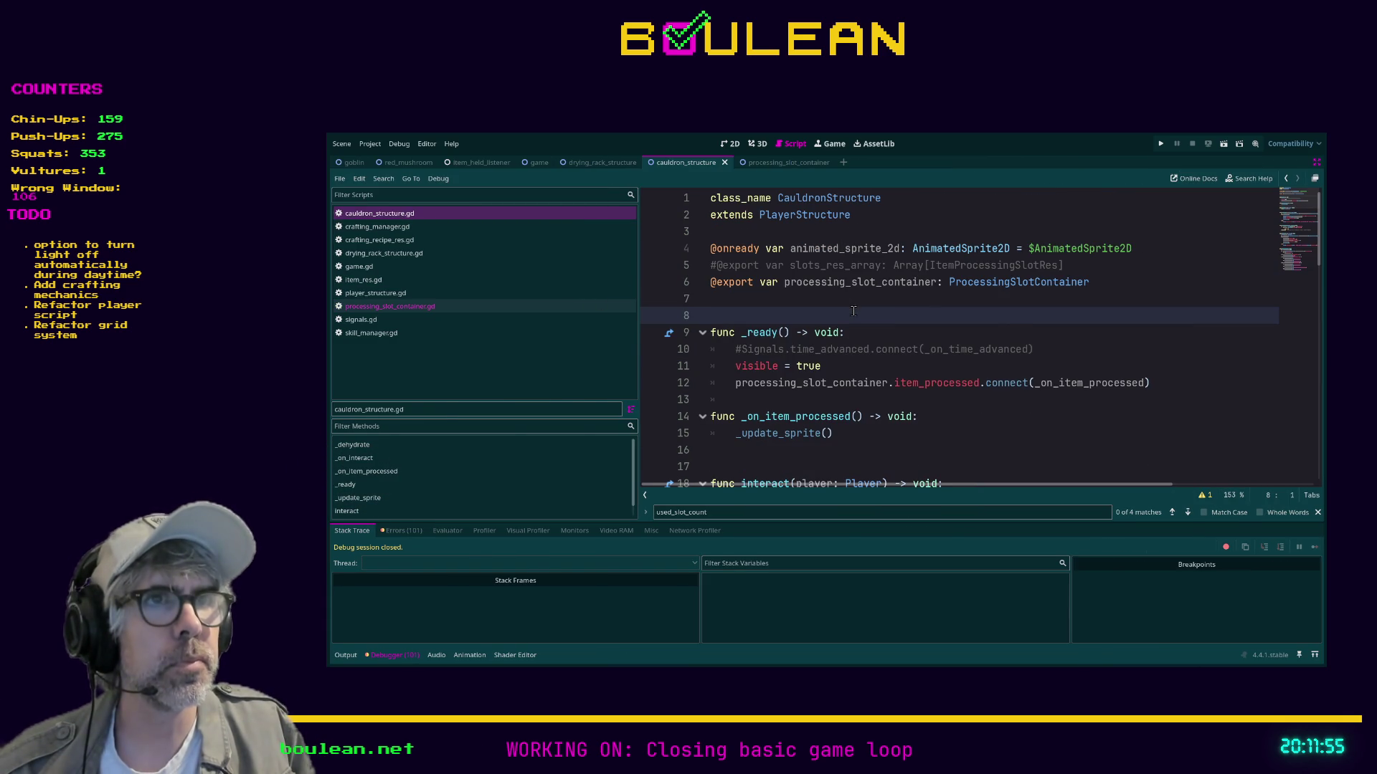
{"action": "left_click", "coordinate": [1094, 267]}
{"action": "key", "text": "shift+Home"}
{"action": "key", "text": "BackSpace"}
{"action": "key", "text": "BackSpace"}
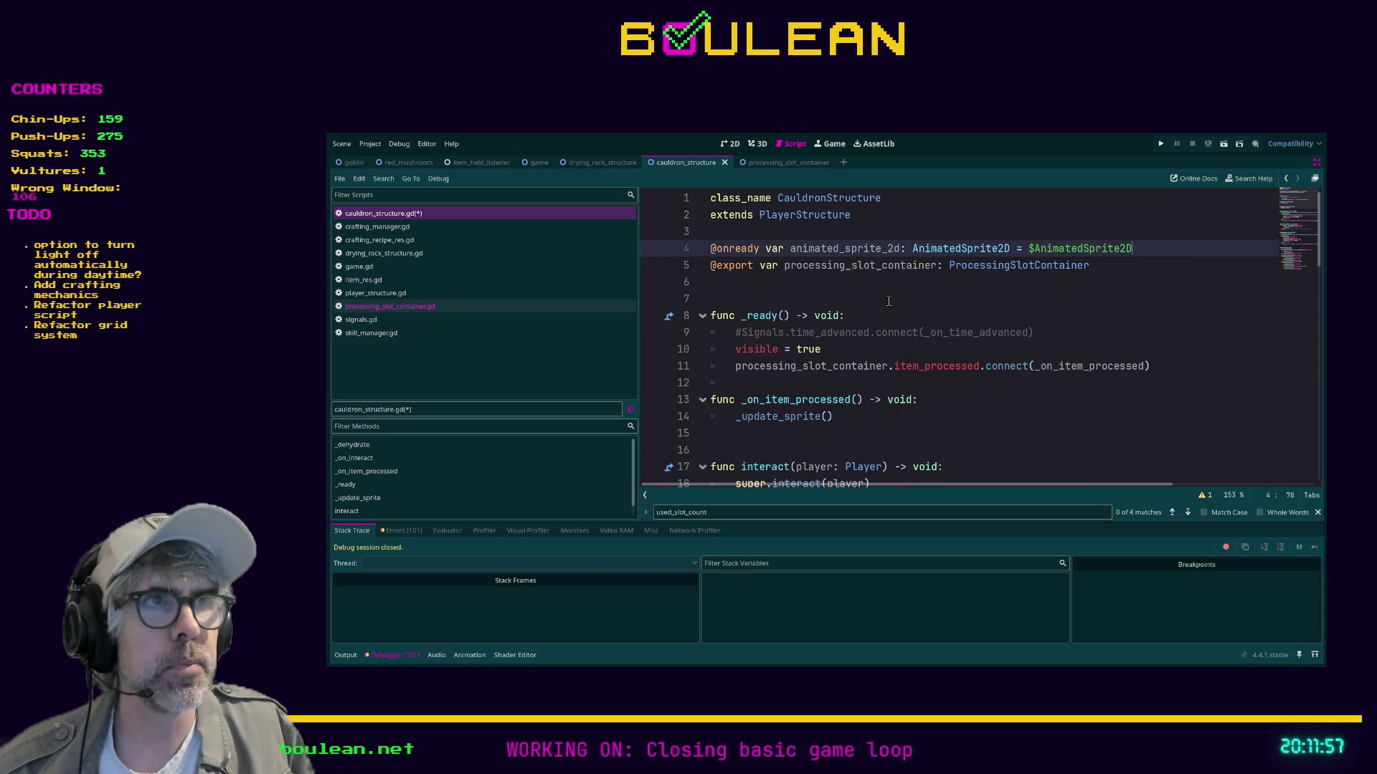
{"action": "left_click_drag", "start_coordinate": [1045, 332], "coordinate": [663, 340]}
{"action": "key", "text": "BackSpace"}
{"action": "key", "text": "BackSpace"}
Add a blank line after the _ready function.
{"action": "scroll", "coordinate": [983, 360], "scroll_direction": "down", "scroll_amount": 1}
{"action": "scroll", "coordinate": [983, 361], "scroll_direction": "up", "scroll_amount": 1}
{"action": "scroll", "coordinate": [775, 385], "scroll_direction": "down", "scroll_amount": 1}
{"action": "left_click", "coordinate": [761, 383]}
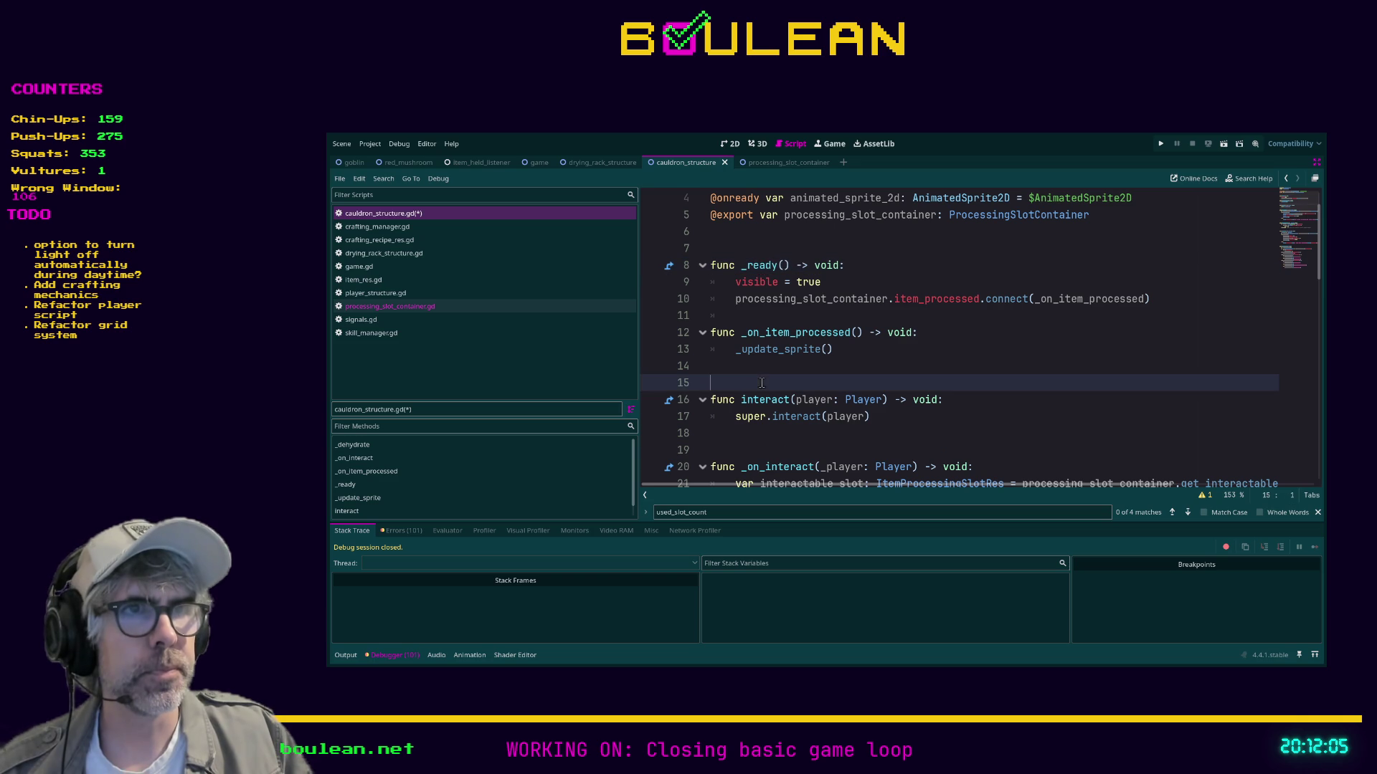
{"action": "left_click", "coordinate": [948, 315]}
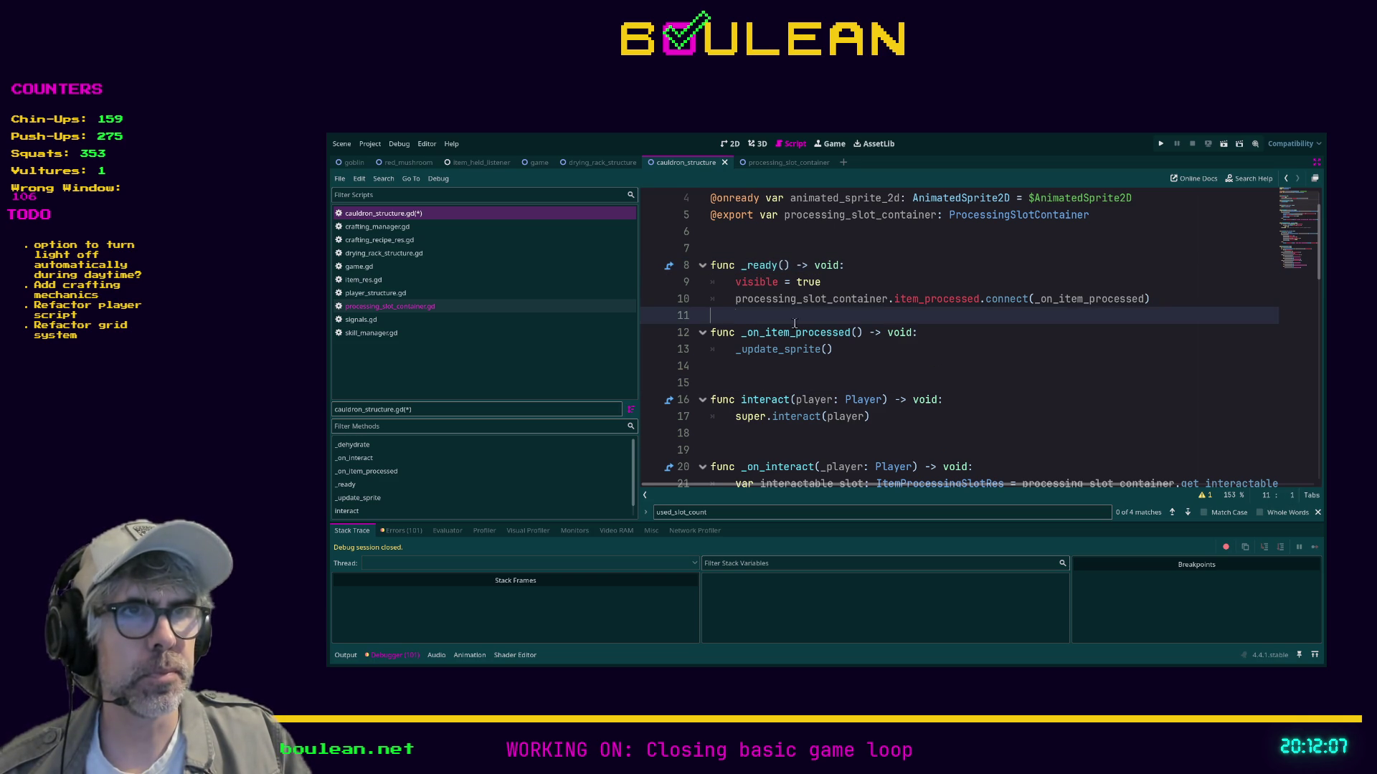
{"action": "key", "text": "Return"}
Scroll down through the rest of the cauldron script to review it.
{"action": "scroll", "coordinate": [986, 383], "scroll_direction": "down", "scroll_amount": 2}
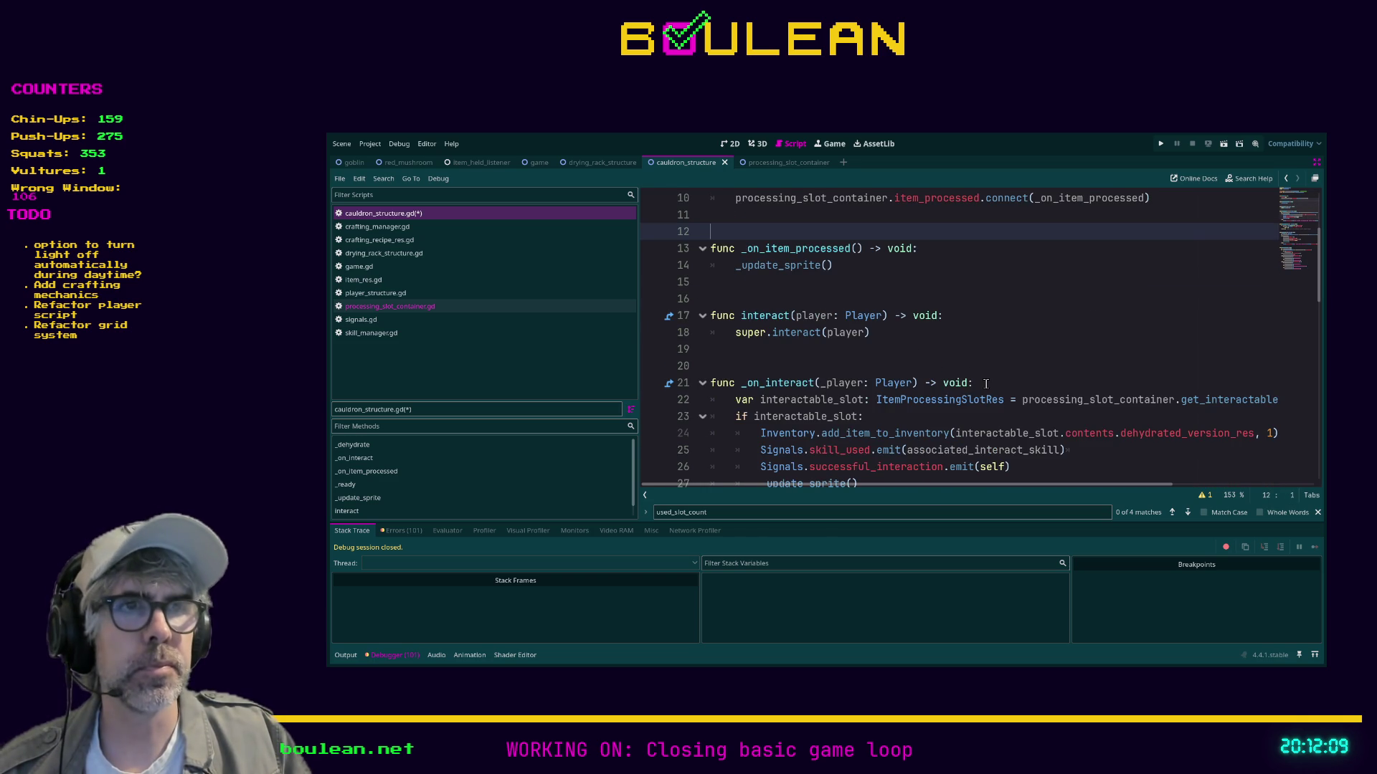
{"action": "scroll", "coordinate": [875, 370], "scroll_direction": "down", "scroll_amount": 2}
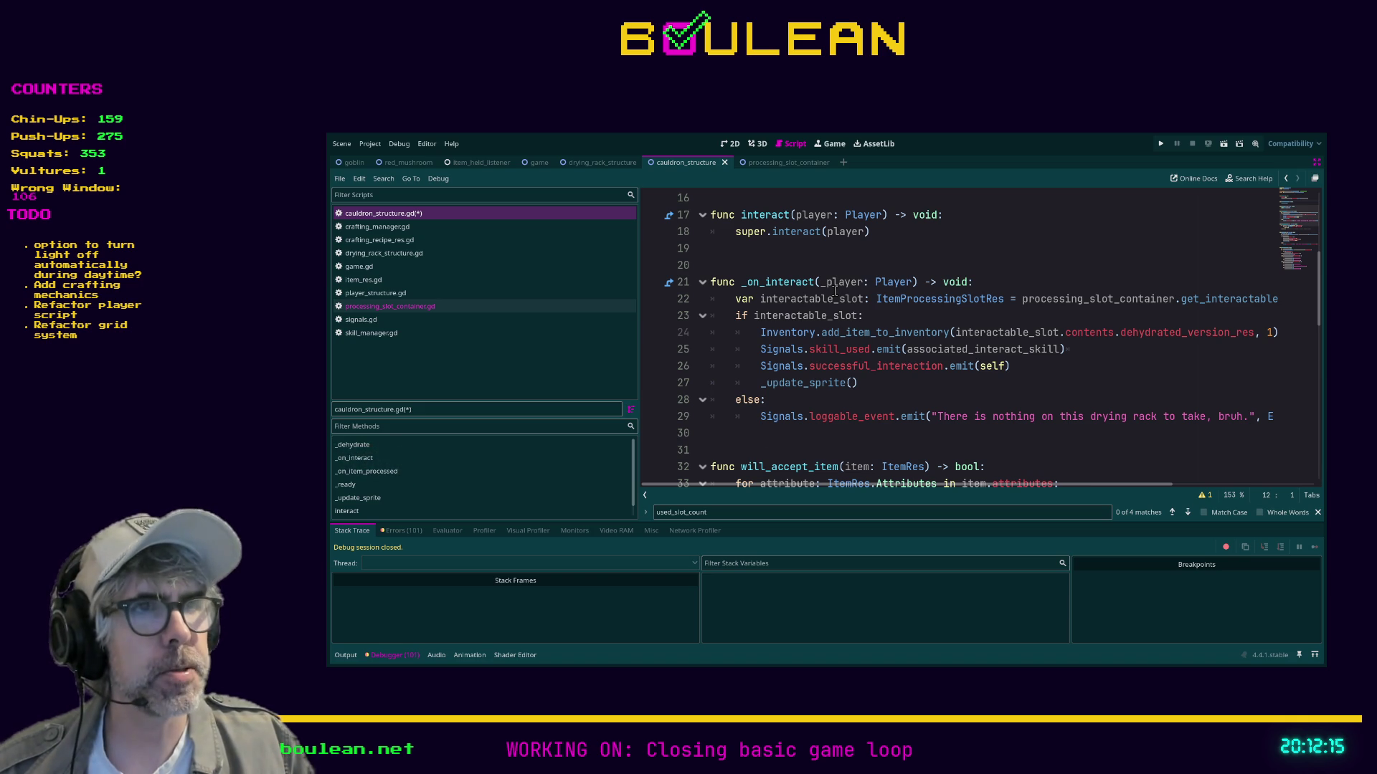
{"action": "scroll", "coordinate": [855, 362], "scroll_direction": "down", "scroll_amount": 2}
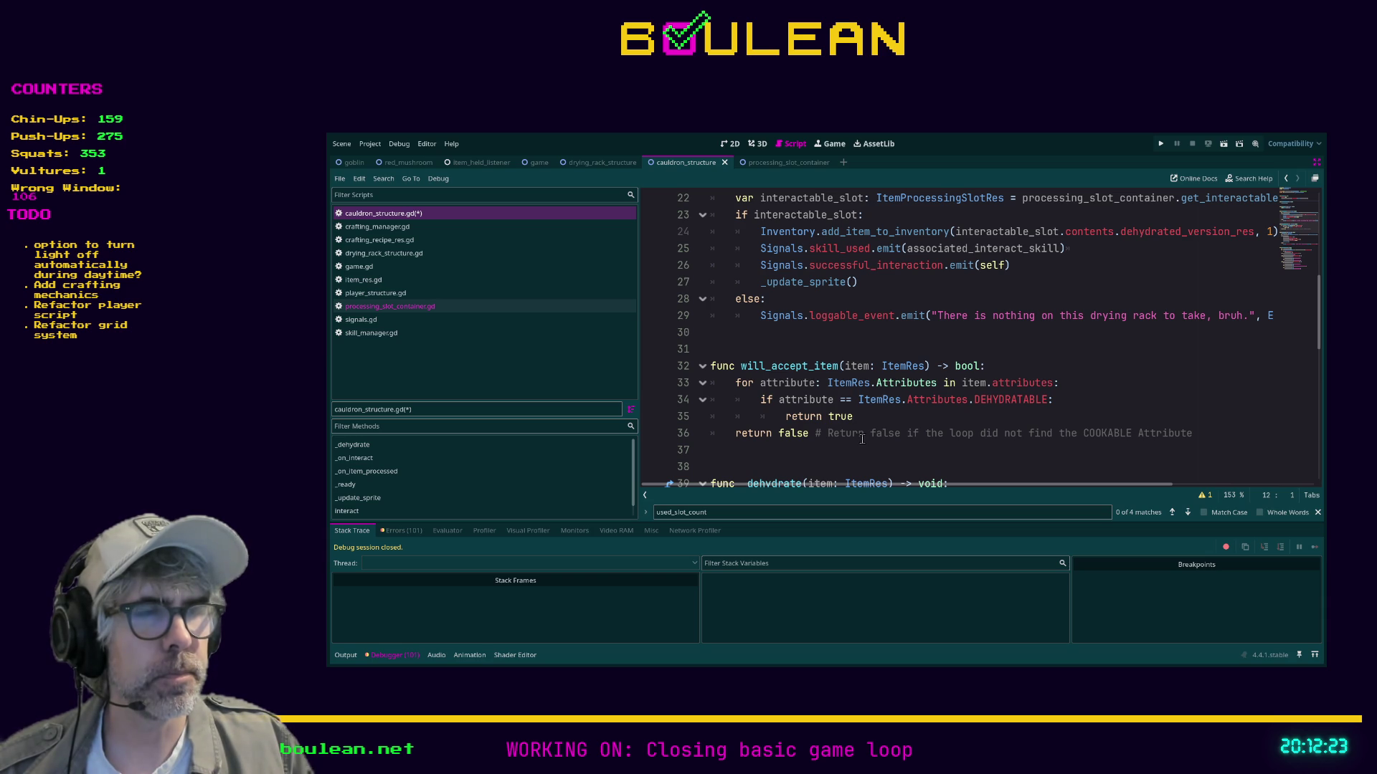
{"action": "scroll", "coordinate": [862, 441], "scroll_direction": "down", "scroll_amount": 1}
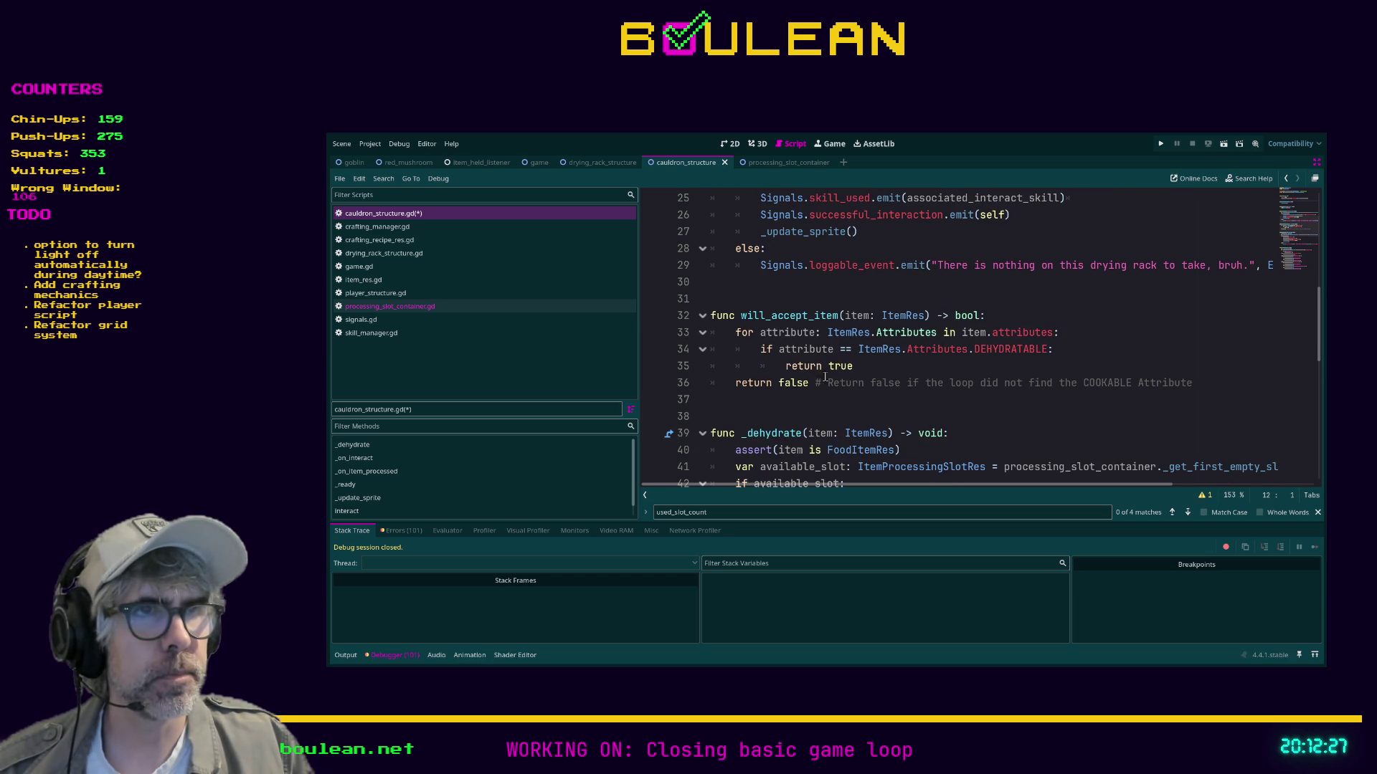
{"action": "scroll", "coordinate": [824, 377], "scroll_direction": "down", "scroll_amount": 2}
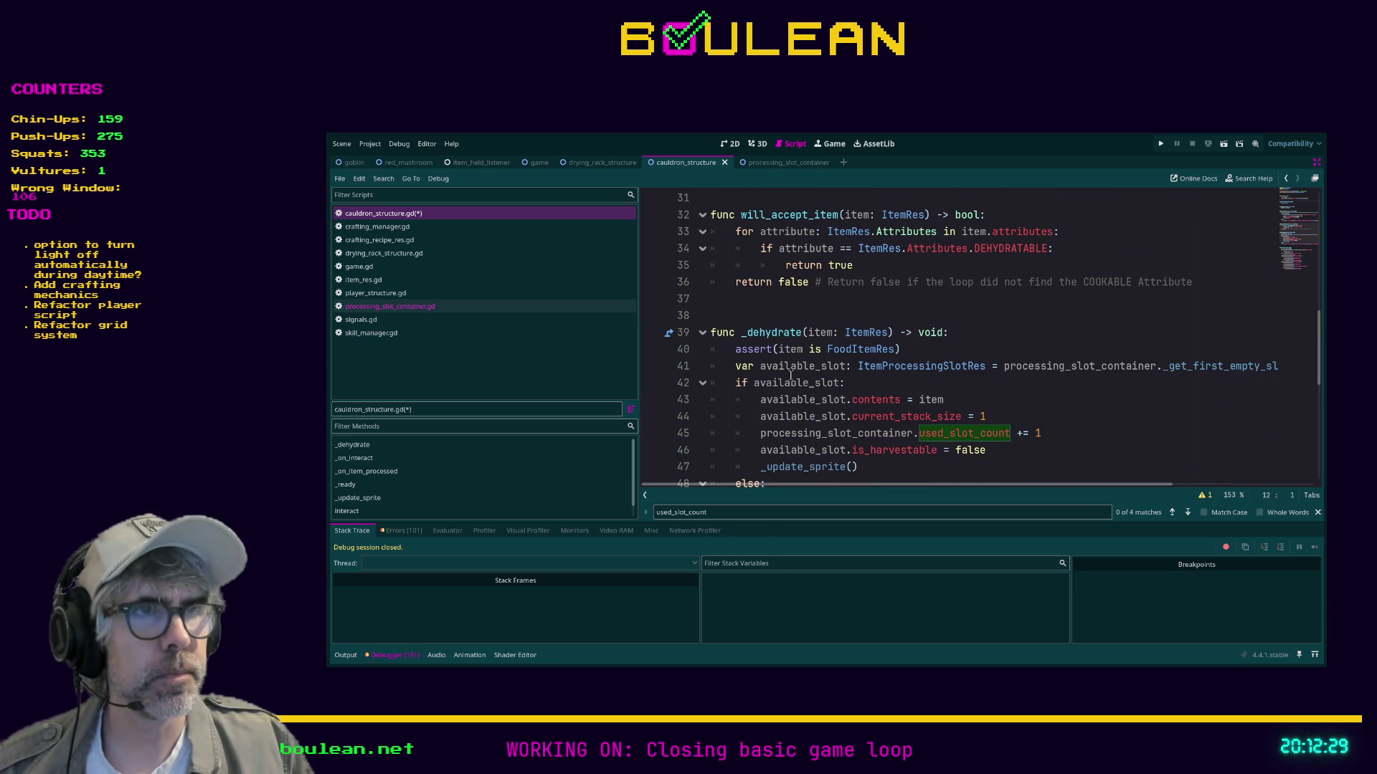
{"action": "scroll", "coordinate": [791, 375], "scroll_direction": "down", "scroll_amount": 1}
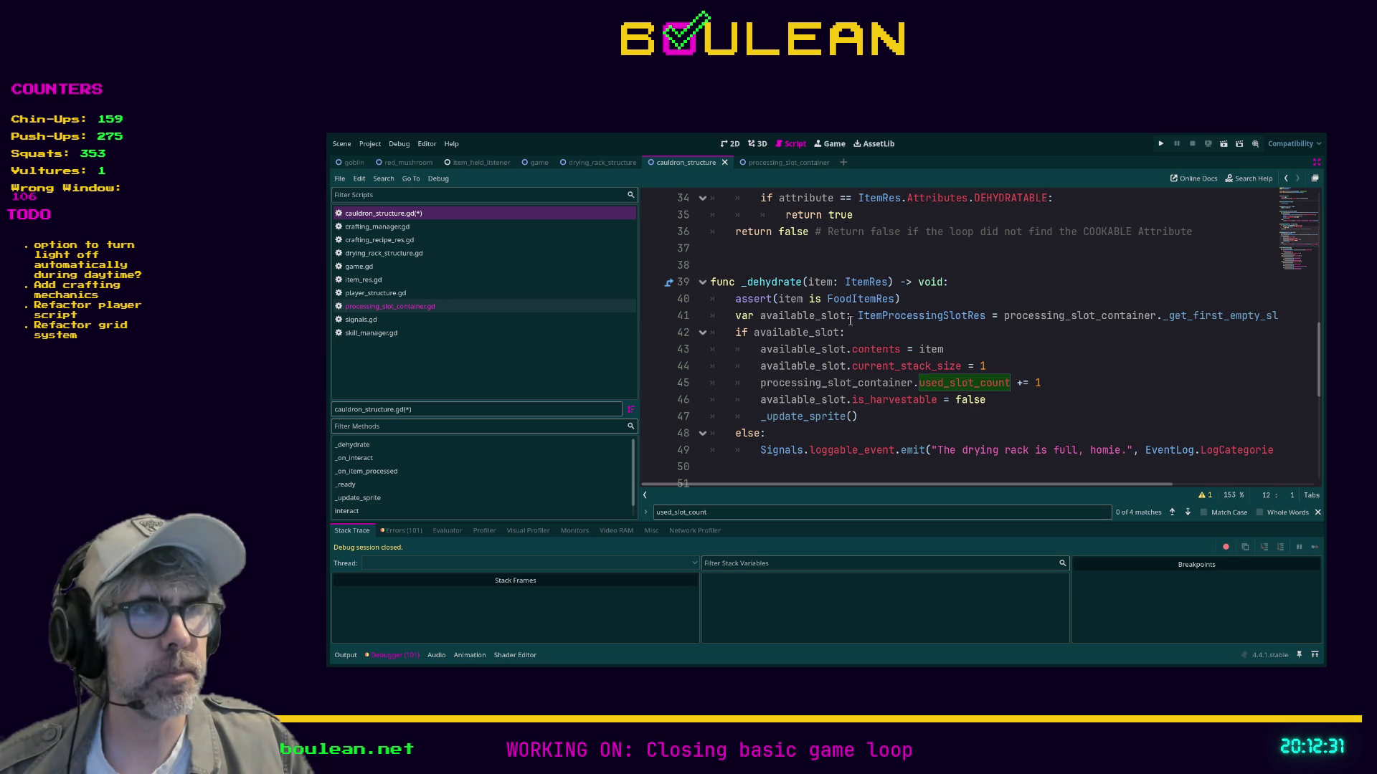
{"action": "mouse_move", "coordinate": [915, 487]}
{"action": "left_mouse_down"}
{"action": "mouse_move", "coordinate": [966, 488]}
{"action": "mouse_move", "coordinate": [911, 489]}
{"action": "left_mouse_up"}
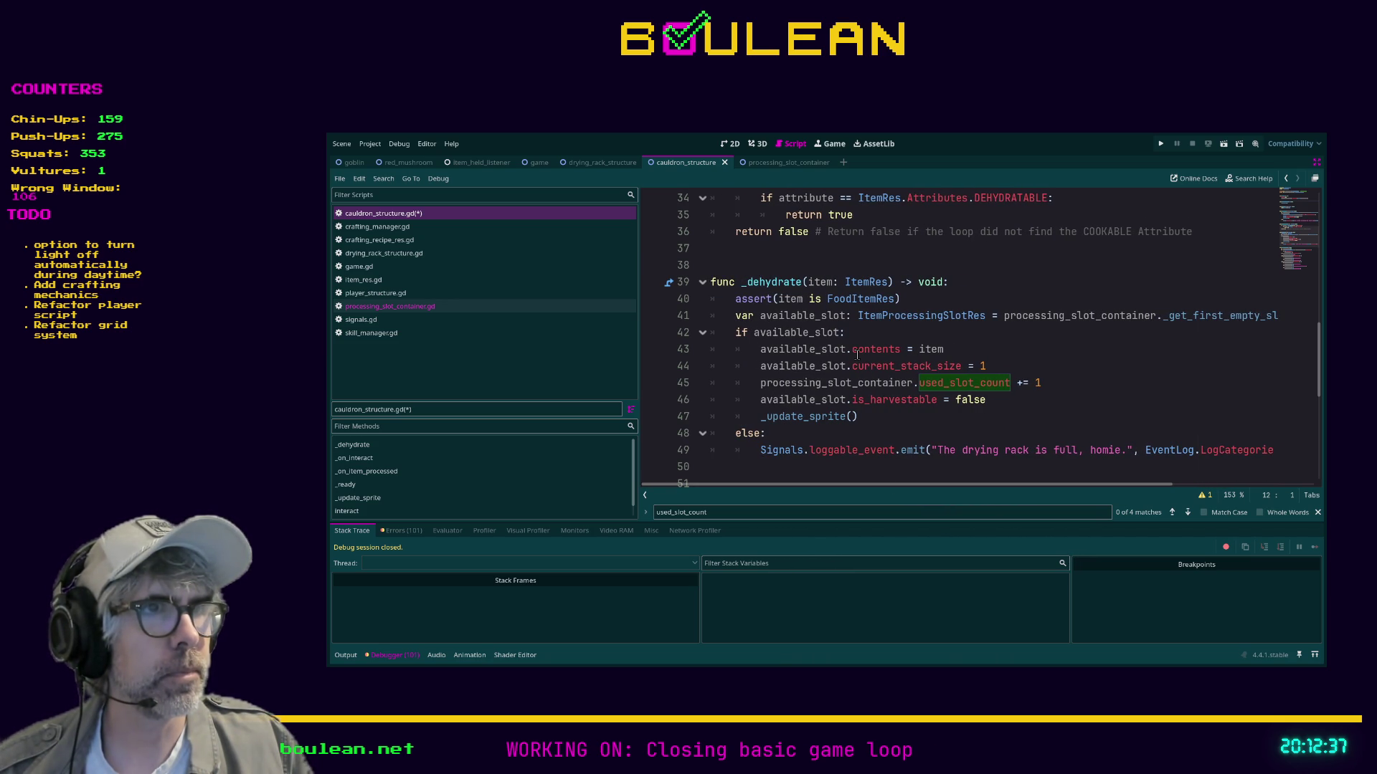
{"action": "left_click_drag", "start_coordinate": [858, 486], "coordinate": [881, 491]}
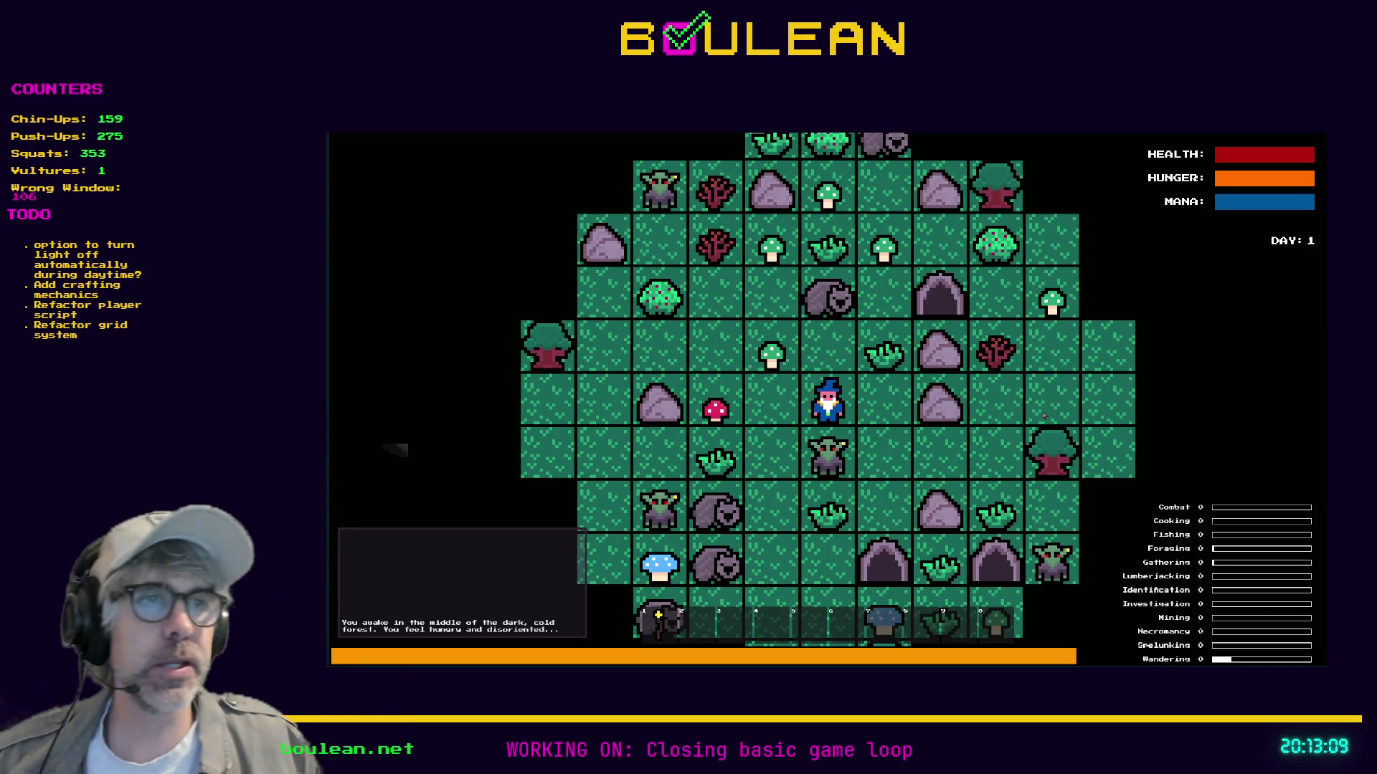
Advance to evening, smite all goblins from the debug menu, then craft a cauldron and place it beside the wizard.
{"action": "key", "text": "Left"}
{"action": "key", "text": "c"}
{"action": "key", "text": "c"}
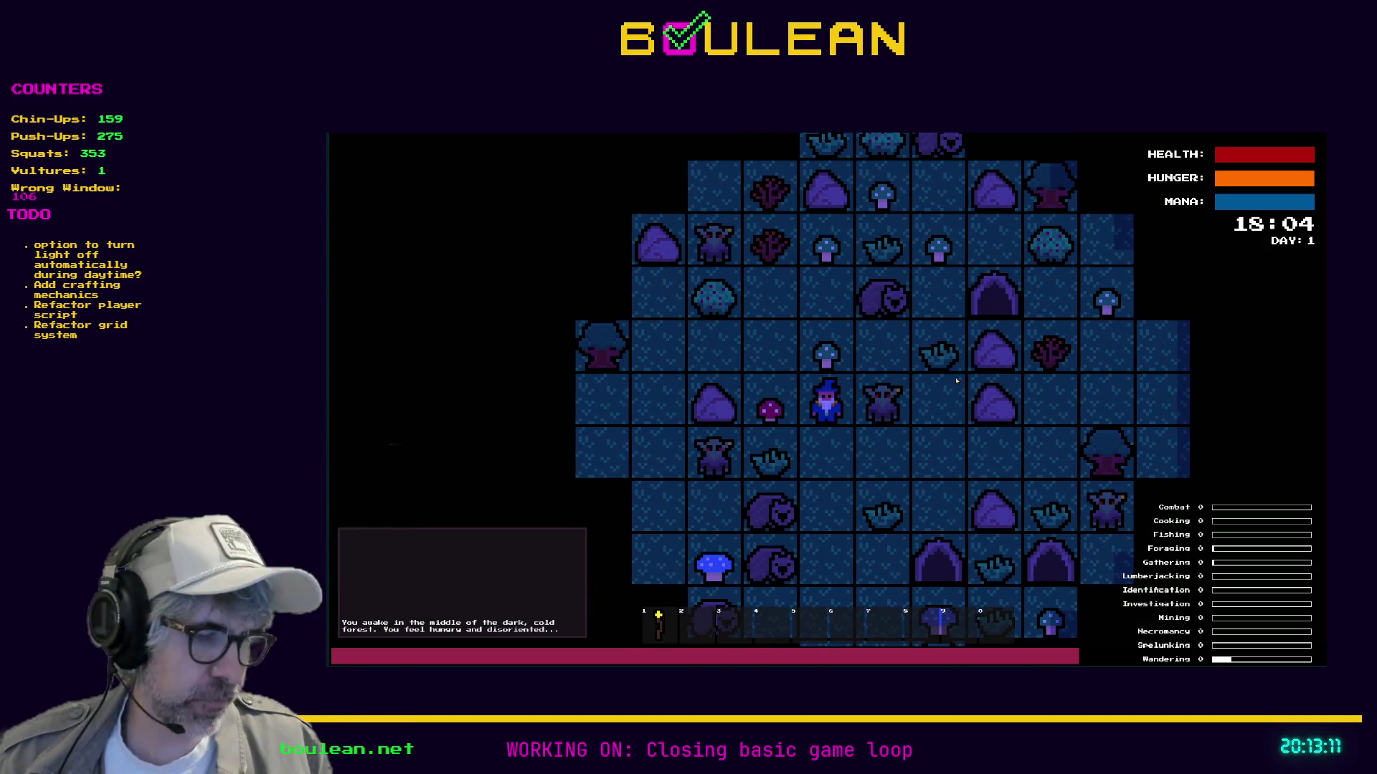
{"action": "key", "text": "grave"}
{"action": "left_click", "coordinate": [566, 400]}
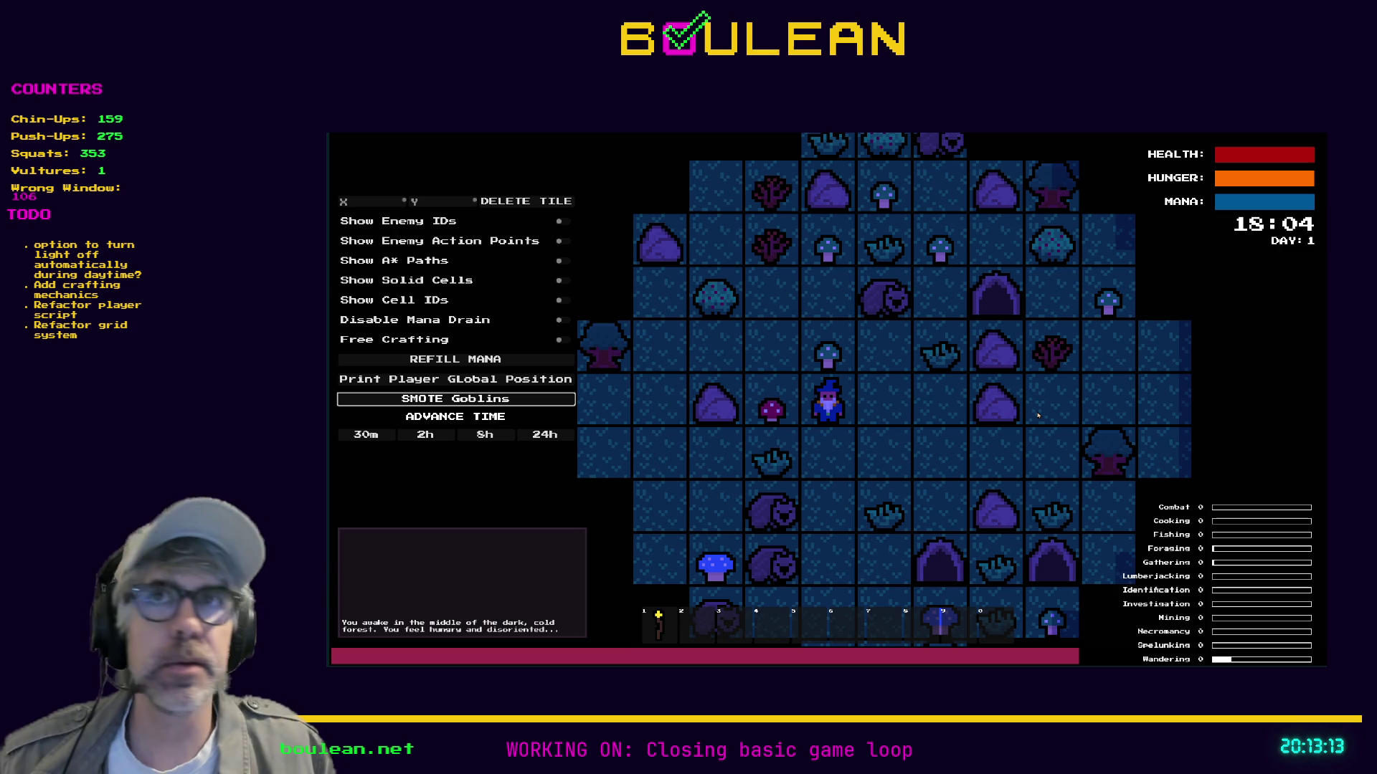
{"action": "key", "text": "c"}
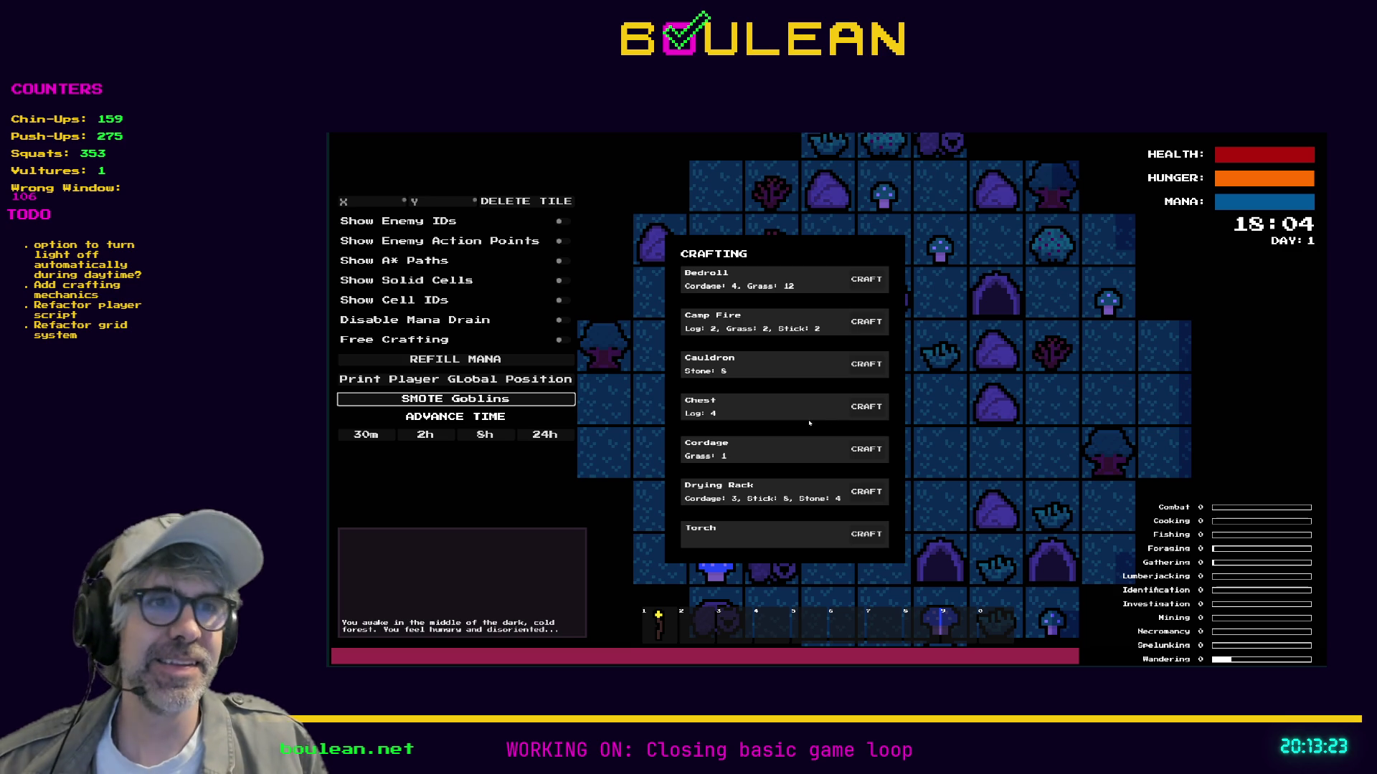
{"action": "left_click", "coordinate": [863, 373]}
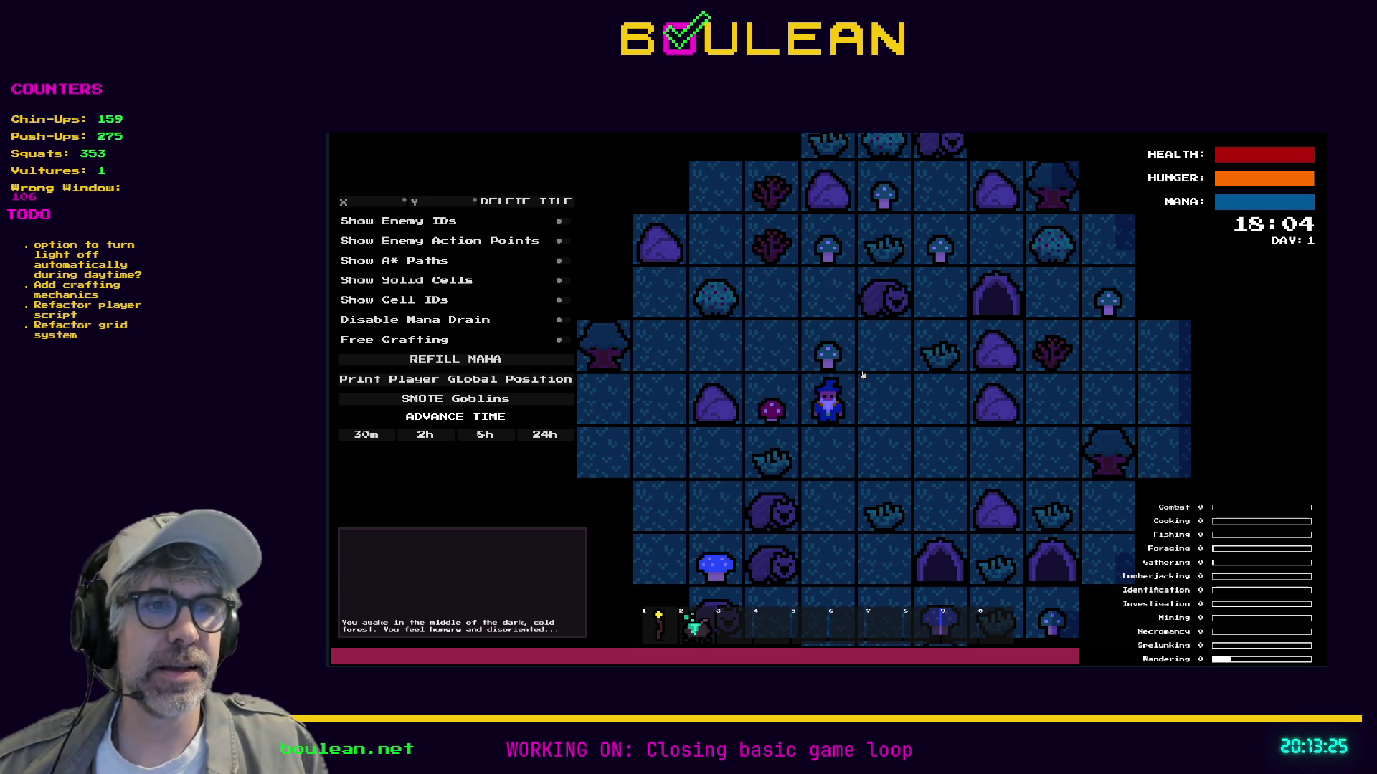
{"action": "left_click", "coordinate": [863, 376]}
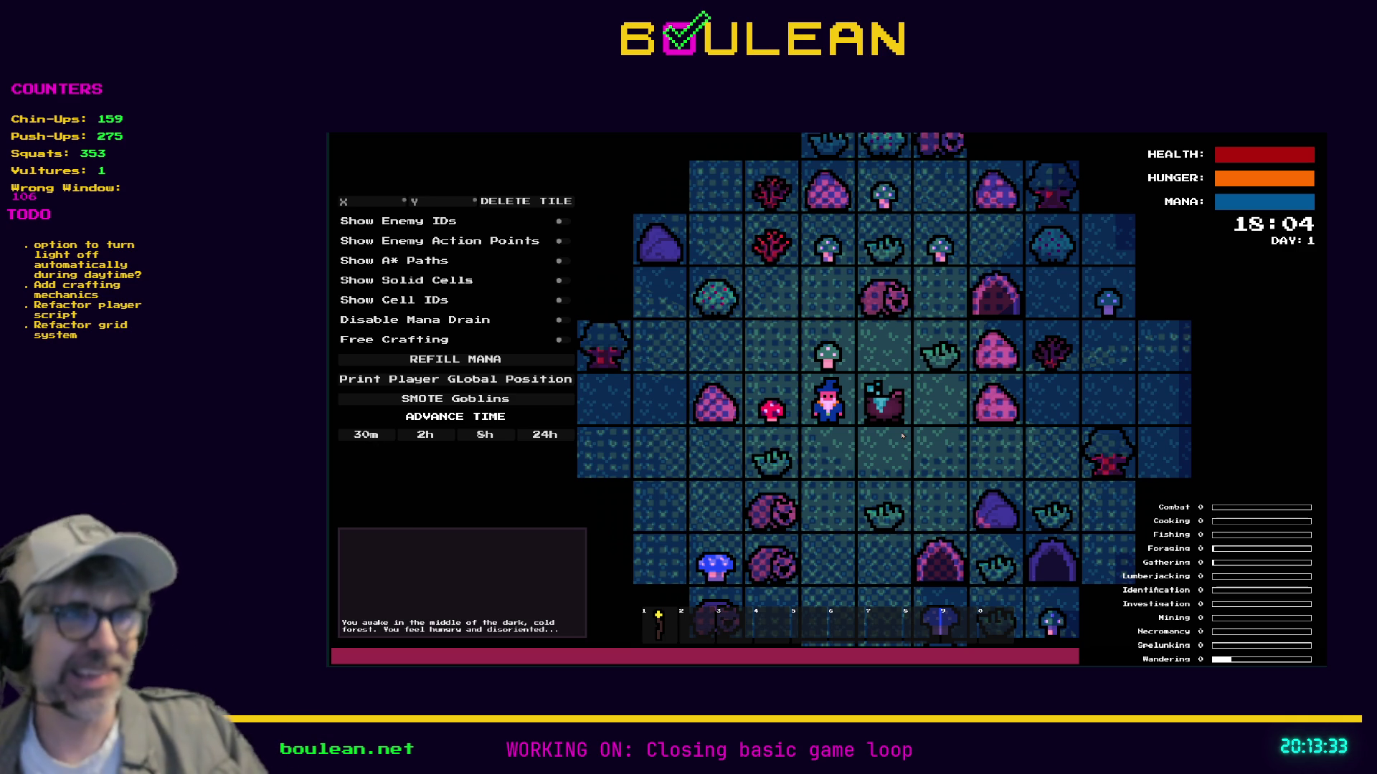
Kill the nearby wombats, walk onto the meat pile, and try the drying rack and cauldron.
{"action": "key", "text": "Up"}
{"action": "key", "text": "Up"}
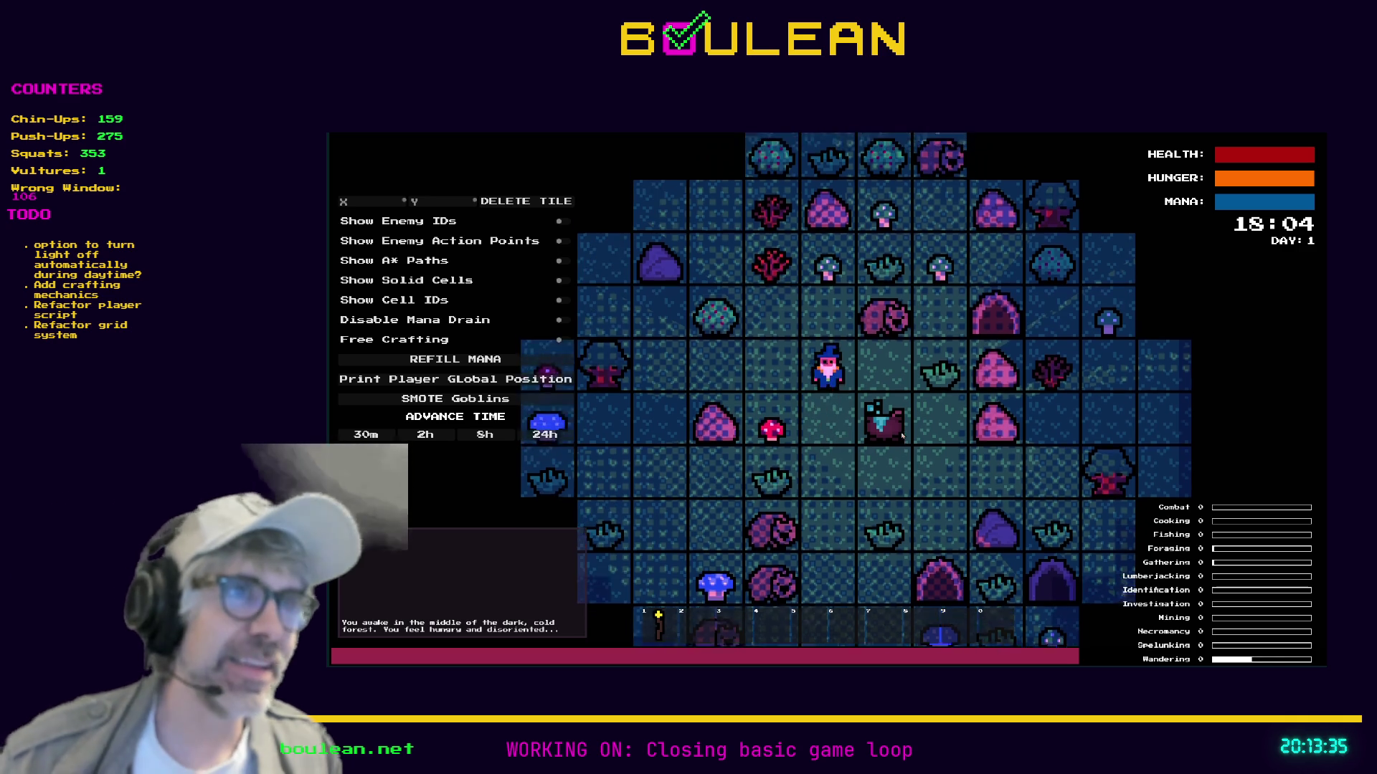
{"action": "key", "text": "Right"}
{"action": "key", "text": "Right"}
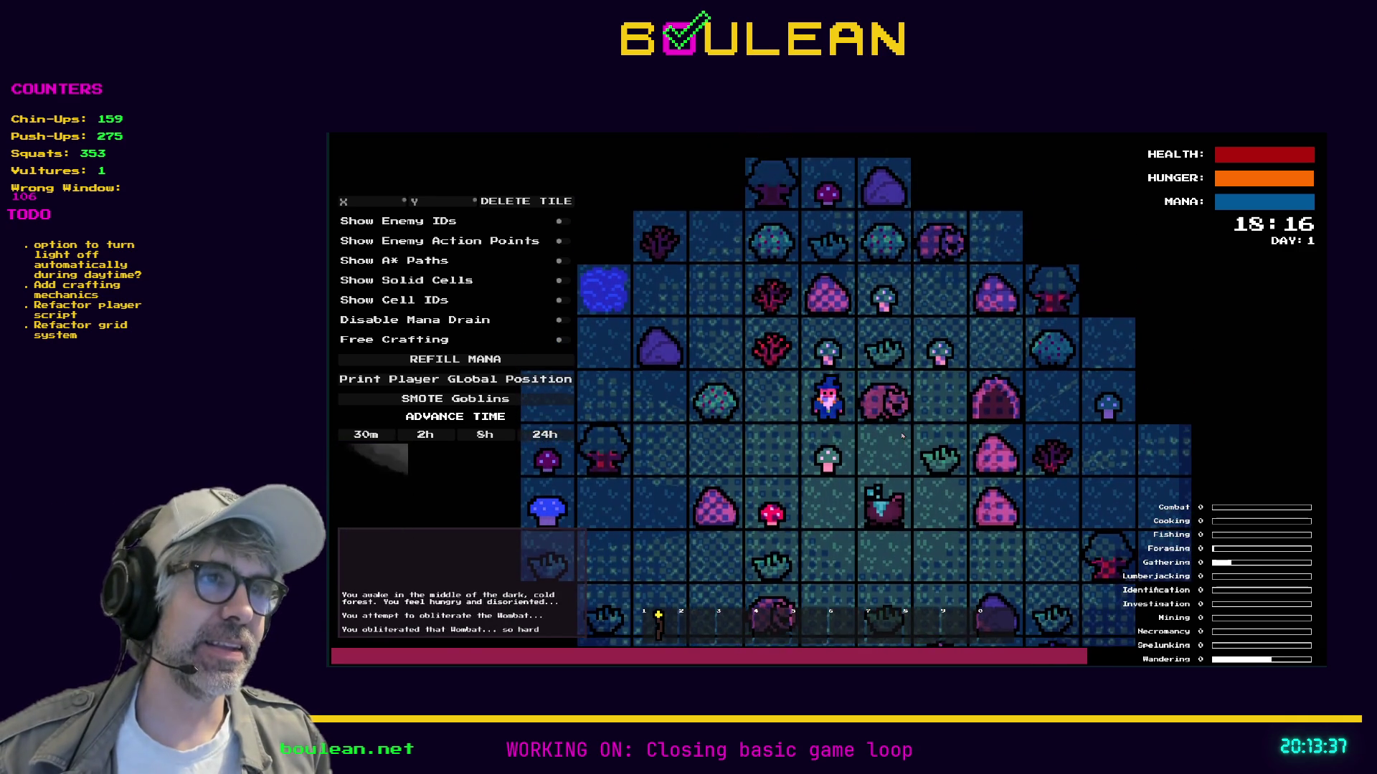
{"action": "key", "text": "Right"}
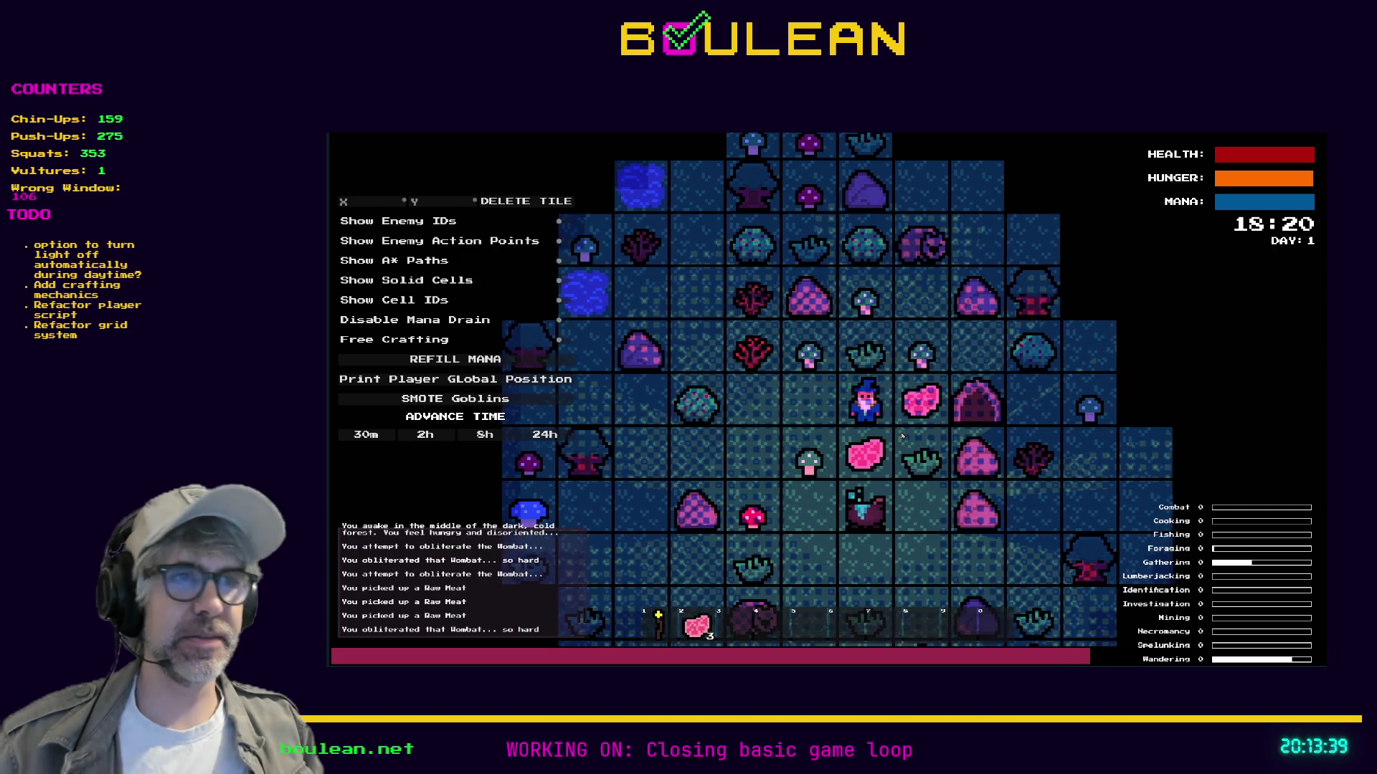
{"action": "key", "text": "Down"}
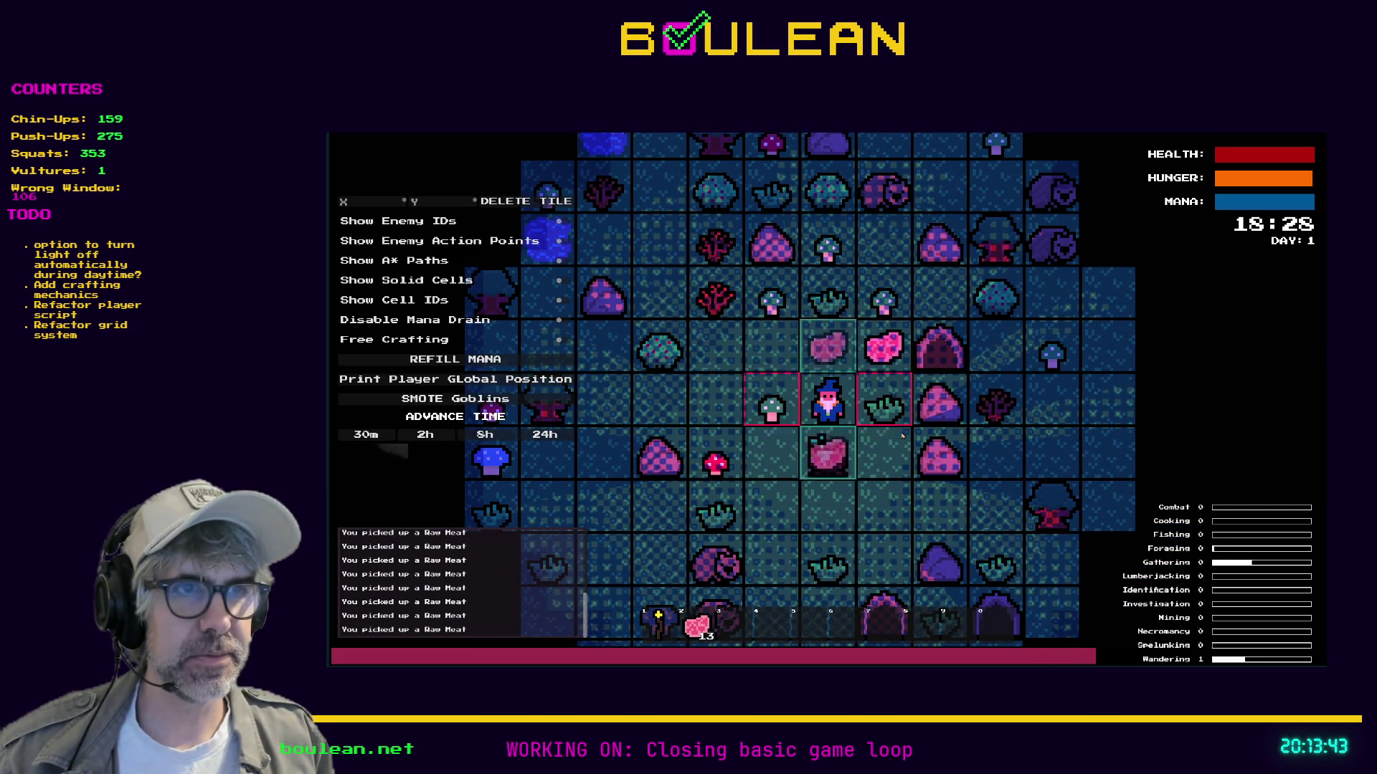
{"action": "key", "text": "Down"}
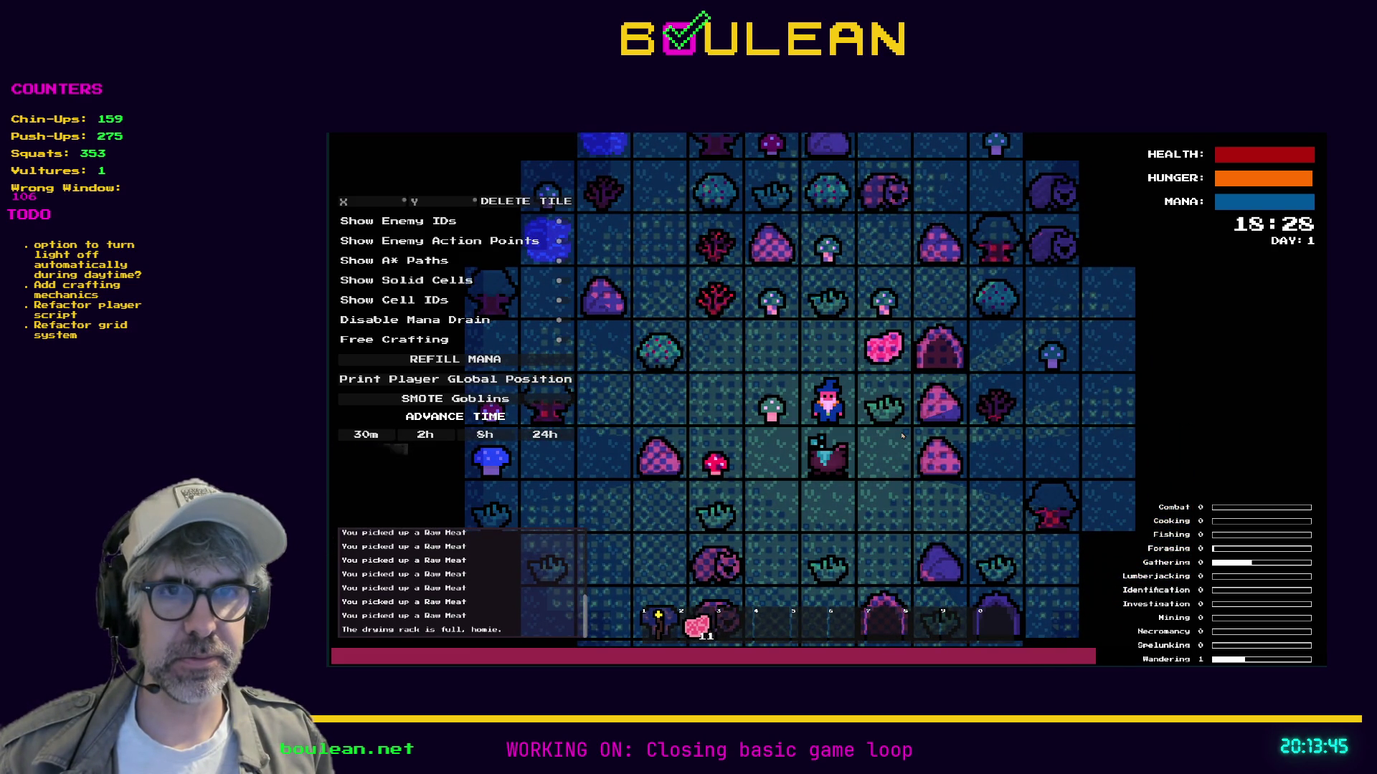
{"action": "key", "text": "Down"}
{"action": "key", "text": "Down"}
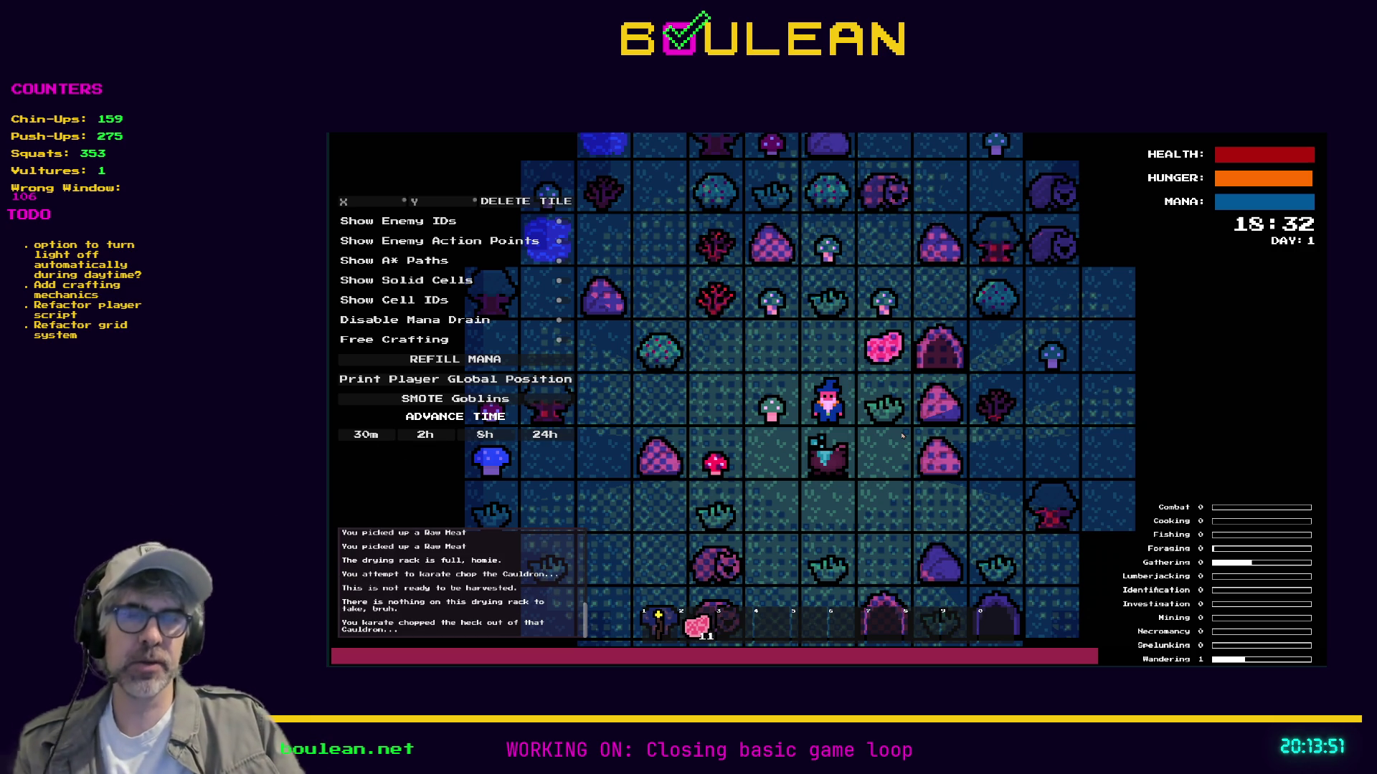
Walk around the cauldron collecting Raw Meat up to 16, ending next to the cauldron.
{"action": "key", "text": "a"}
{"action": "key", "text": "s"}
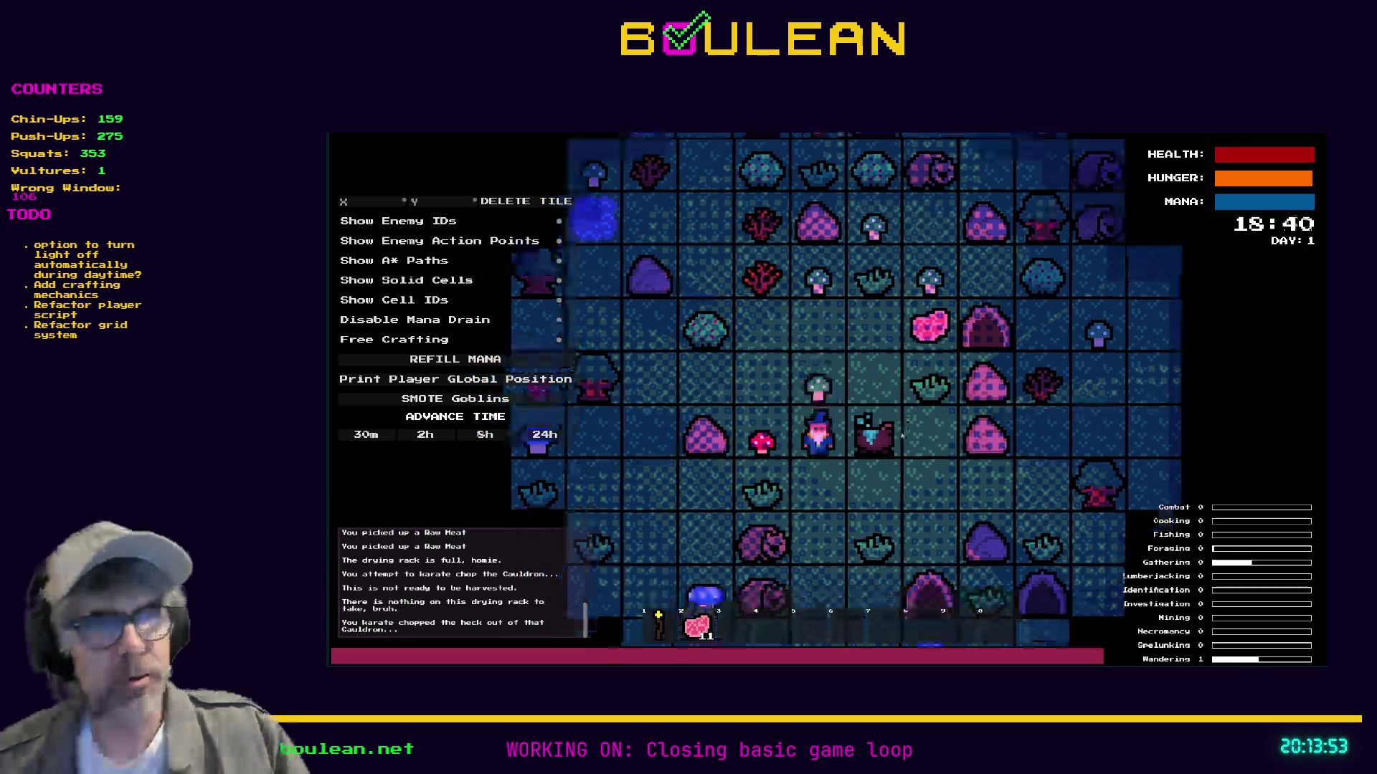
{"action": "key", "text": "s"}
{"action": "key", "text": "d"}
{"action": "key", "text": "d"}
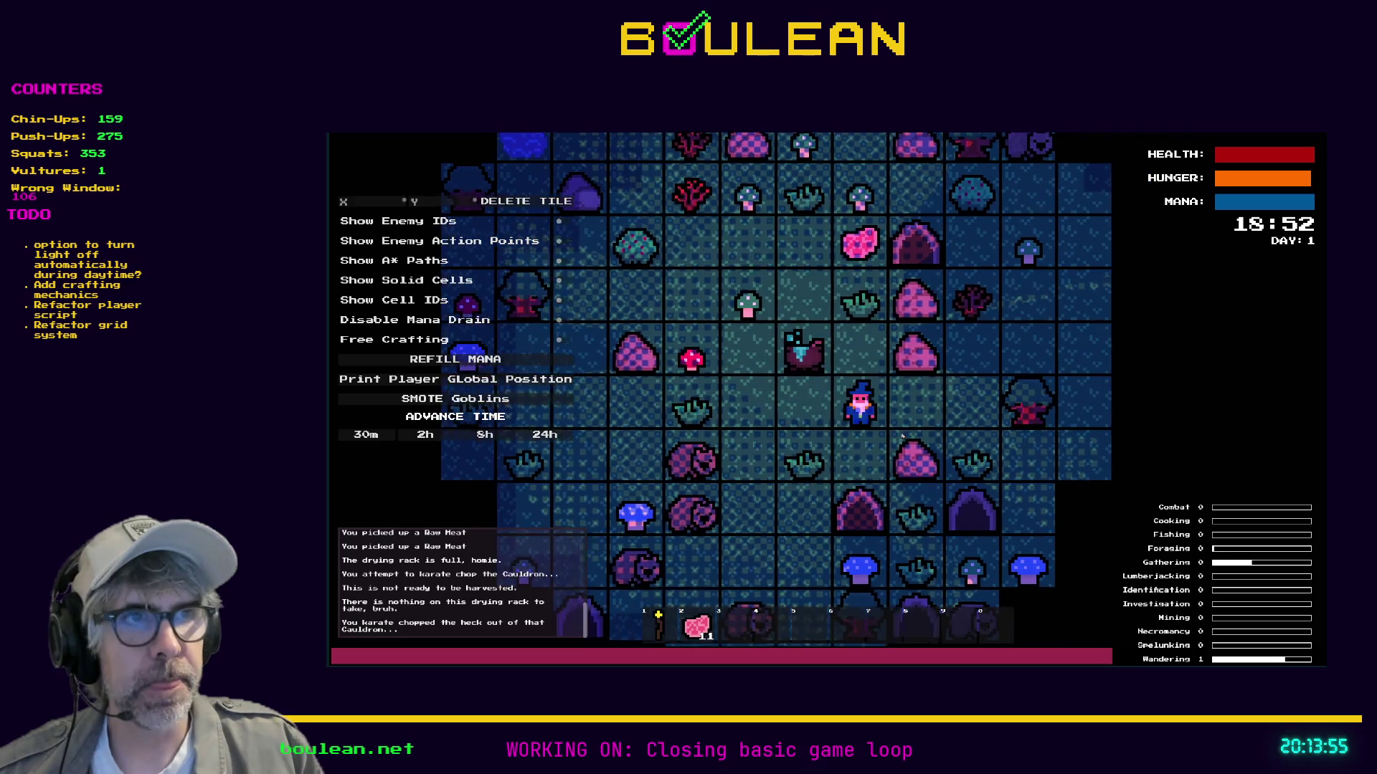
{"action": "key", "text": "w"}
{"action": "key", "text": "w"}
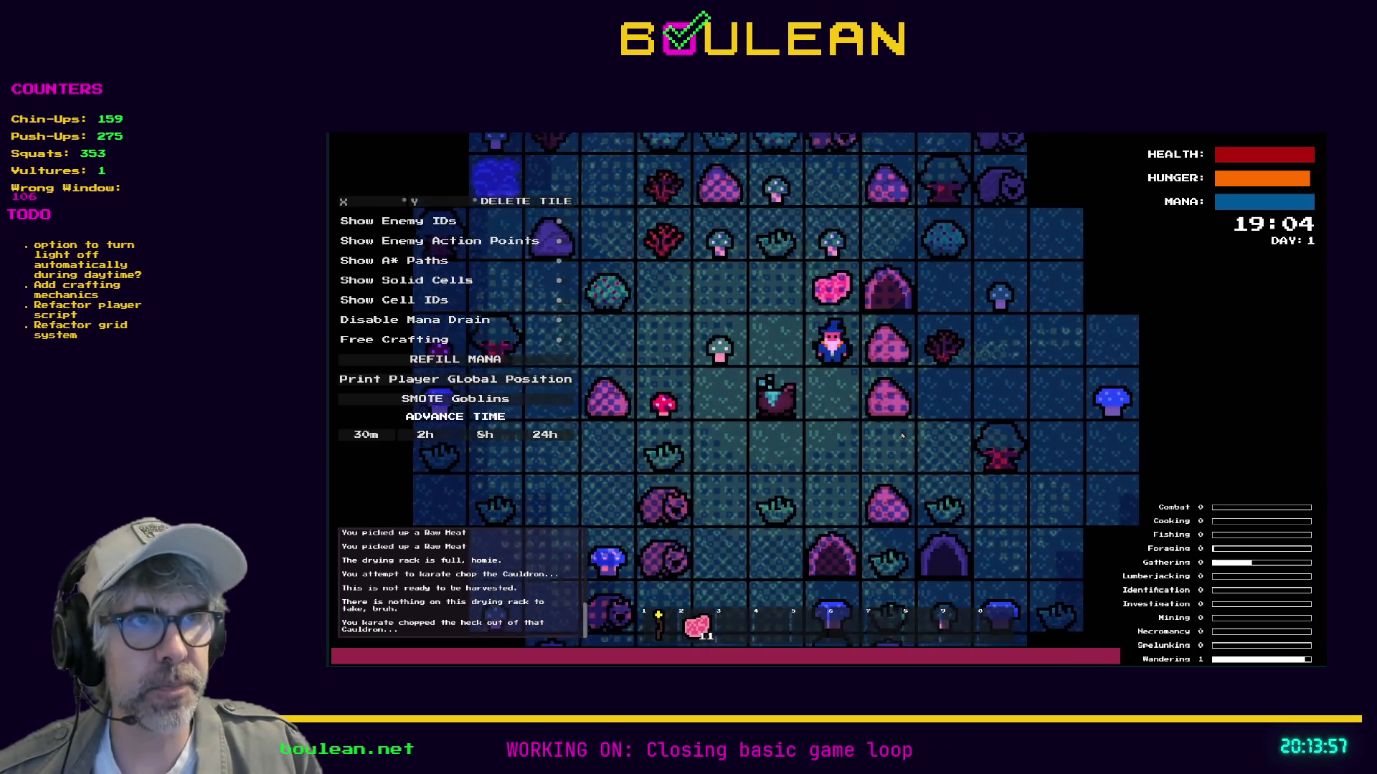
{"action": "key", "text": "a"}
{"action": "key", "text": "w"}
{"action": "key", "text": "d"}
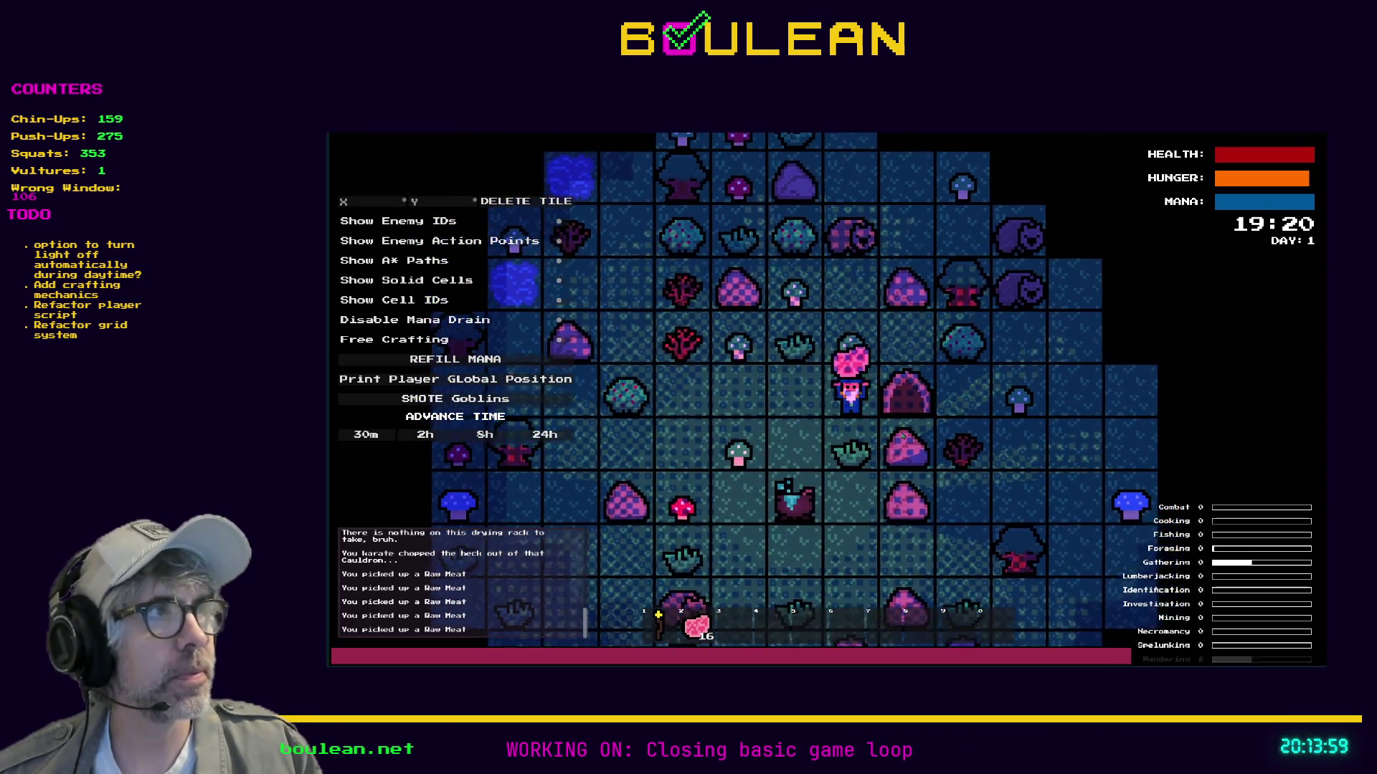
{"action": "key", "text": "a"}
{"action": "key", "text": "s"}
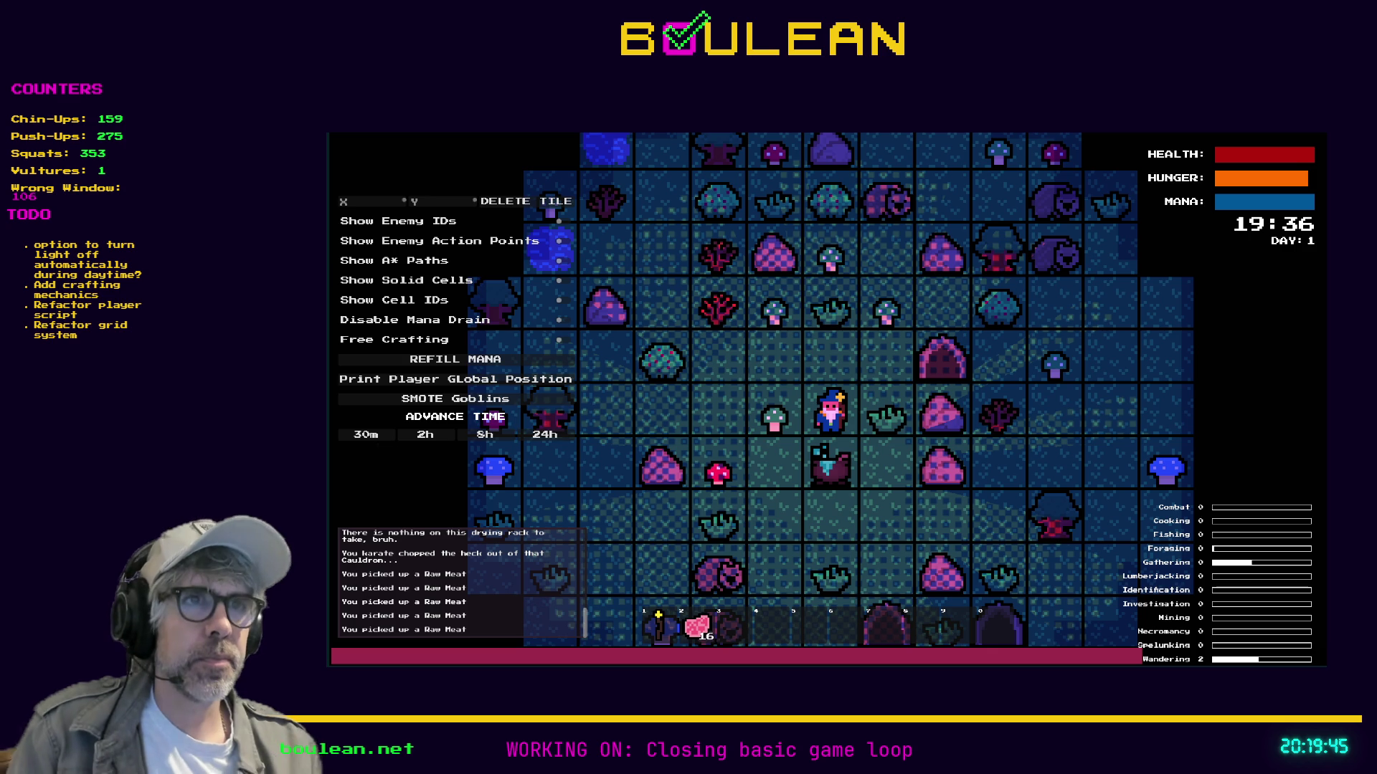
Stop the game with F8 and relaunch the project with F5.
{"action": "key", "text": "F8"}
{"action": "left_click", "coordinate": [1053, 361]}
{"action": "key", "text": "F5"}
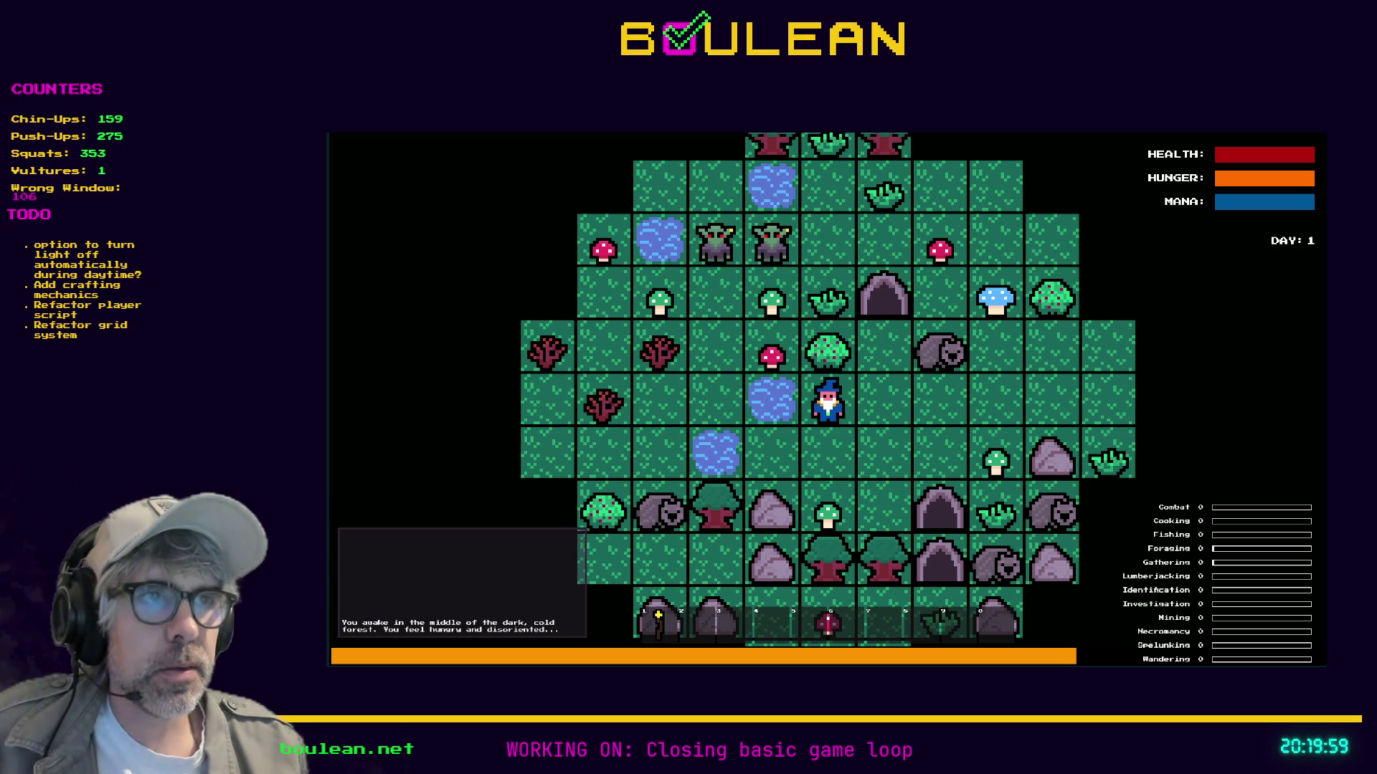
Craft a Camp Fire and a Cauldron, and place the cauldron next to the wizard.
{"action": "key", "text": "c"}
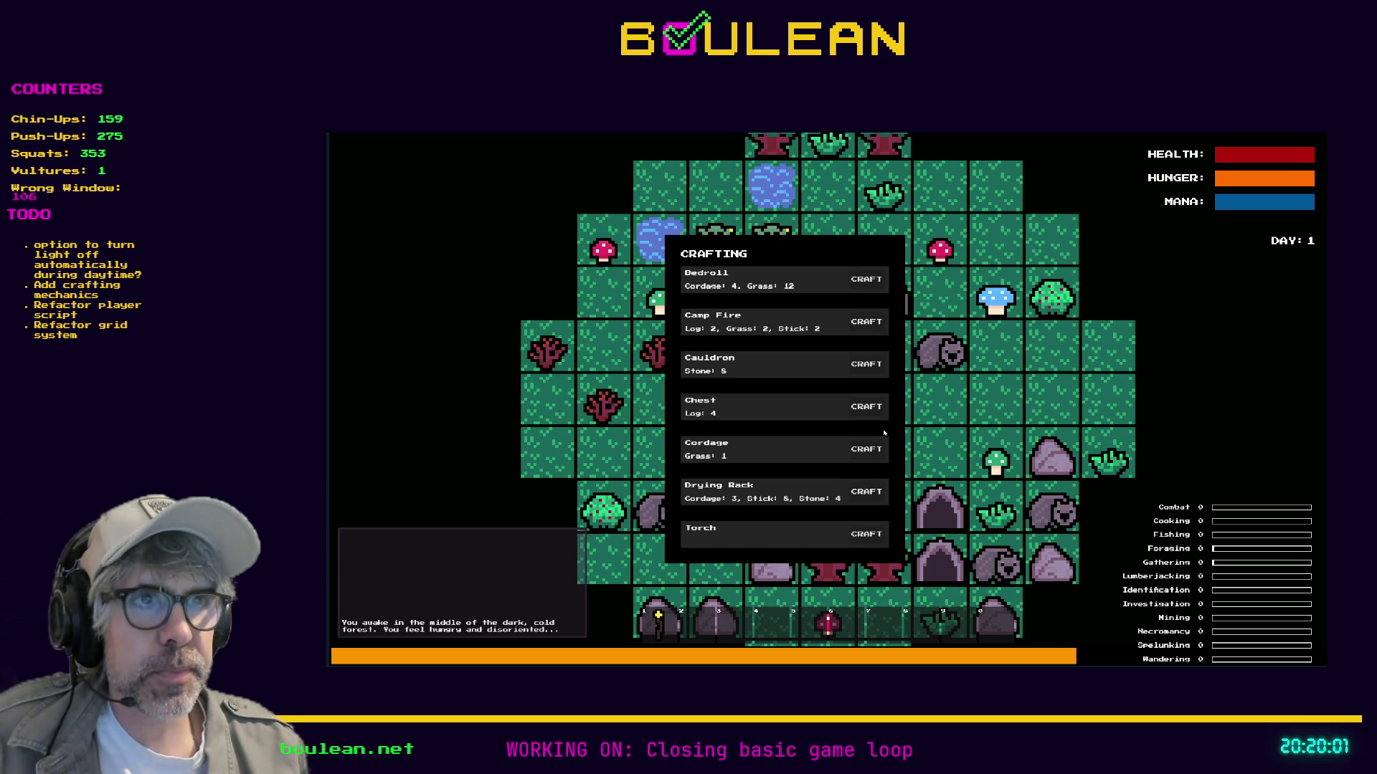
{"action": "left_click", "coordinate": [863, 327]}
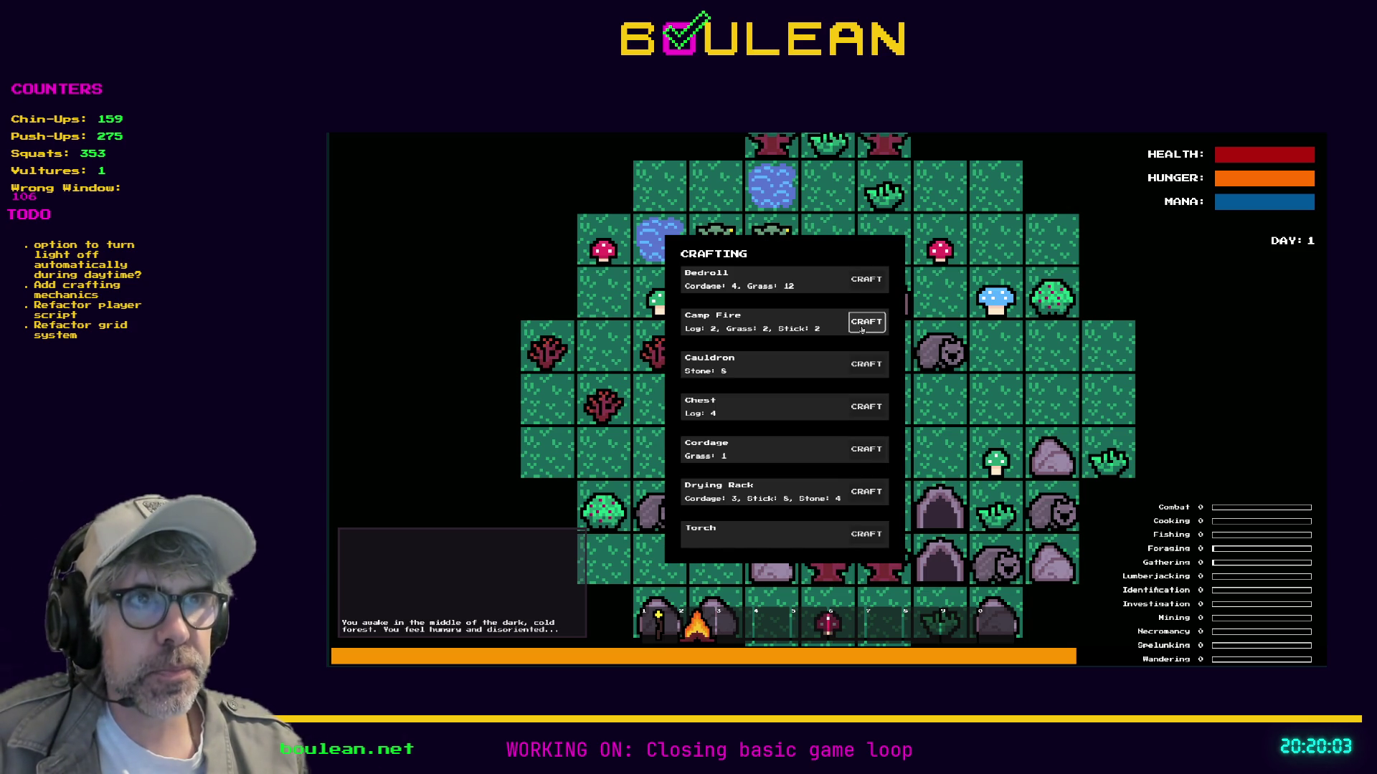
{"action": "left_click", "coordinate": [865, 366]}
{"action": "key", "text": "Escape"}
{"action": "key", "text": "3"}
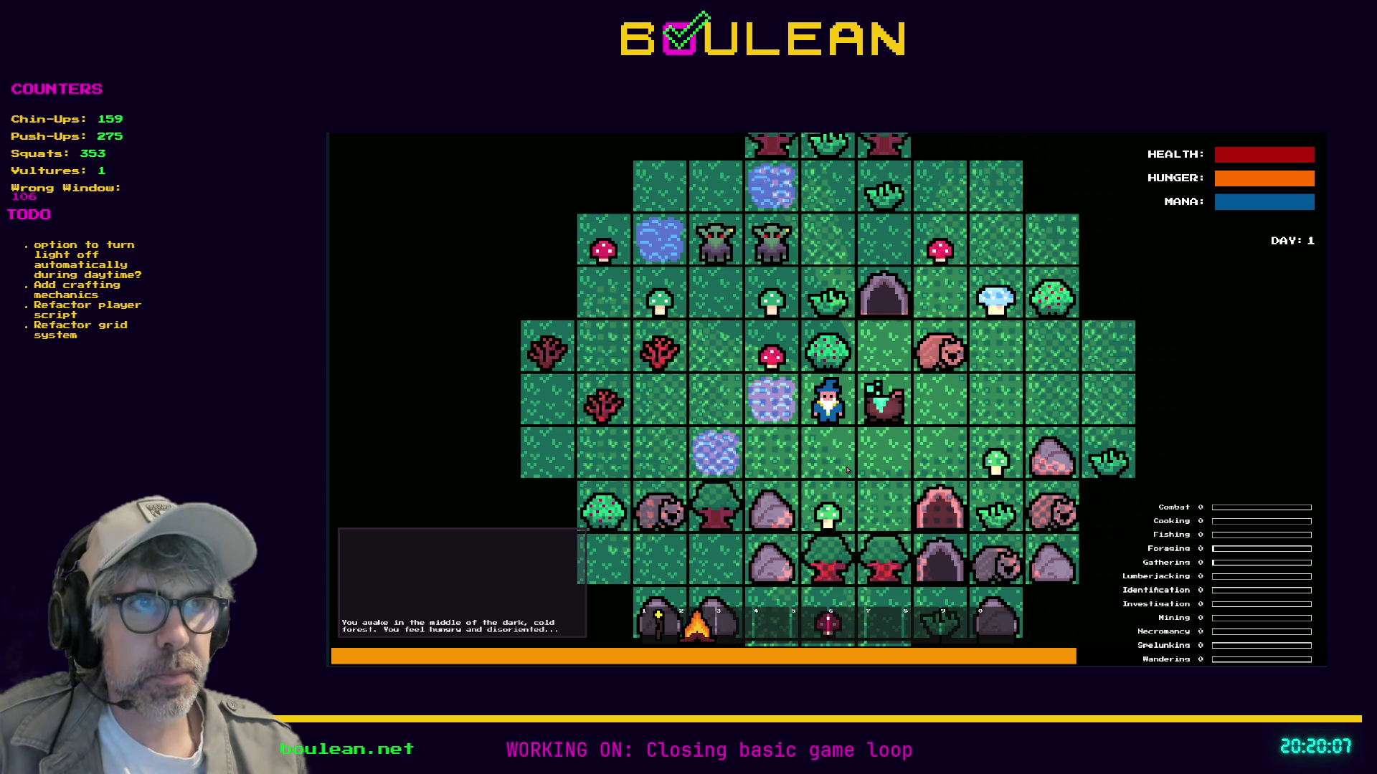
Kill the wombat, try placing raw meat, and collect the drops up to 10 Raw Meat.
{"action": "key", "text": "Right"}
{"action": "key", "text": "Right"}
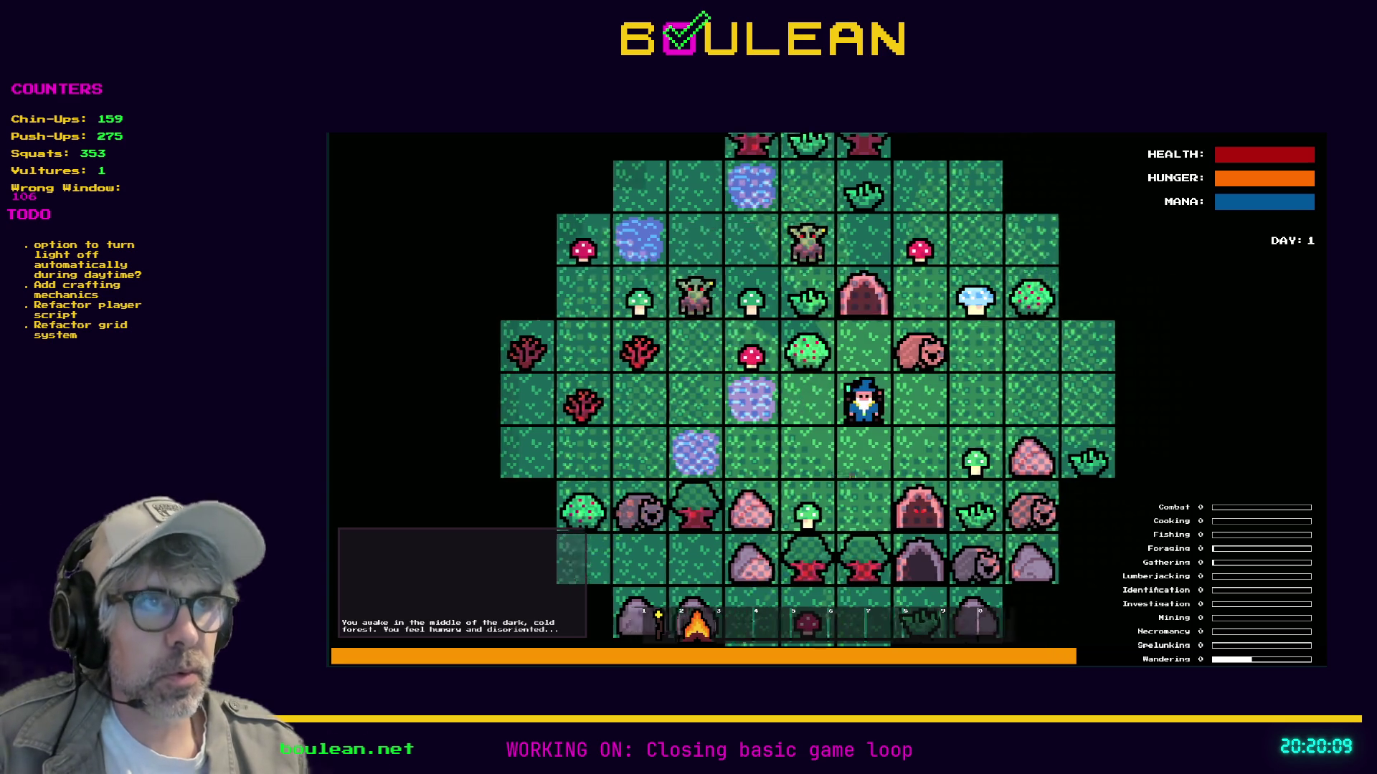
{"action": "key", "text": "Up"}
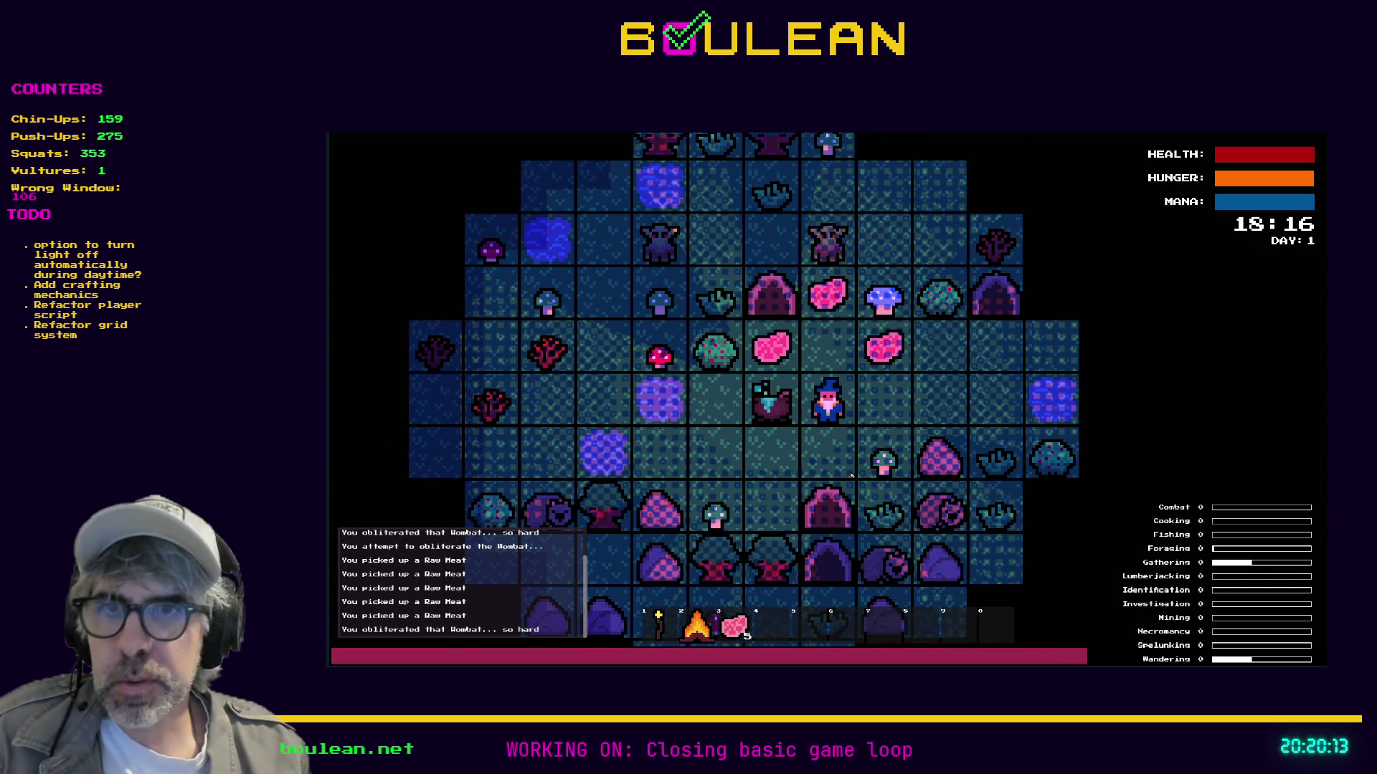
{"action": "key", "text": "4"}
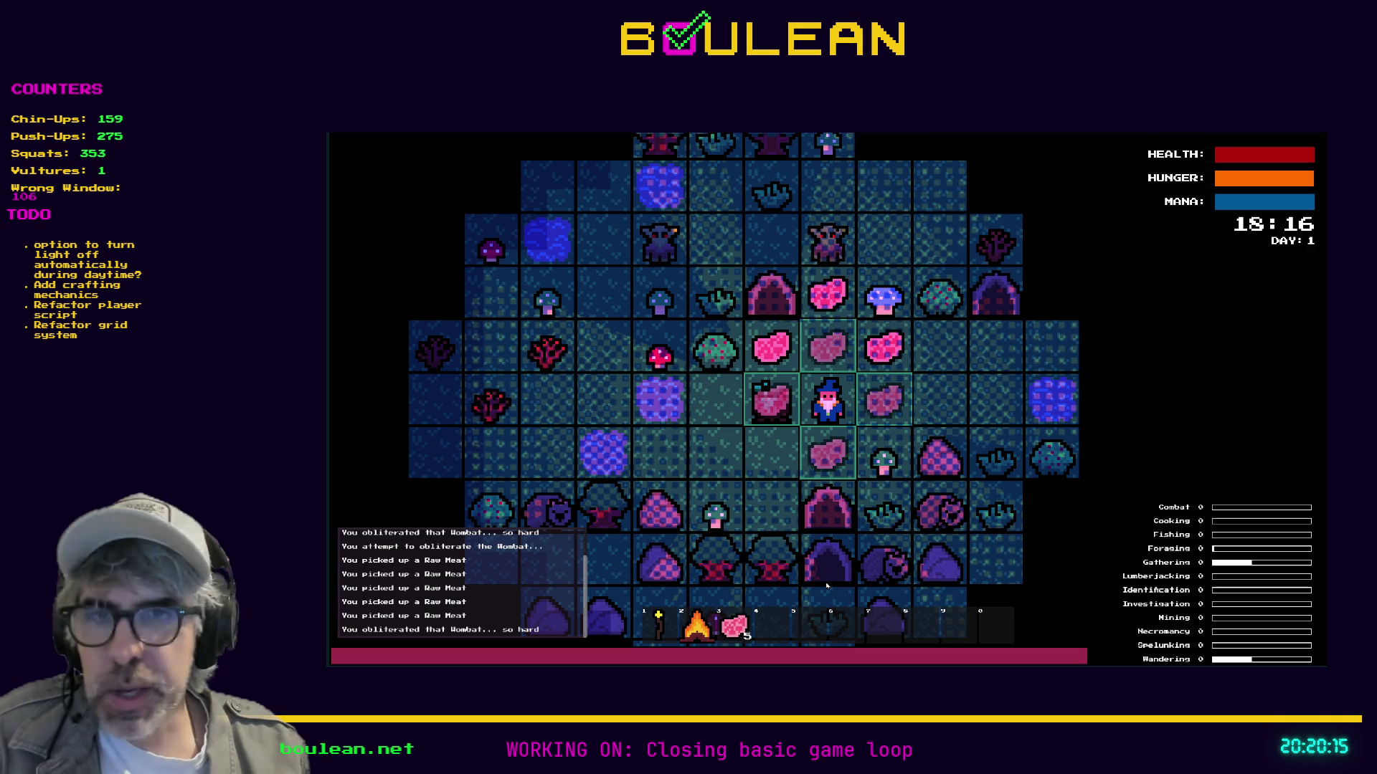
{"action": "key", "text": "Right"}
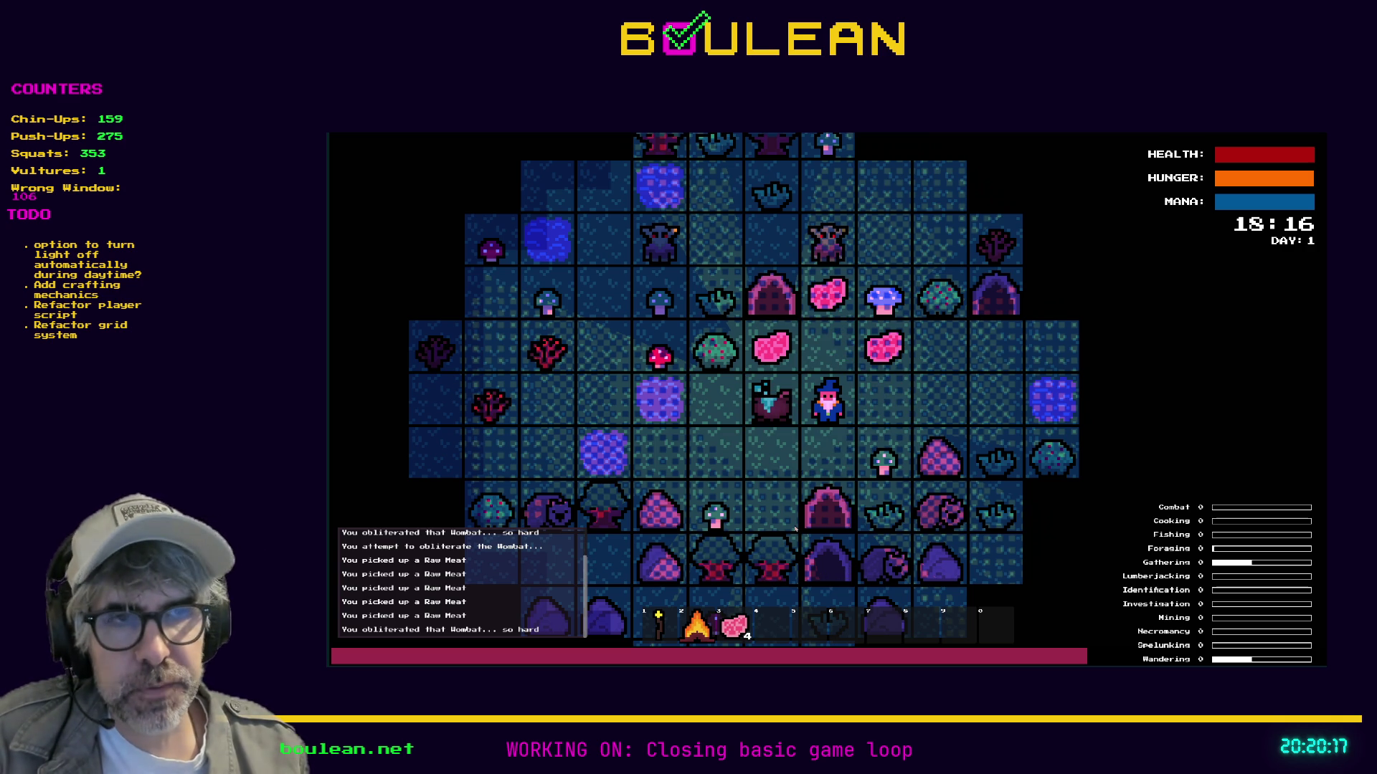
{"action": "key", "text": "4"}
{"action": "key", "text": "Right"}
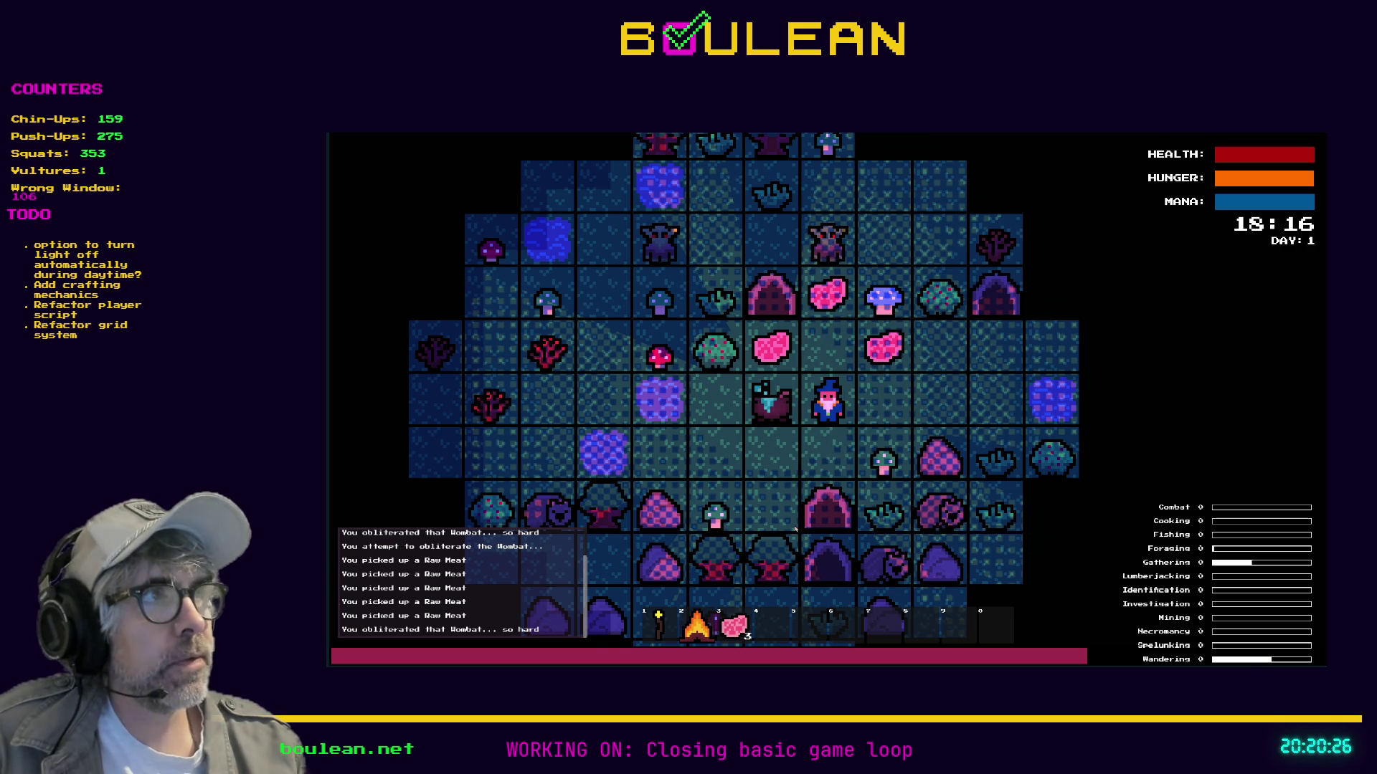
{"action": "key", "text": "Right"}
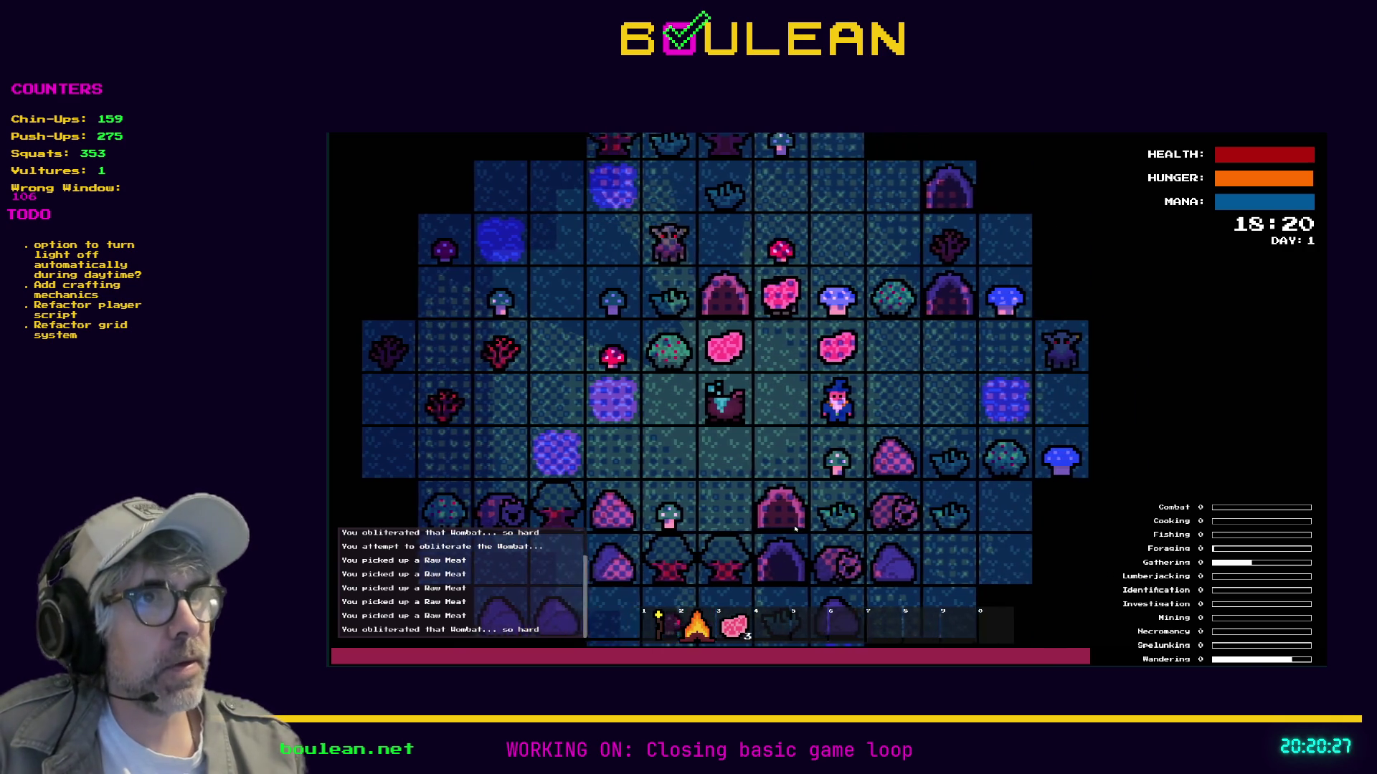
{"action": "key", "text": "Up"}
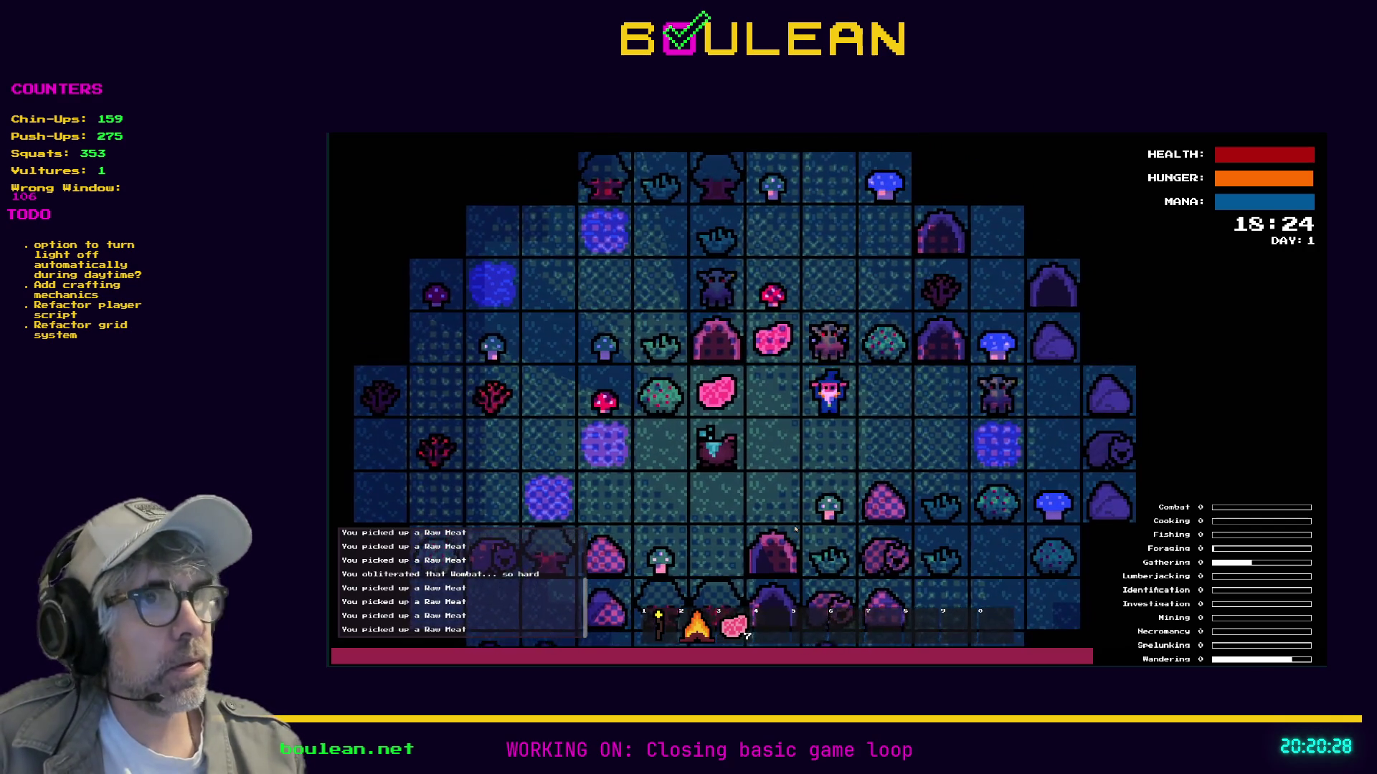
{"action": "key", "text": "Left"}
{"action": "key", "text": "Left"}
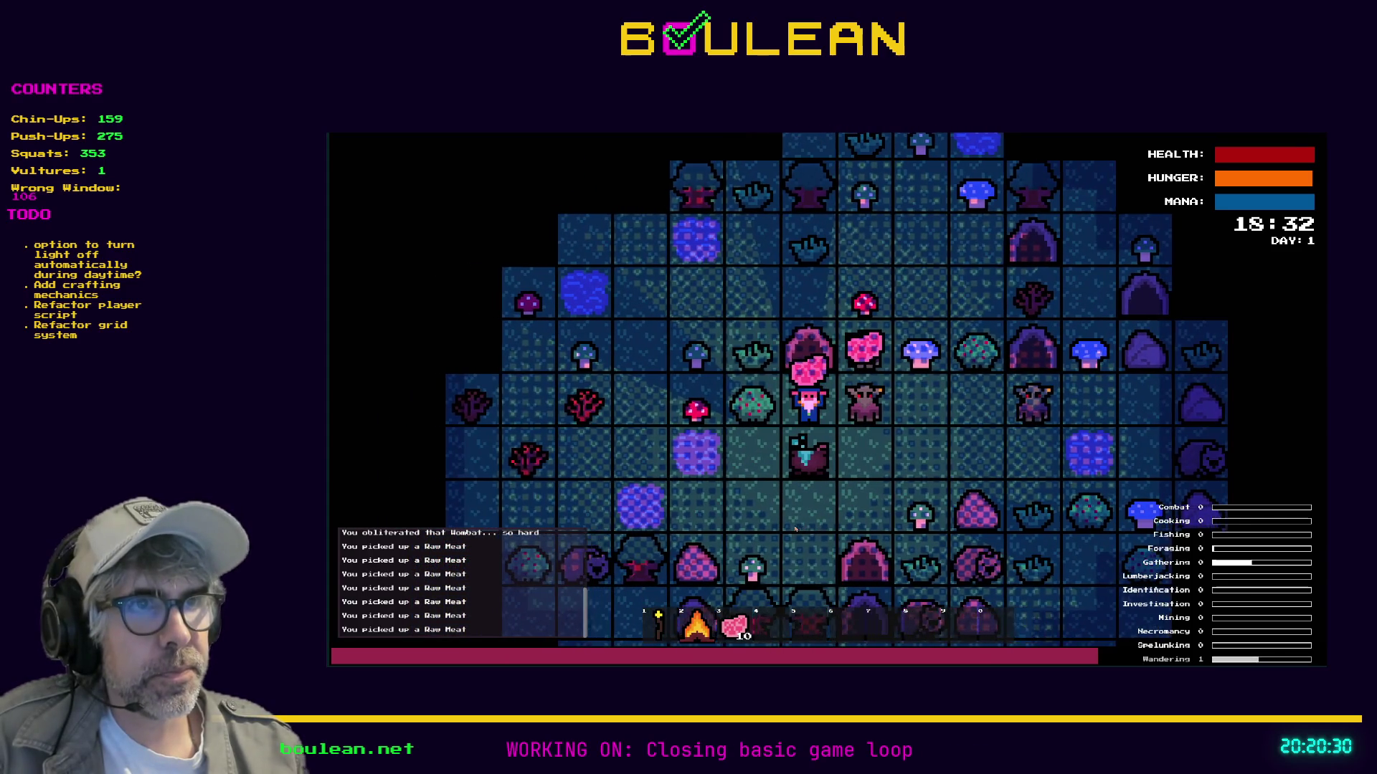
{"action": "key", "text": "Right"}
{"action": "key", "text": "grave"}
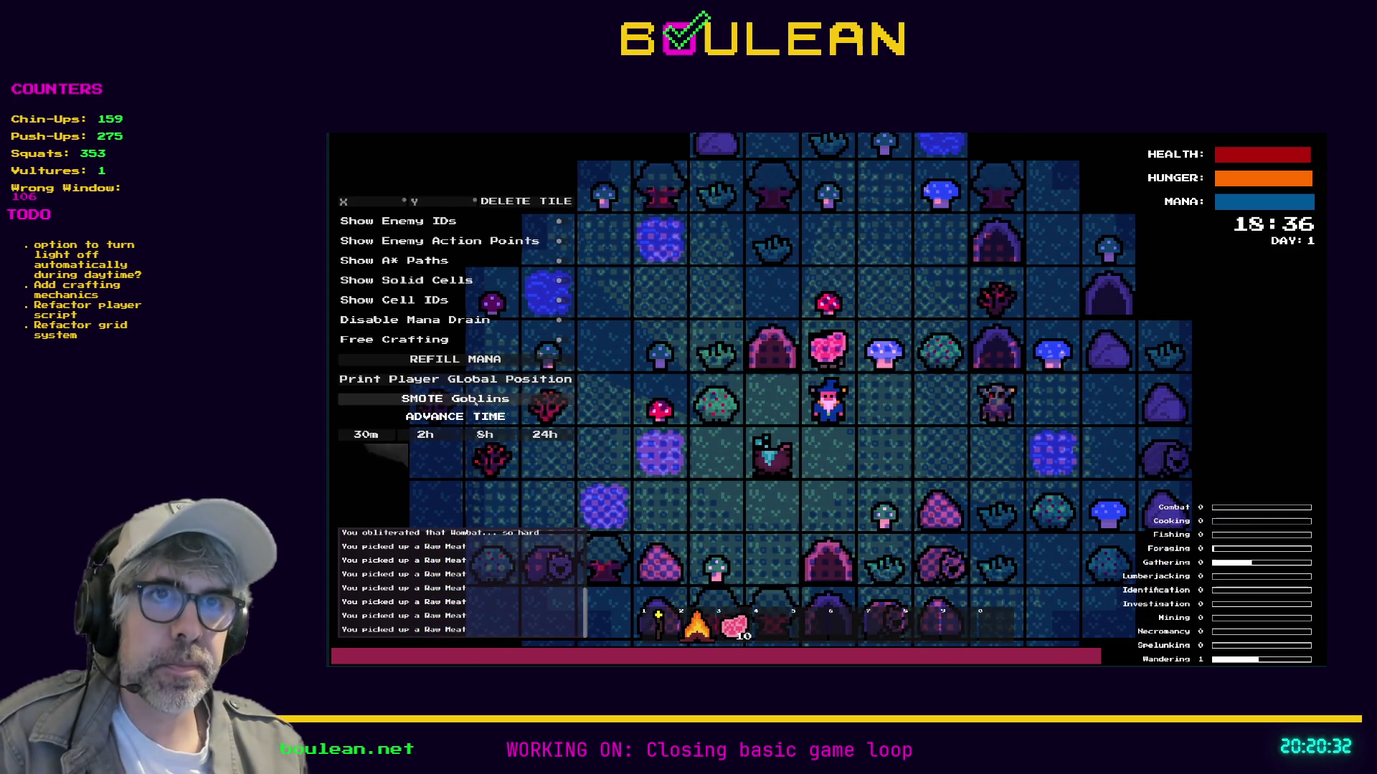
Smite the goblins from the debug menu, then pick up a Blue and a Red Mushroom.
{"action": "left_click", "coordinate": [455, 398]}
{"action": "key", "text": "grave"}
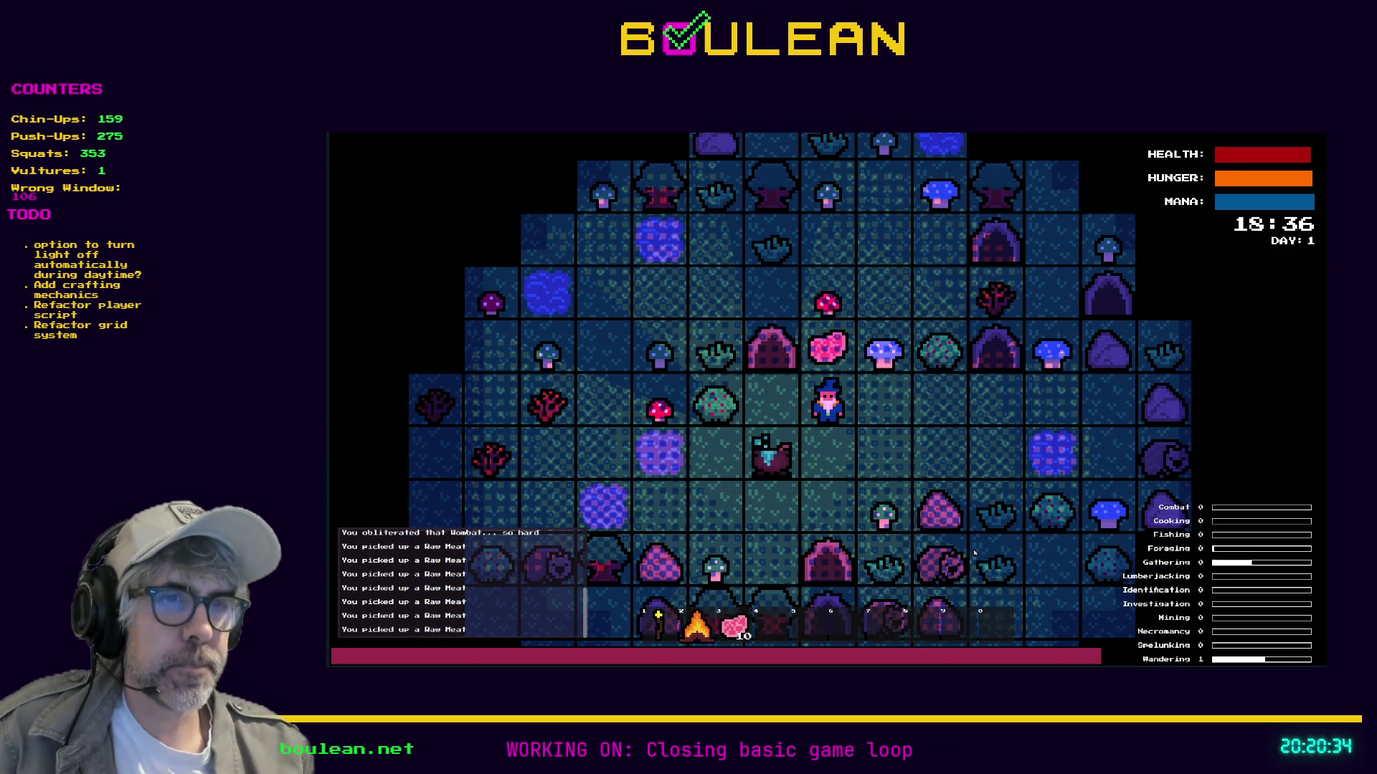
{"action": "key", "text": "Up"}
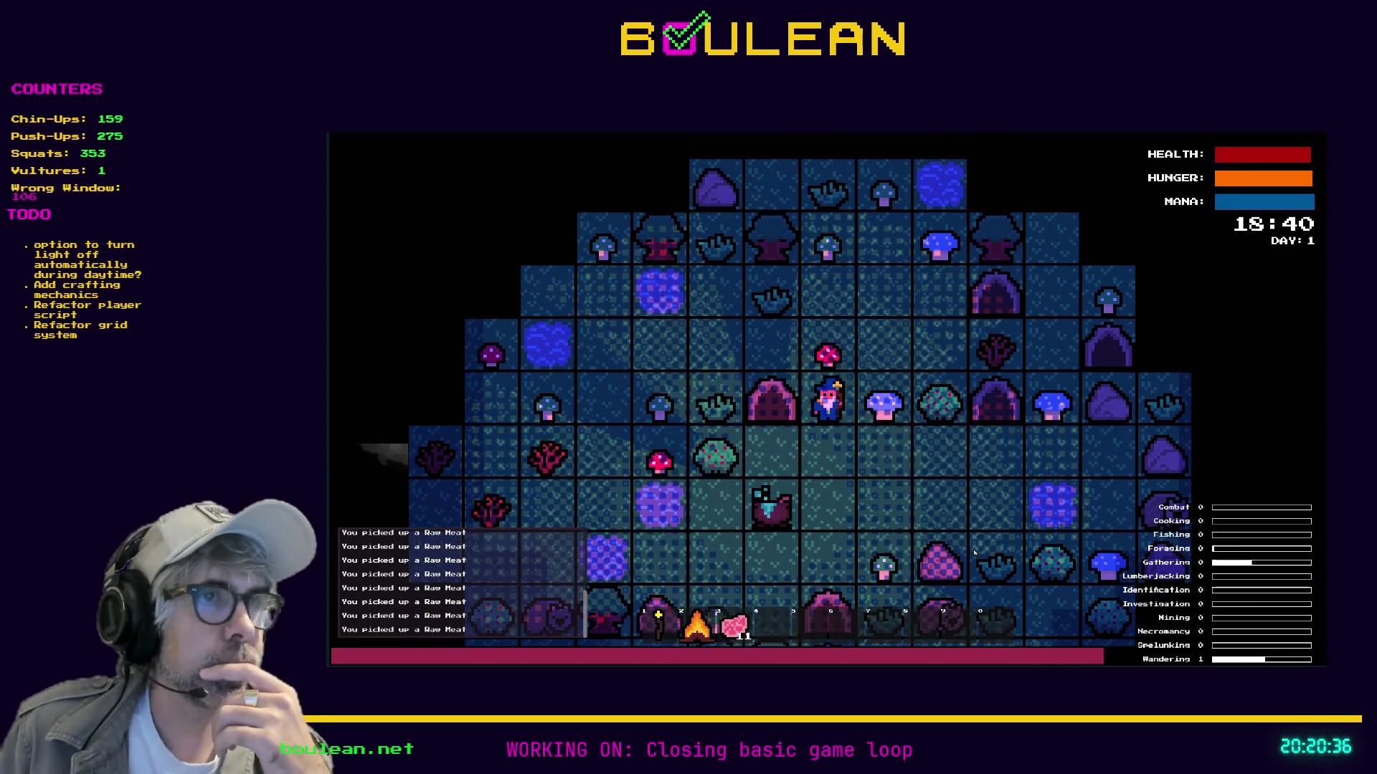
{"action": "key", "text": "Right"}
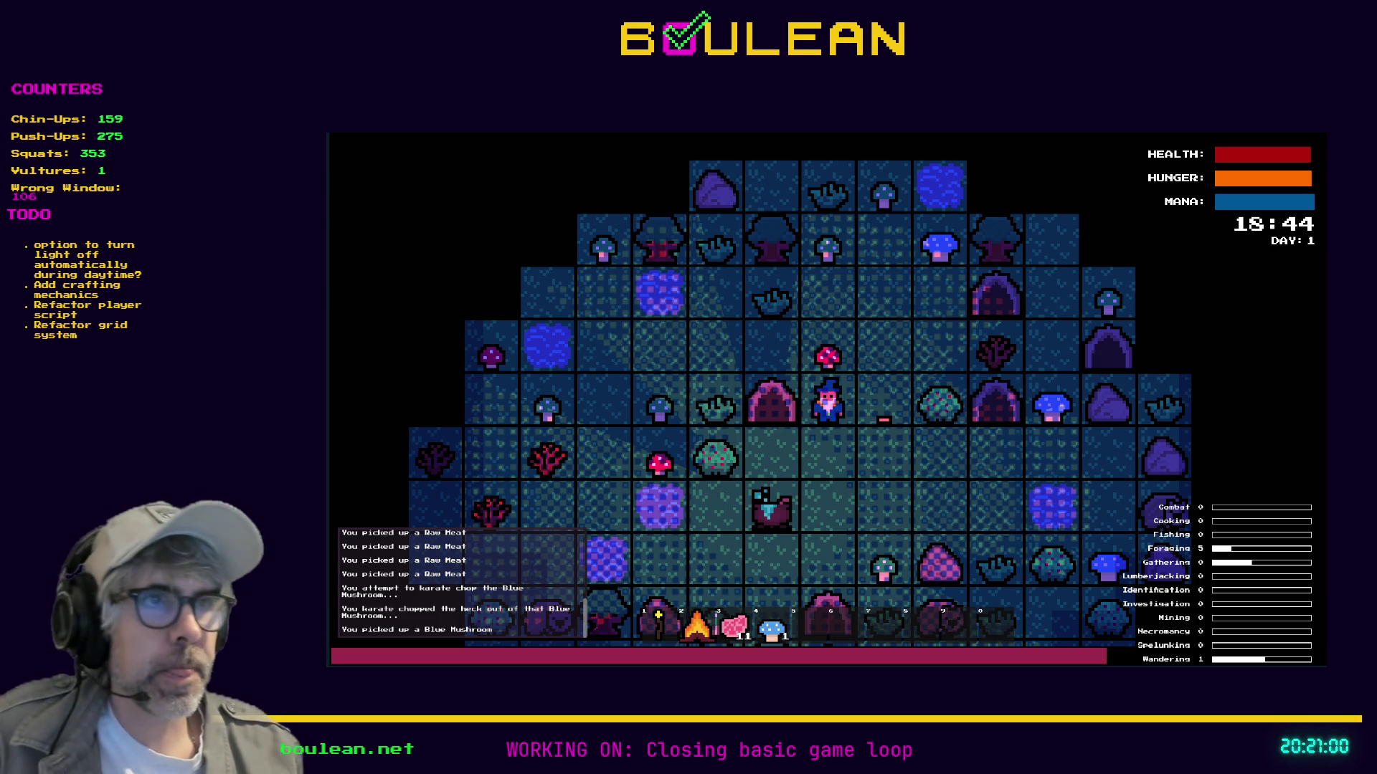
{"action": "key", "text": "Up"}
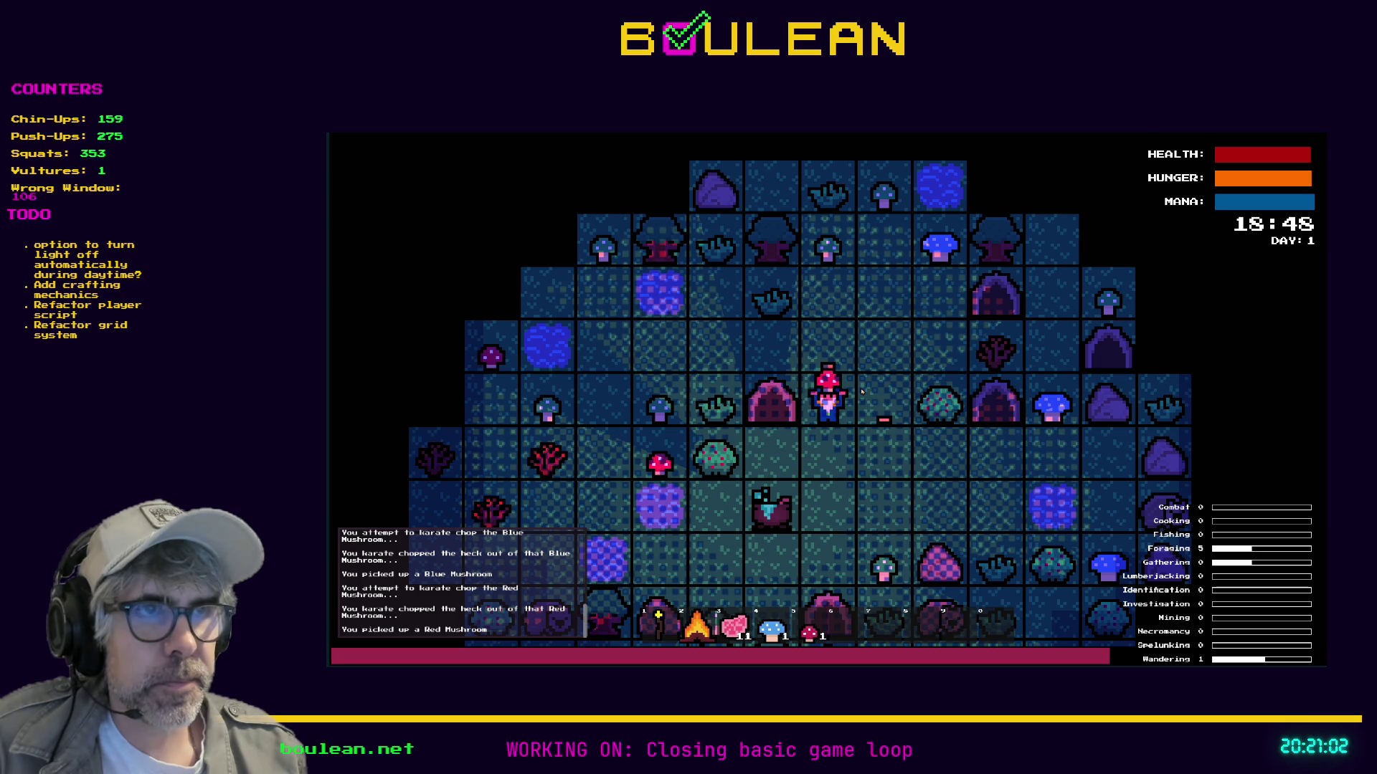
Place the campfire beside the cauldron and move the wizard to stand one tile right.
{"action": "key", "text": "Down"}
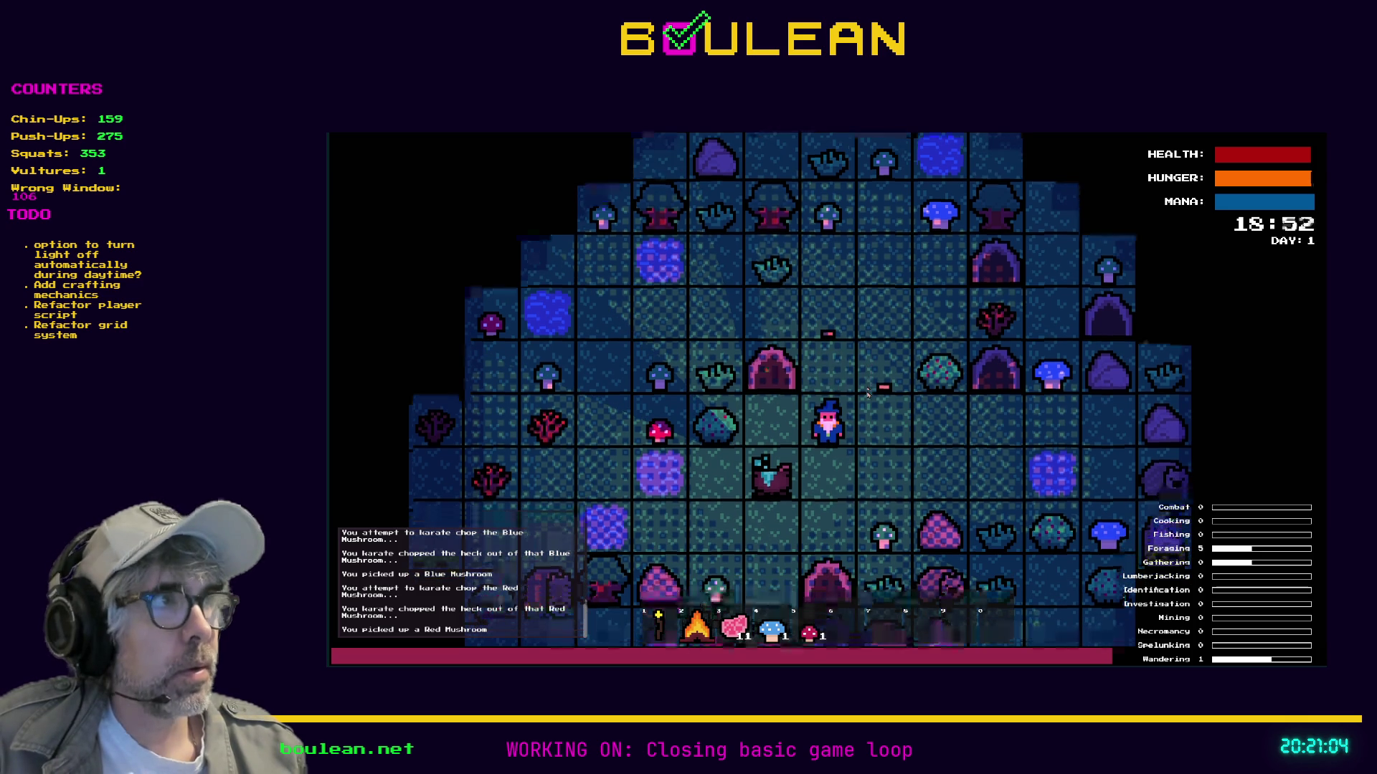
{"action": "key", "text": "2"}
{"action": "key", "text": "Down"}
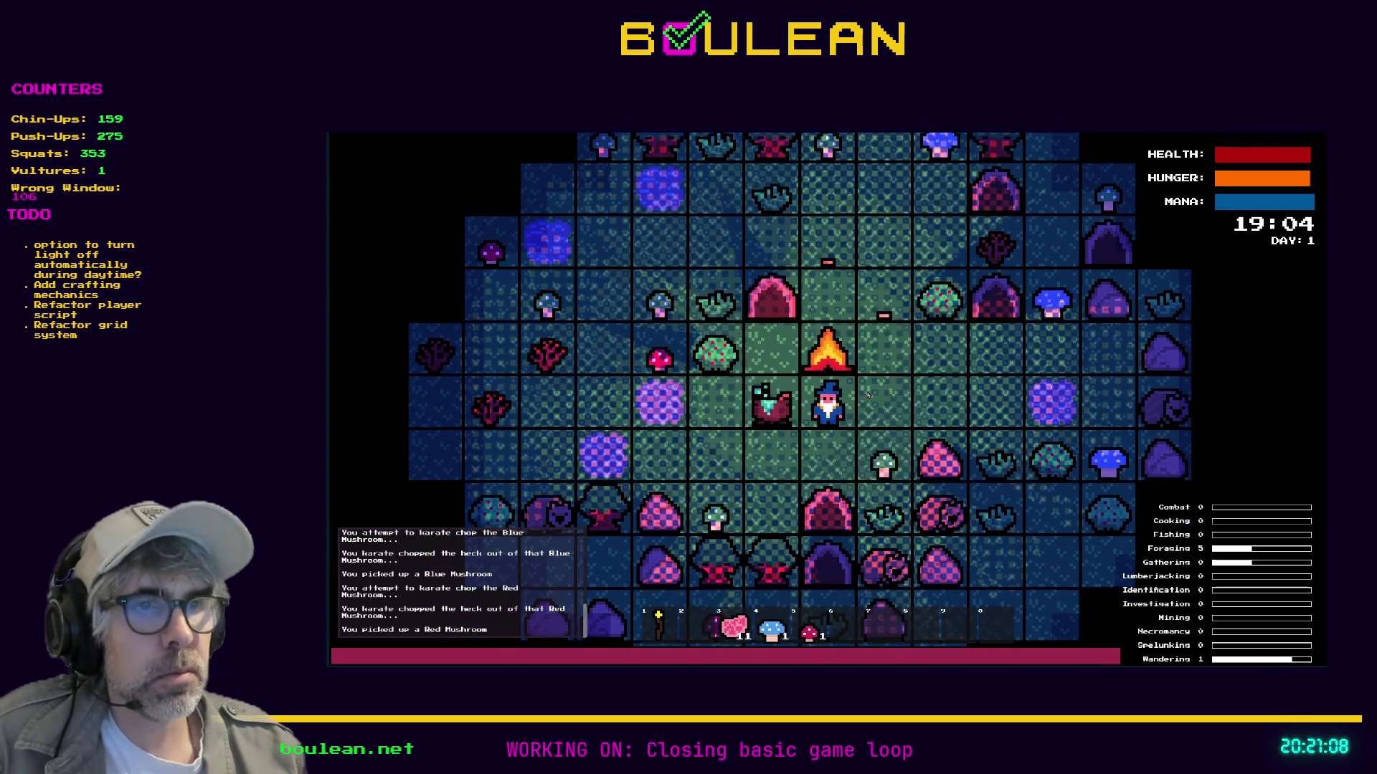
{"action": "key", "text": "3"}
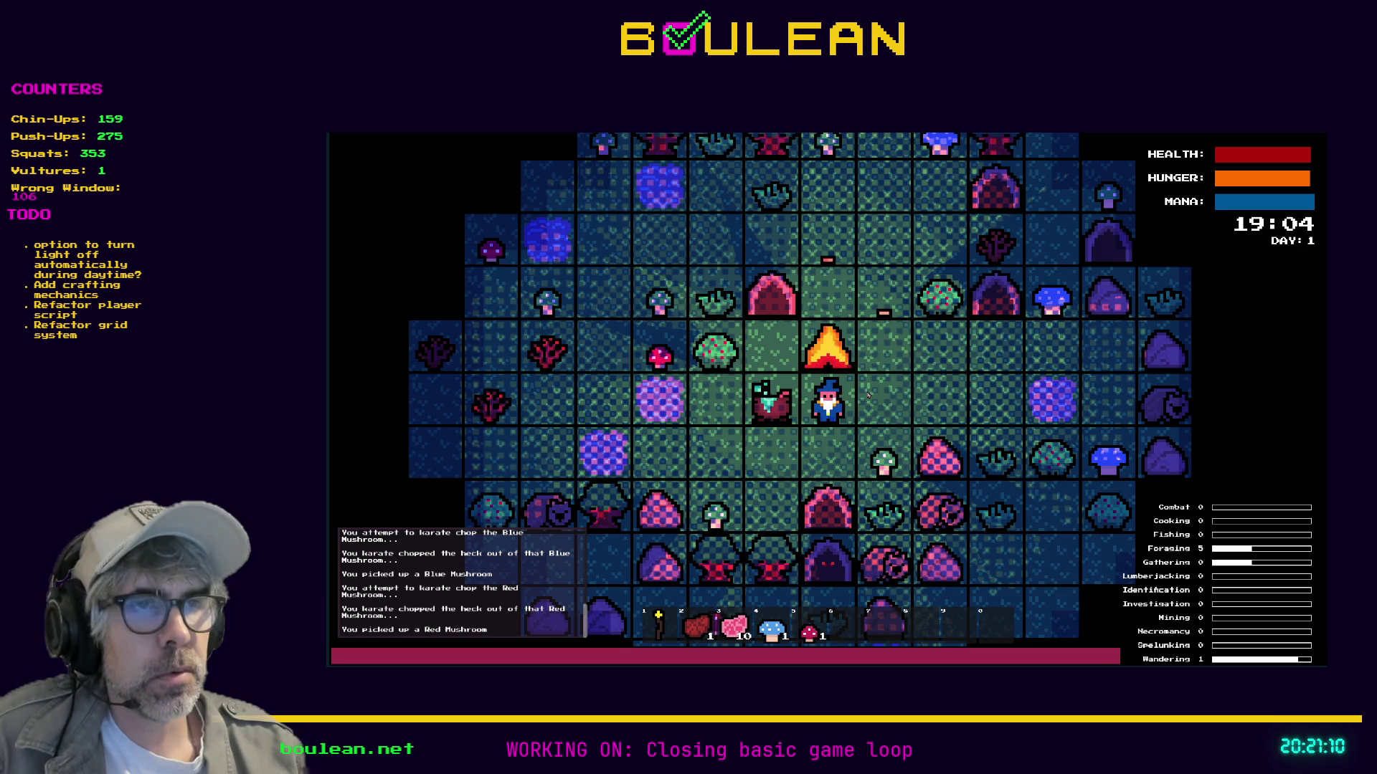
{"action": "key", "text": "Down"}
{"action": "key", "text": "Left"}
{"action": "key", "text": "Left"}
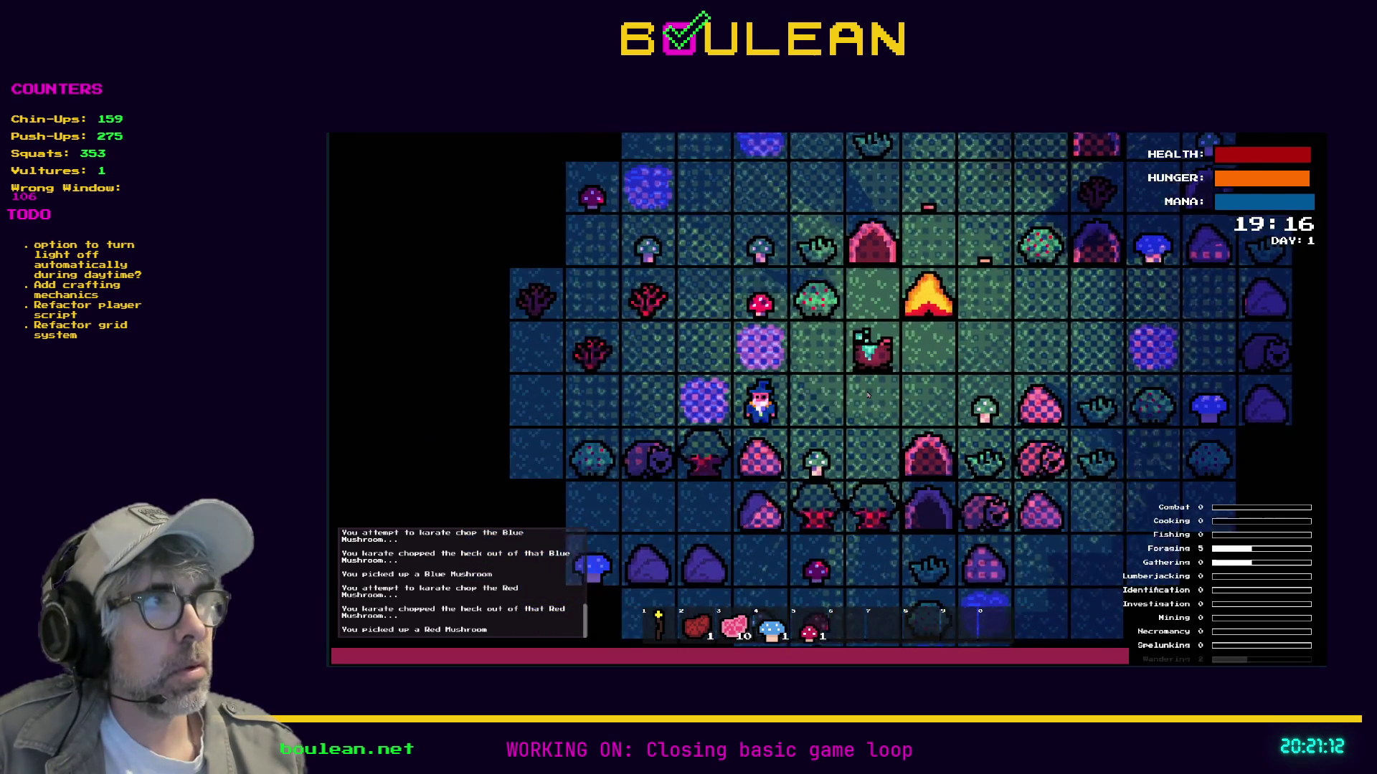
{"action": "key", "text": "Right"}
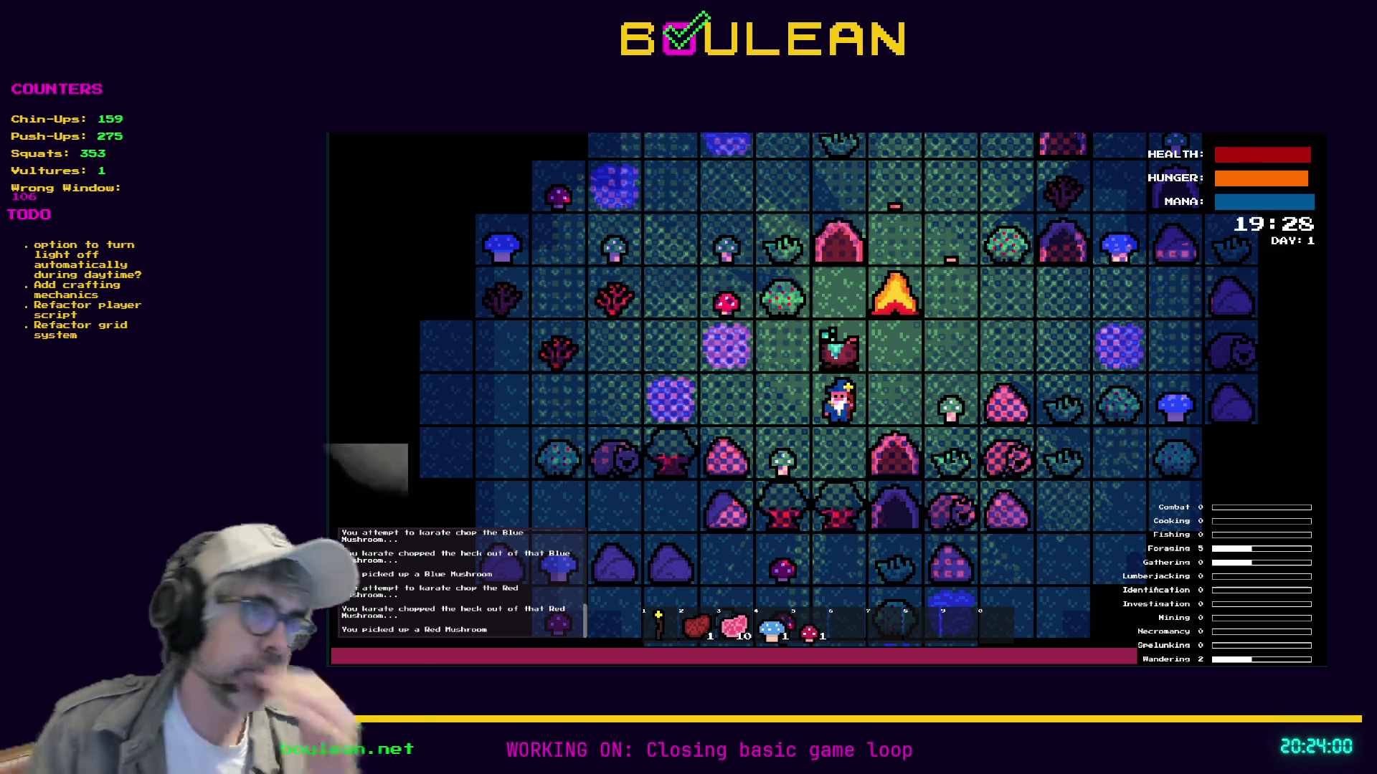
Stop the crashed session, relaunch the game, and craft and place a Cauldron.
{"action": "key", "text": "e"}
{"action": "key", "text": "F8"}
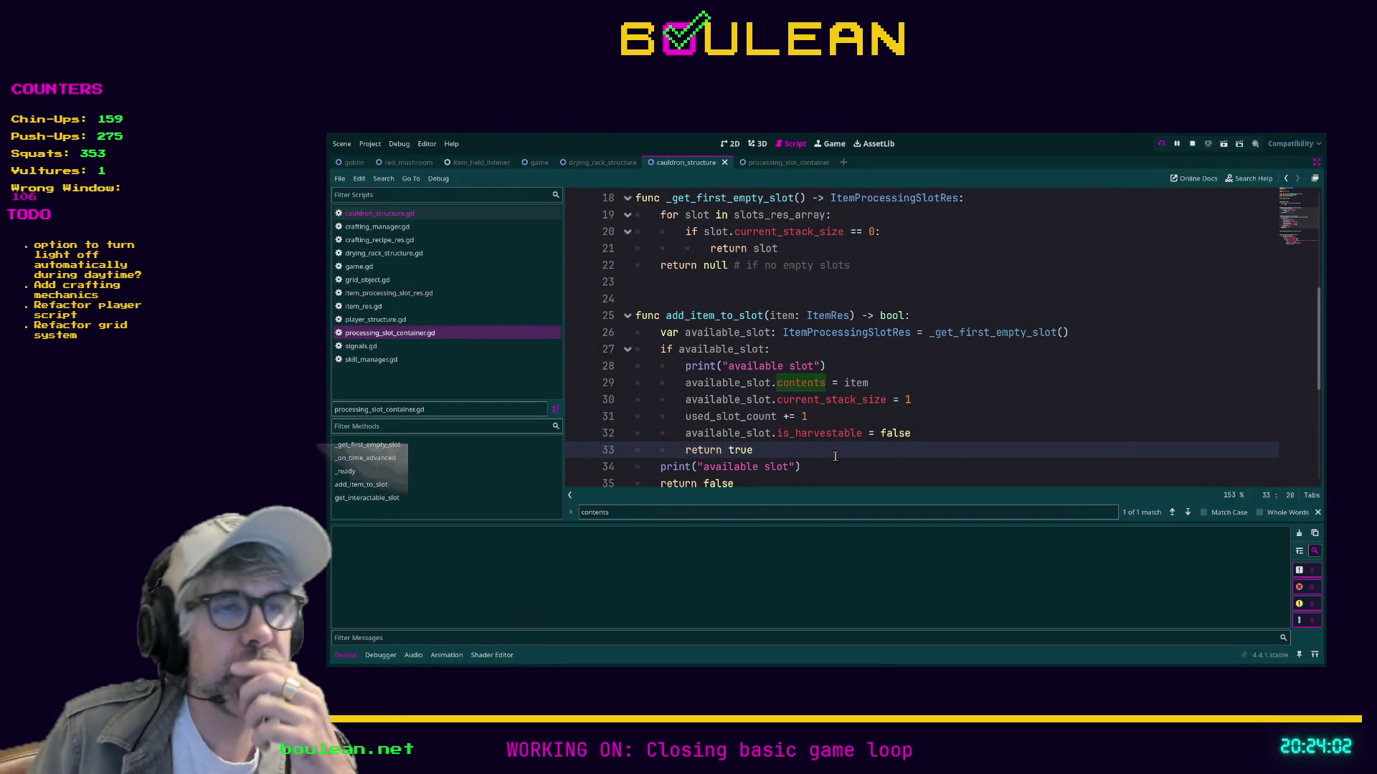
{"action": "key", "text": "F5"}
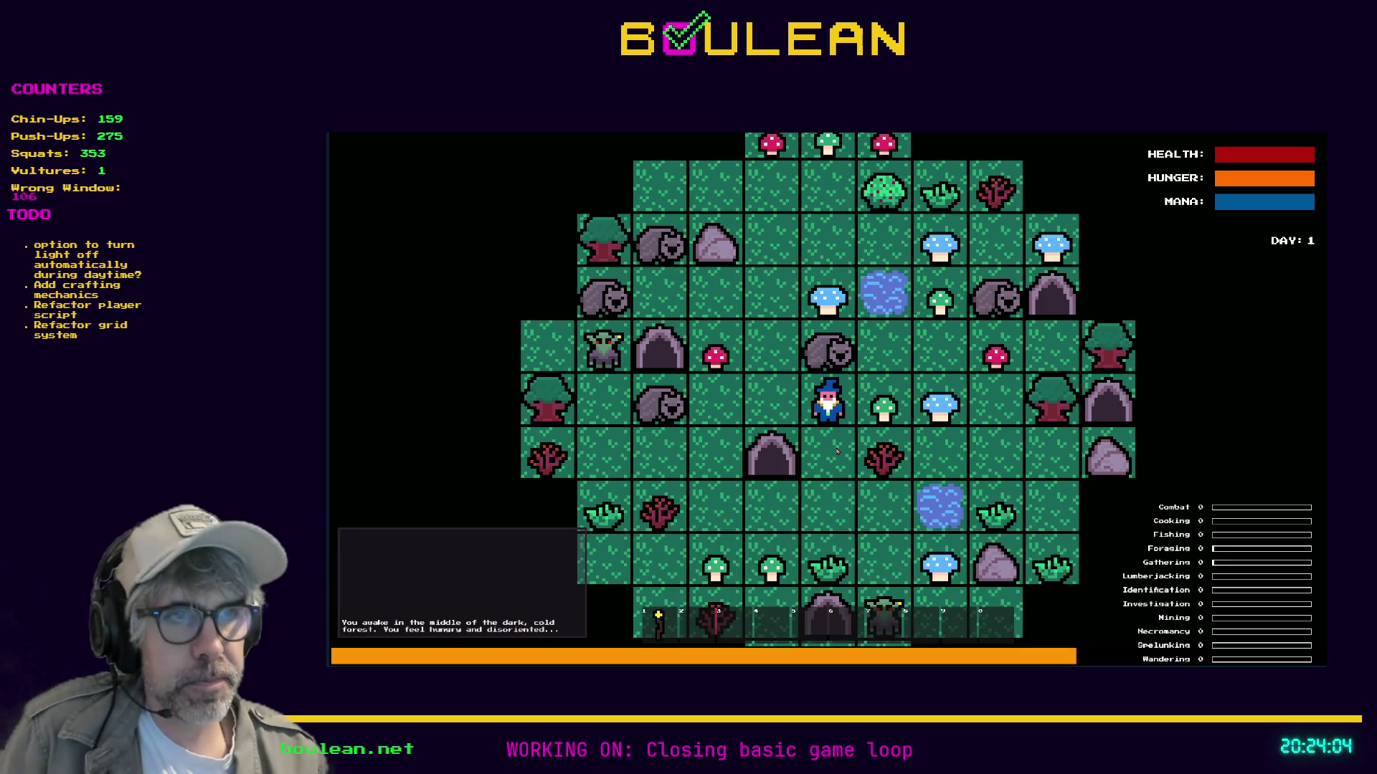
{"action": "key", "text": "c"}
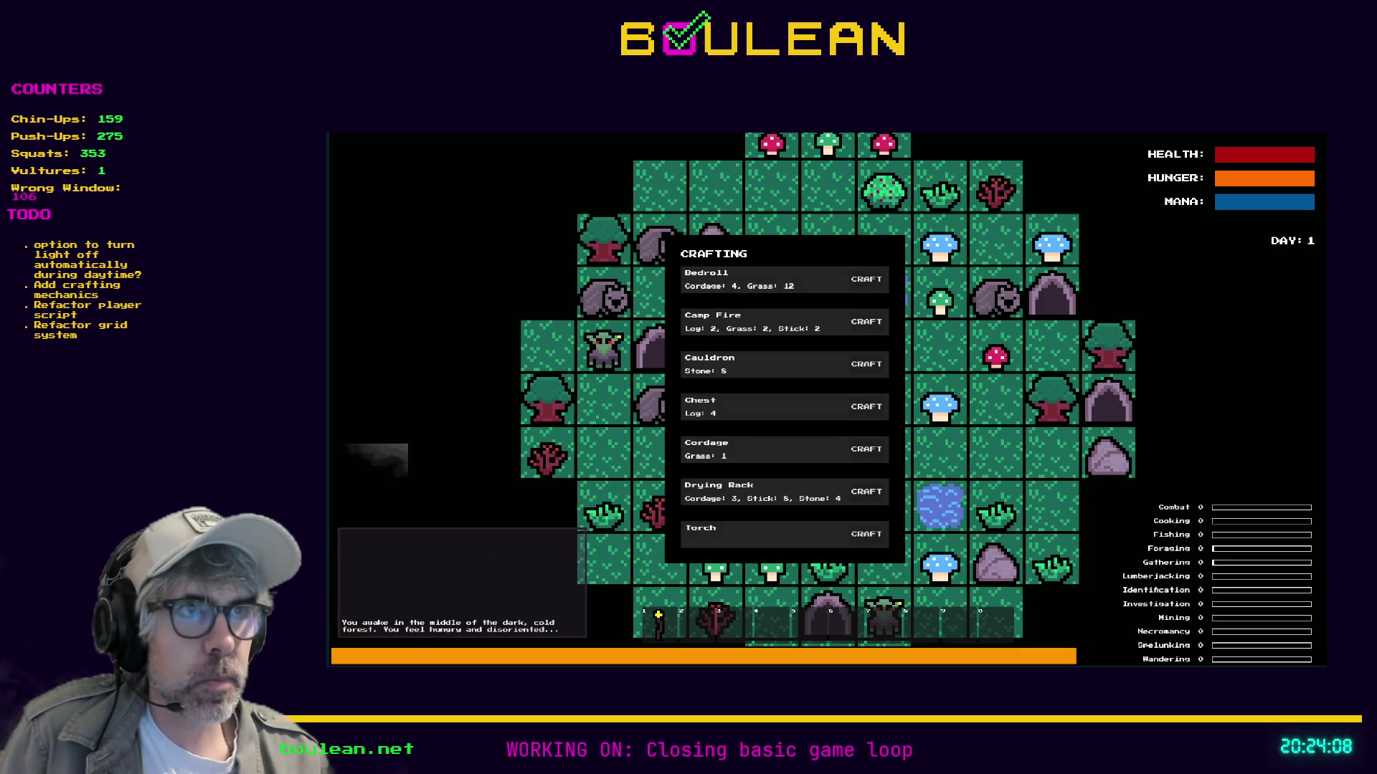
{"action": "left_click", "coordinate": [865, 367]}
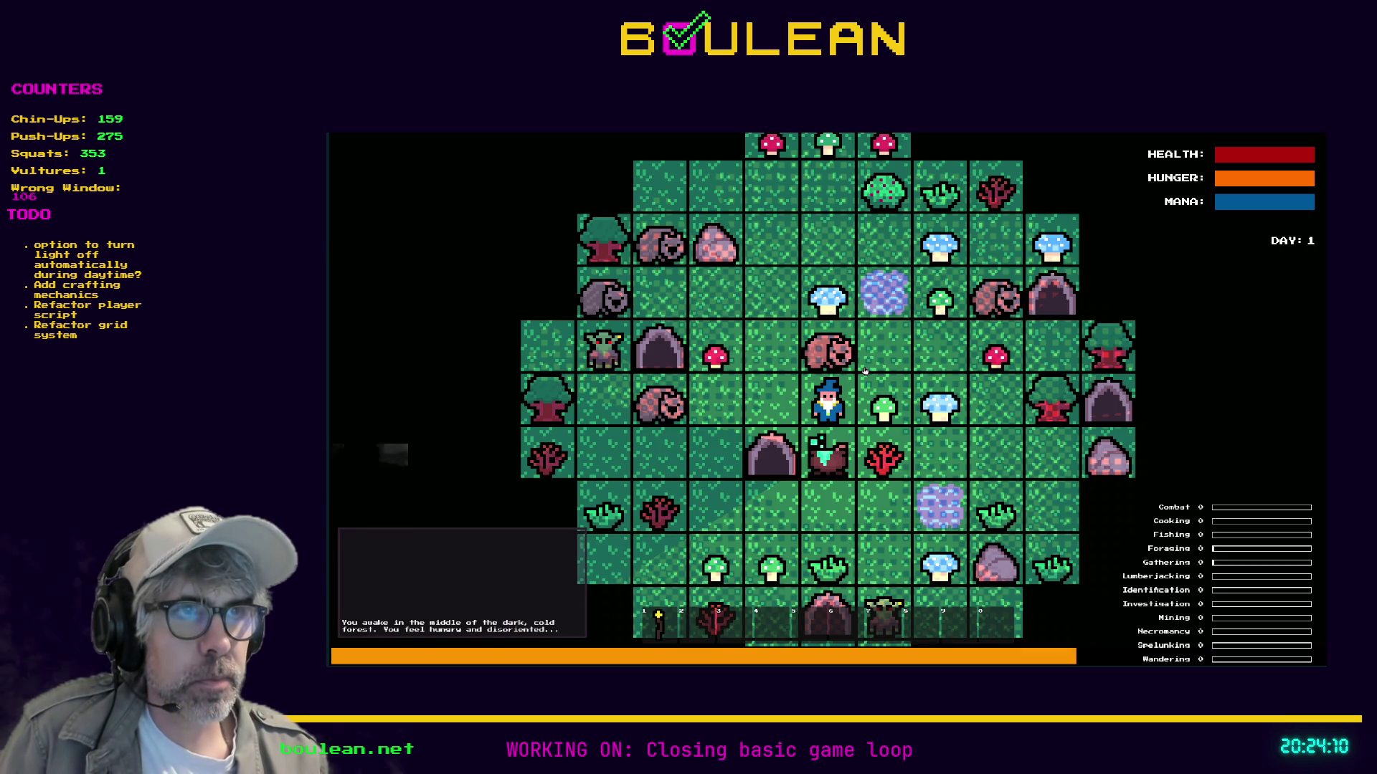
Kill a wombat, collect its raw meat, and remove all goblins with the SMOTE Goblins debug option.
{"action": "key", "text": "Up"}
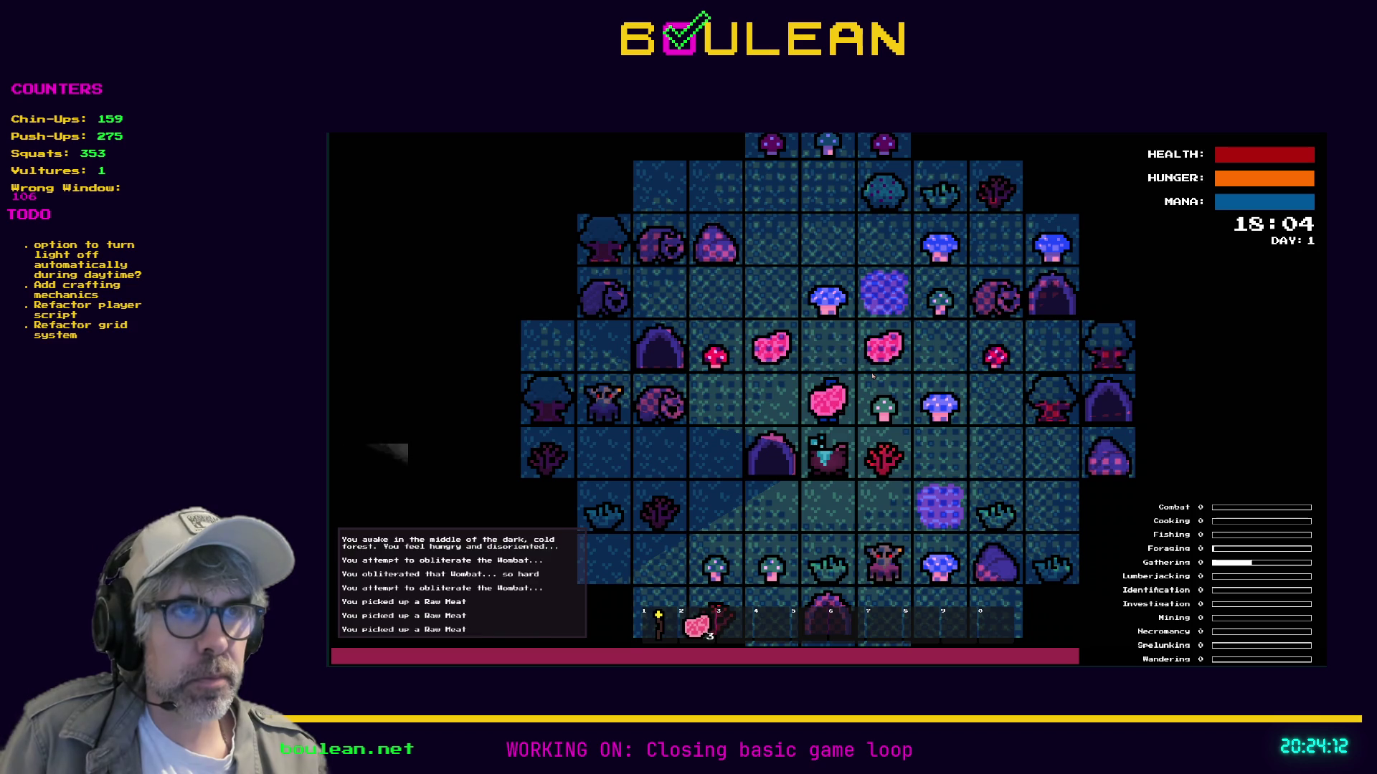
{"action": "key", "text": "space"}
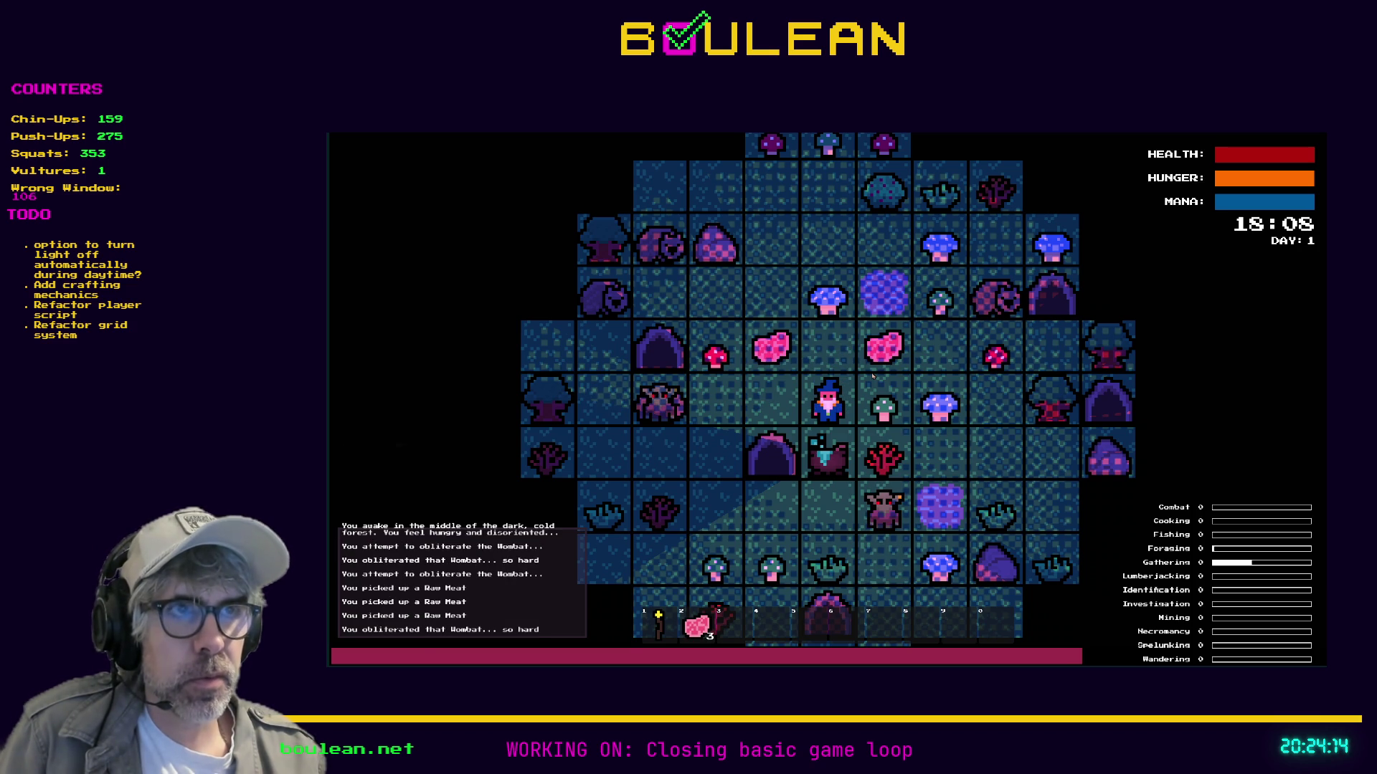
{"action": "key", "text": "Up"}
{"action": "key", "text": "Right"}
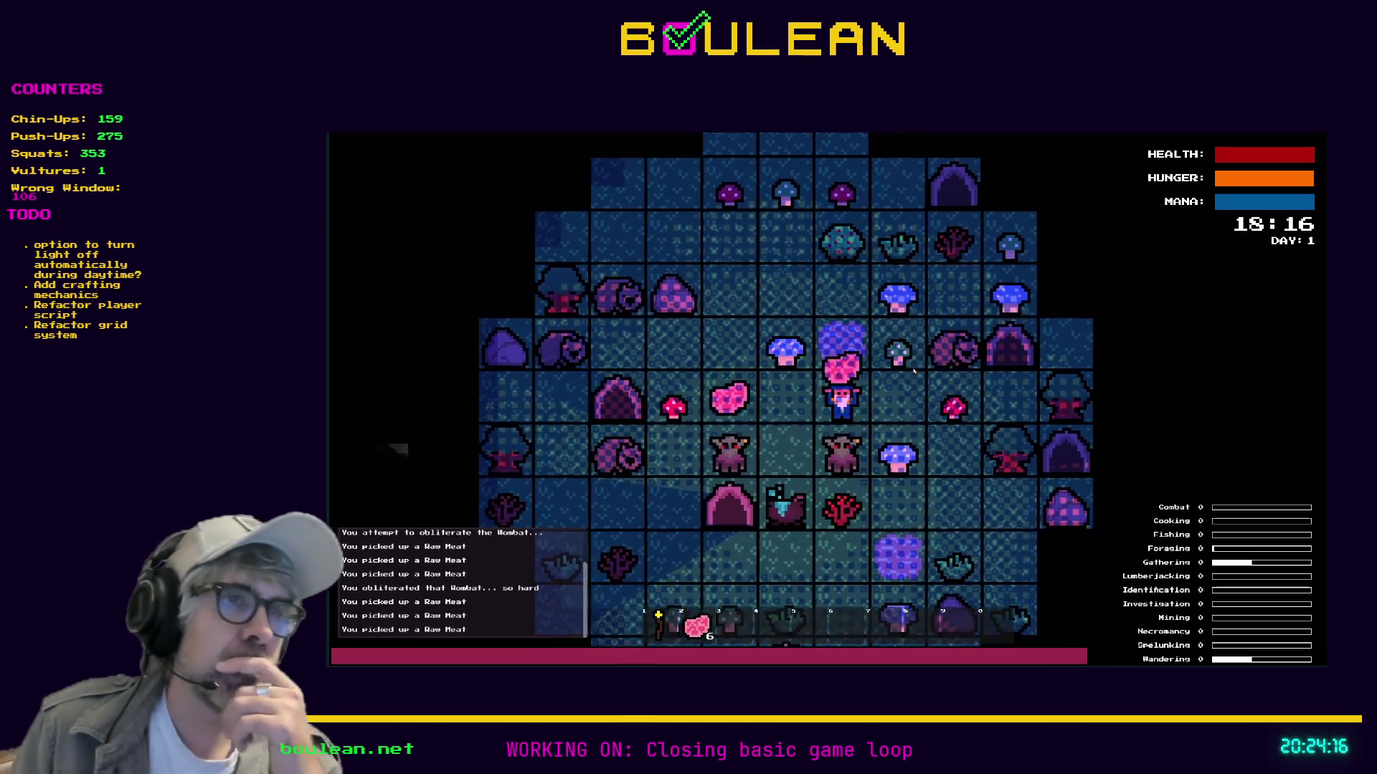
{"action": "key", "text": "grave"}
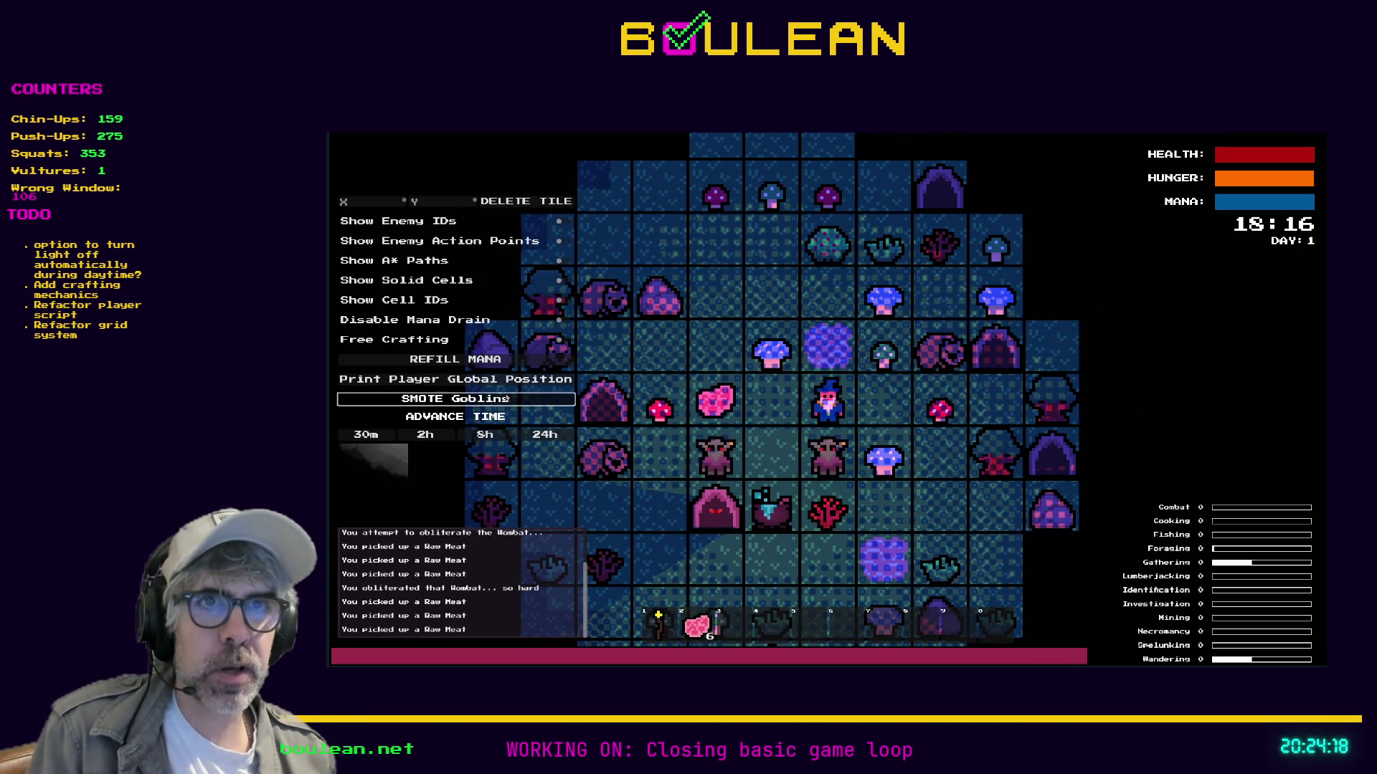
{"action": "left_click", "coordinate": [506, 398]}
Walk to the cauldron and load raw meat into it until it is full.
{"action": "key", "text": "Left"}
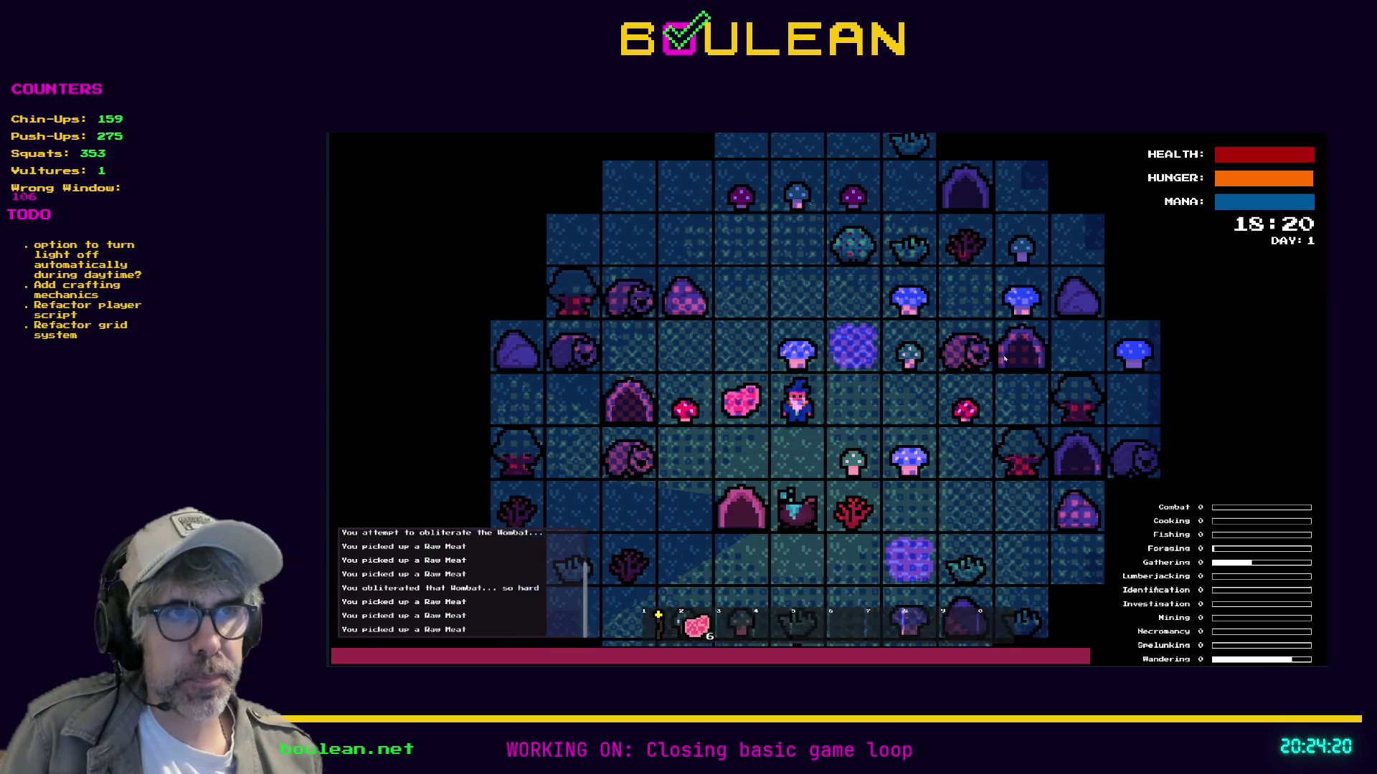
{"action": "key", "text": "Down"}
{"action": "key", "text": "2"}
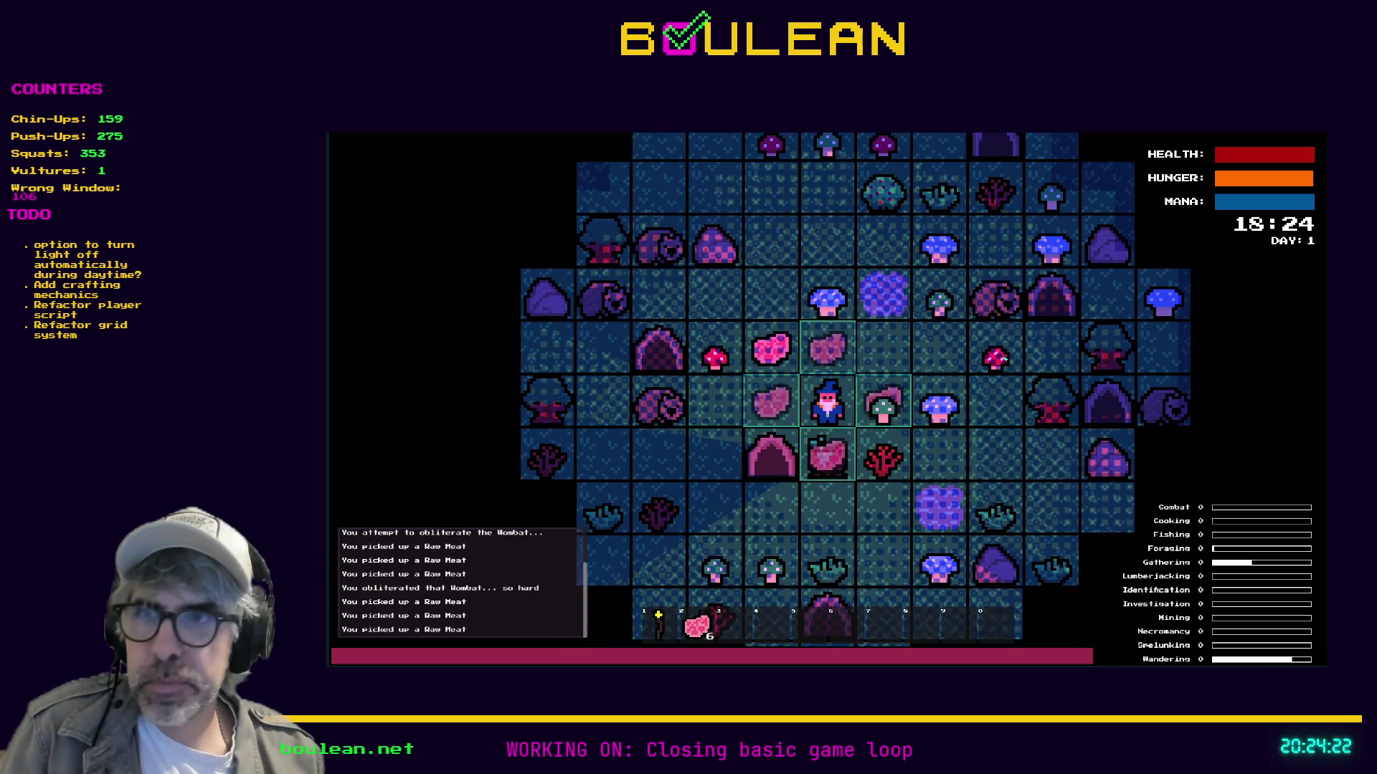
{"action": "key", "text": "Down"}
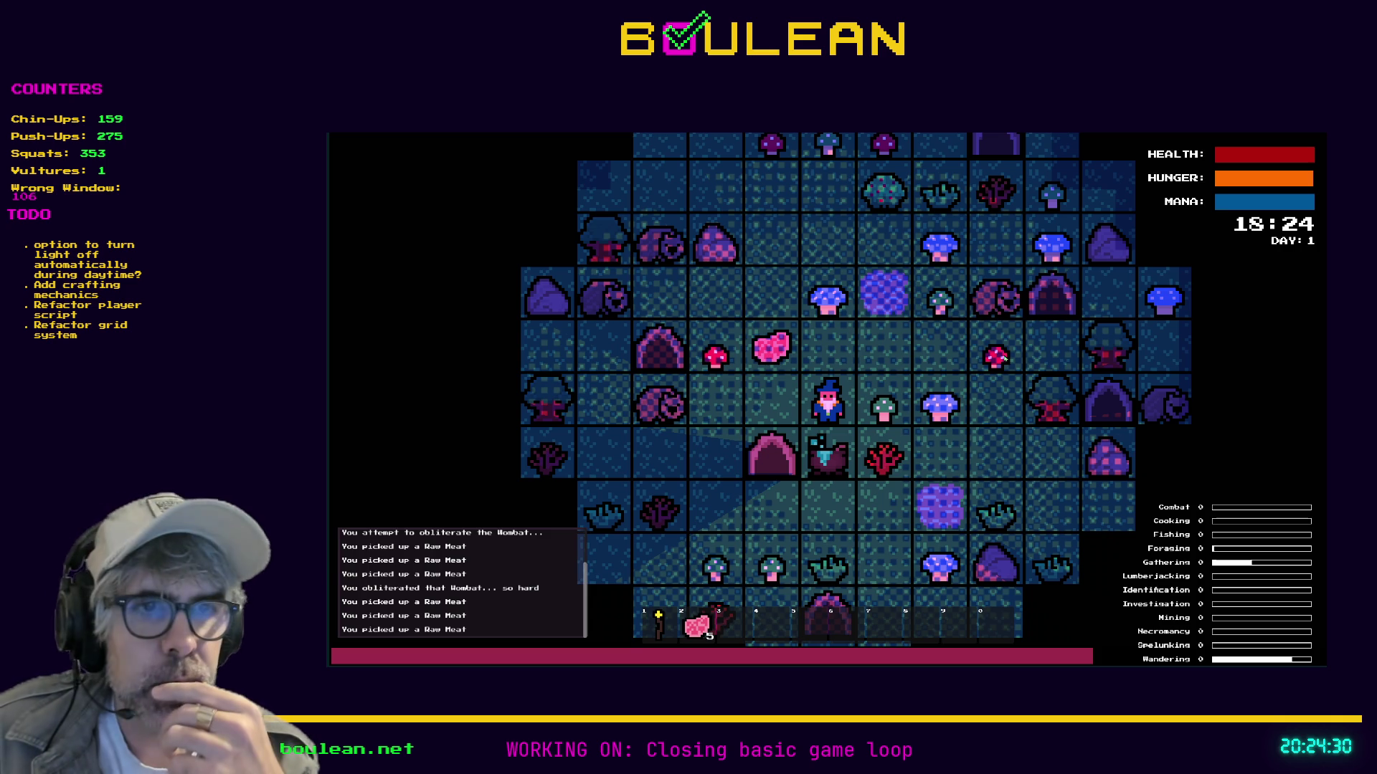
{"action": "key", "text": "e"}
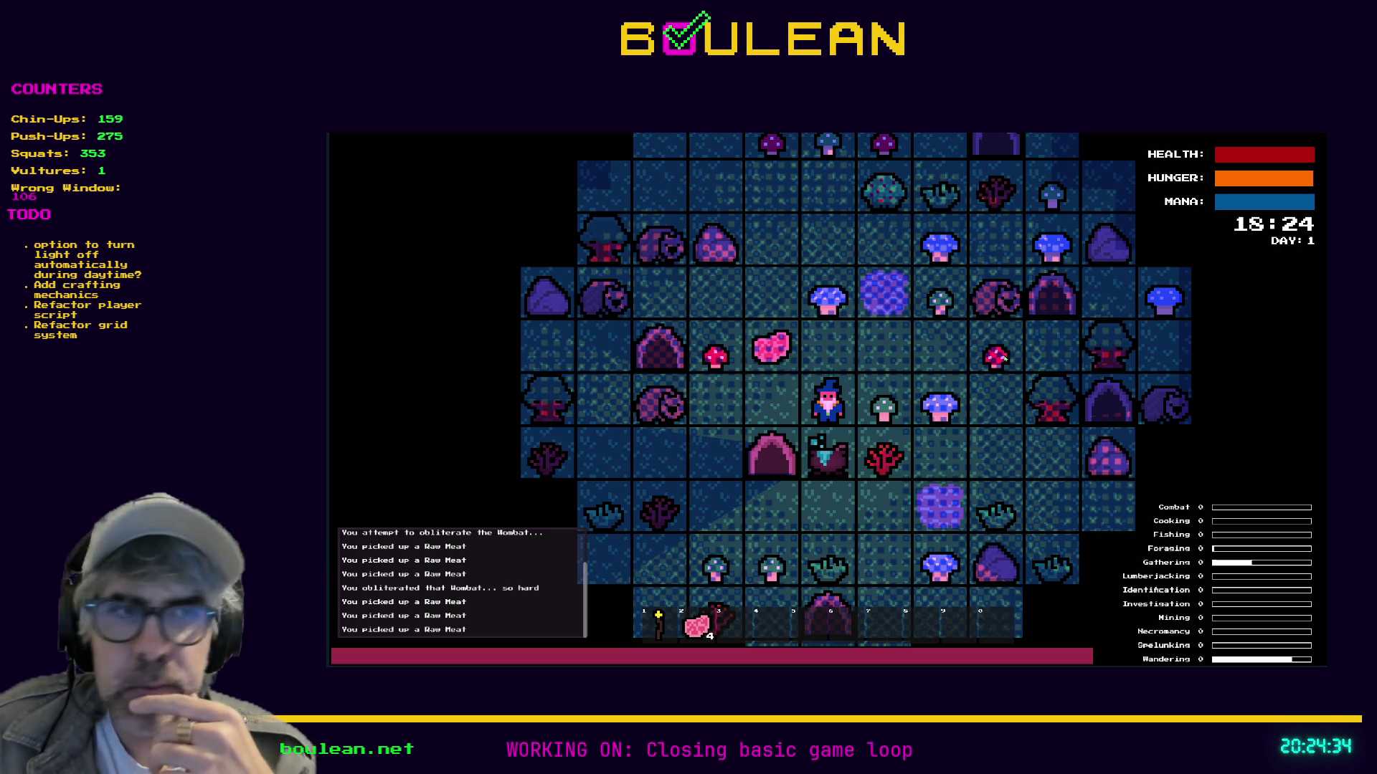
{"action": "key", "text": "e"}
{"action": "key", "text": "Down"}
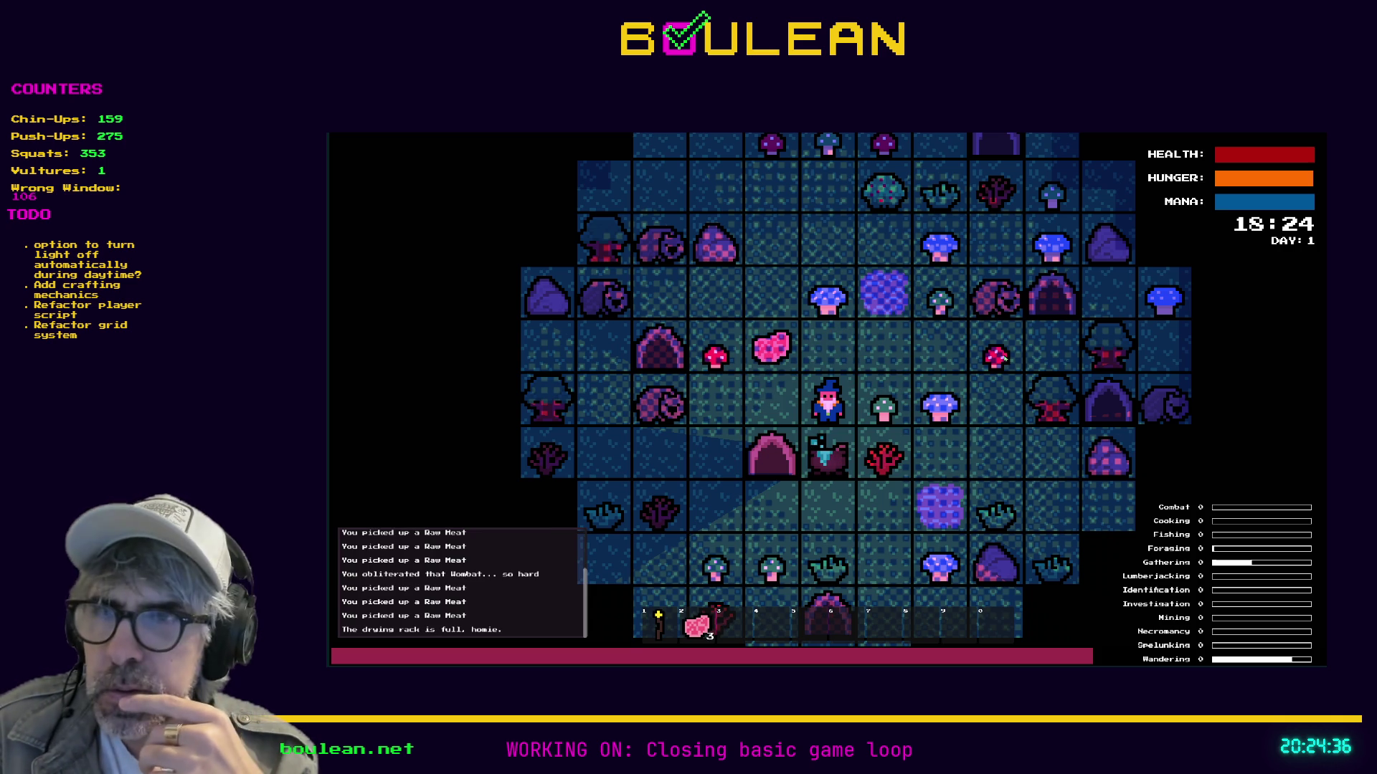
{"action": "key", "text": "e"}
{"action": "key", "text": "s"}
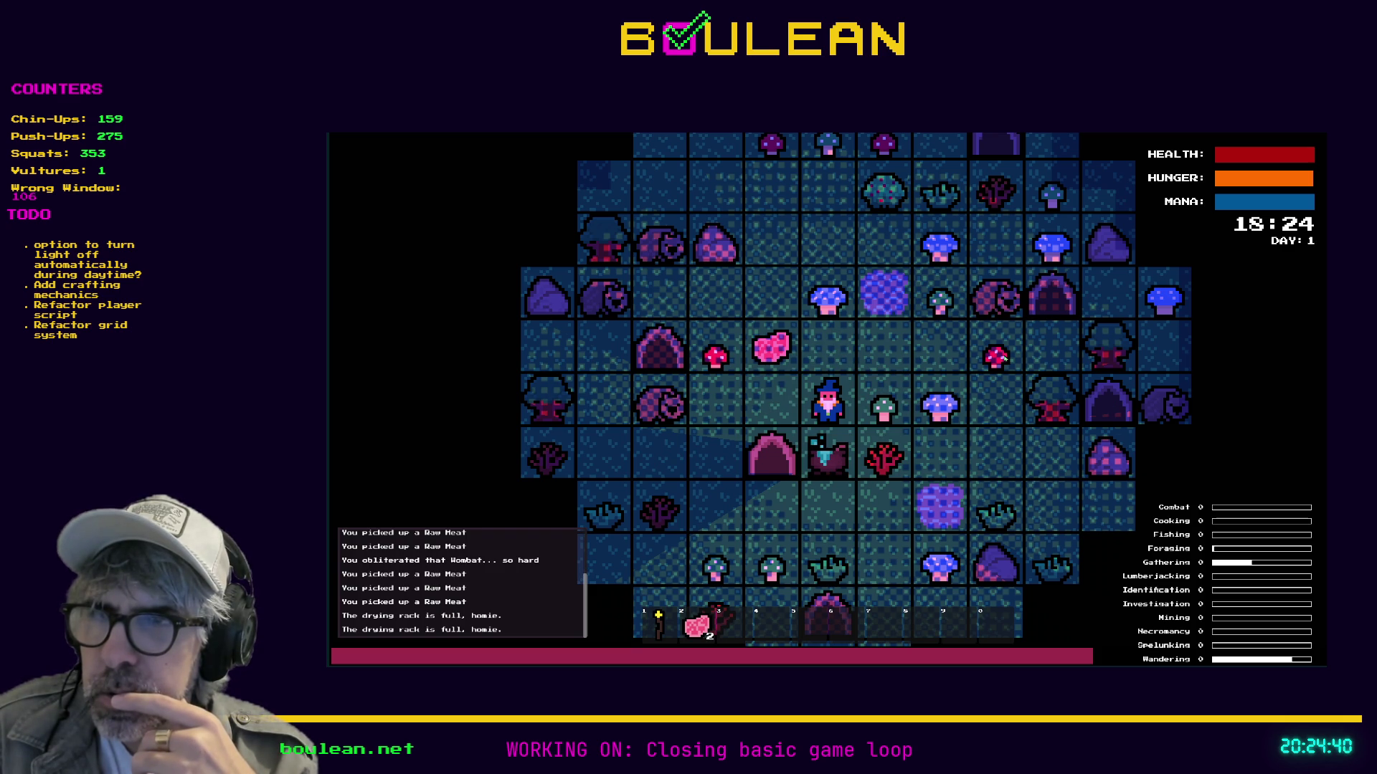
{"action": "key", "text": "e"}
{"action": "key", "text": "s"}
{"action": "key", "text": "s"}
{"action": "key", "text": "s"}
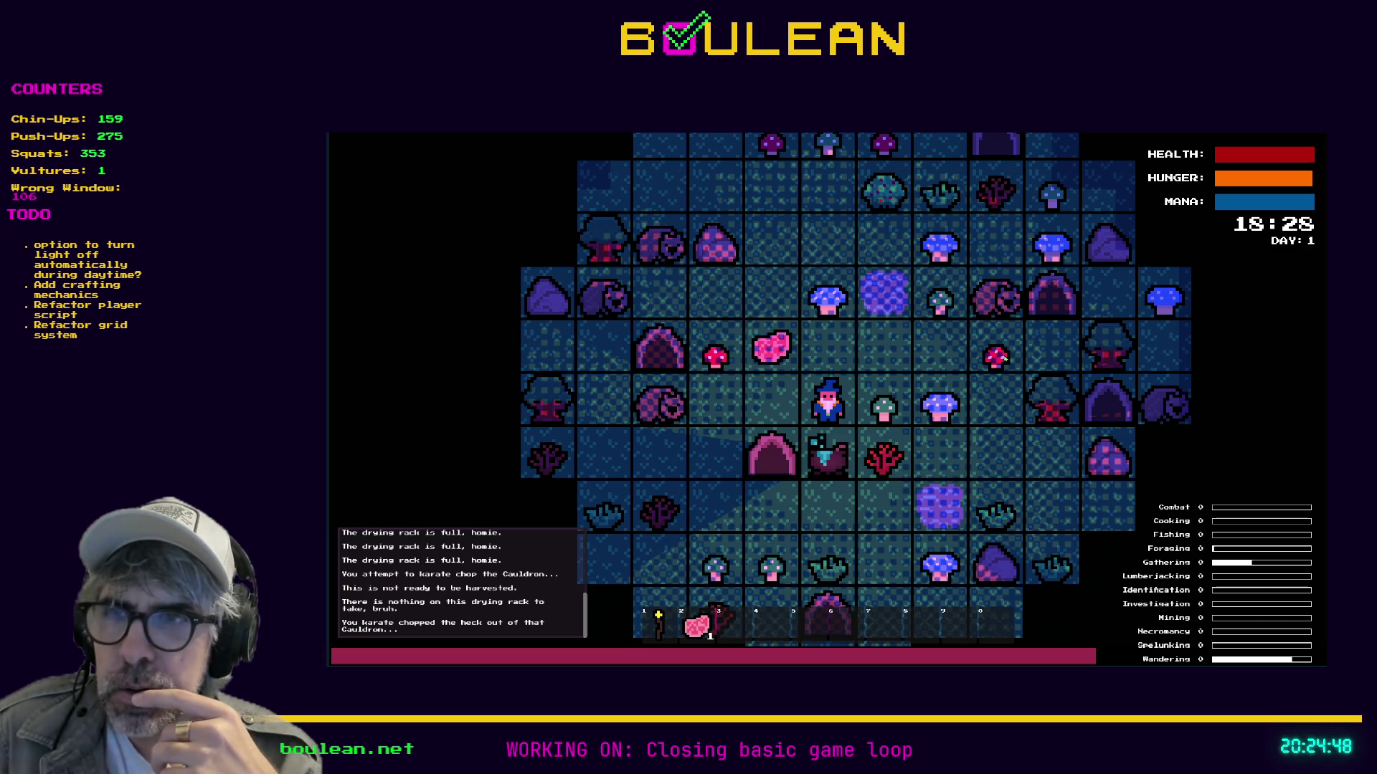
Try harvesting the cauldron repeatedly while time passes; it reports 'This is not ready to be harvested'.
{"action": "key", "text": "s"}
{"action": "key", "text": "s"}
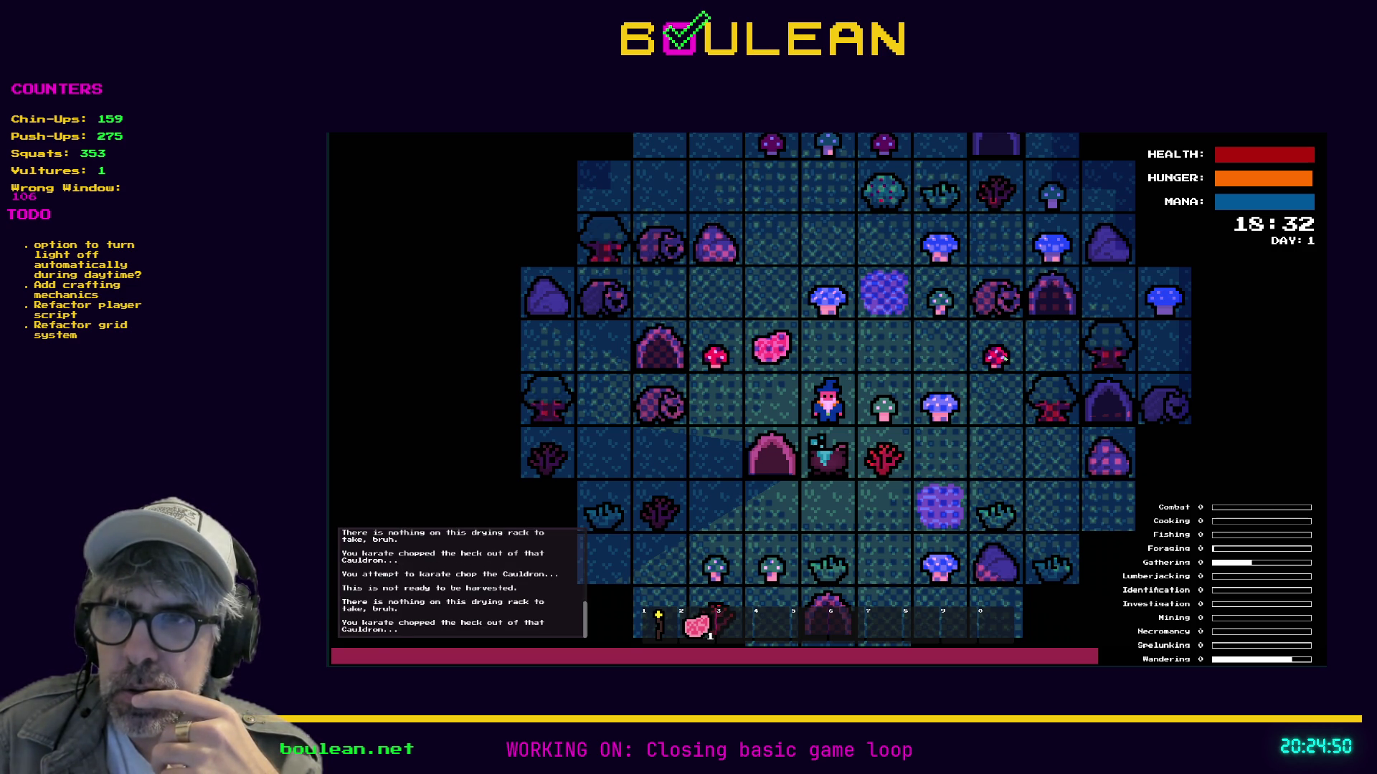
{"action": "key", "text": "s"}
{"action": "key", "text": "s"}
{"action": "key", "text": "s"}
{"action": "key", "text": "s"}
{"action": "key", "text": "s"}
{"action": "key", "text": "s"}
{"action": "key", "text": "d"}
{"action": "key", "text": "a"}
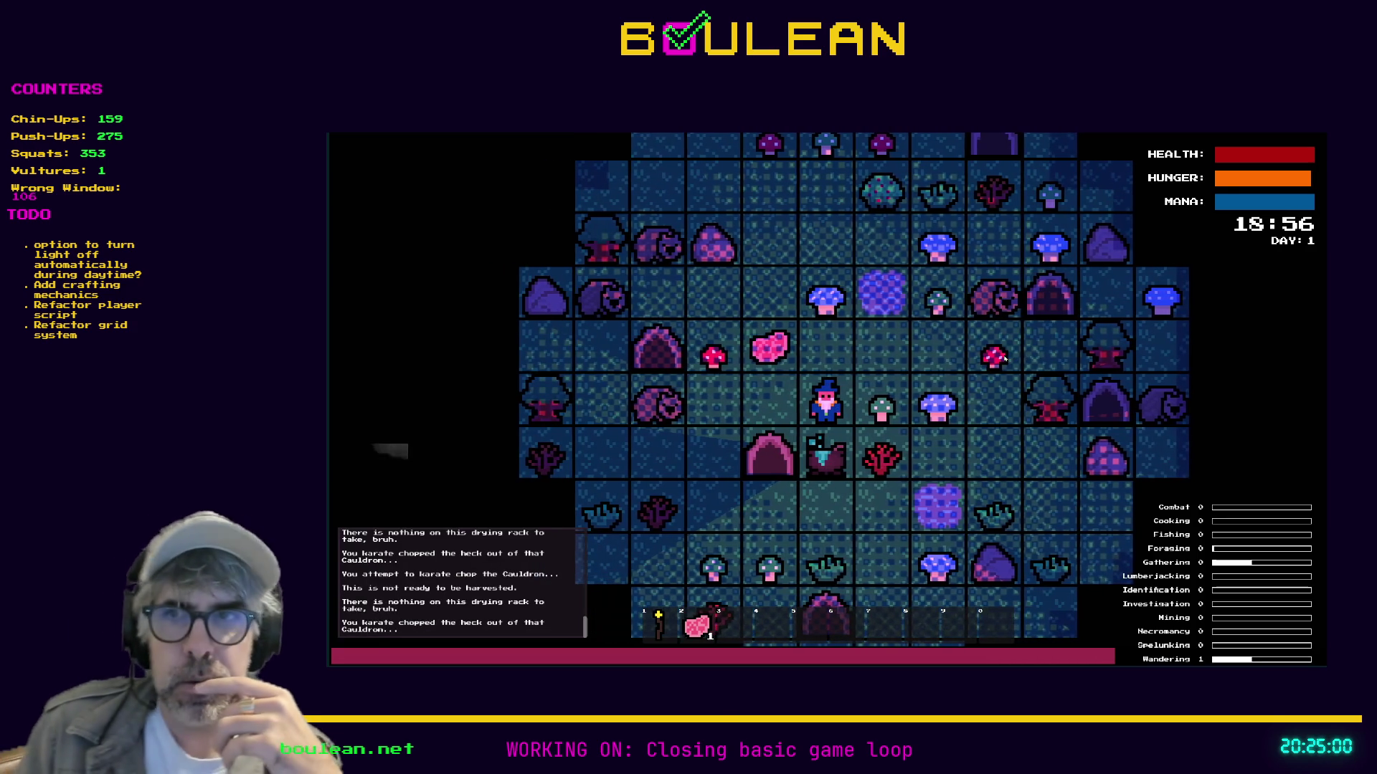
{"action": "key", "text": "s"}
{"action": "key", "text": "s"}
{"action": "key", "text": "s"}
{"action": "key", "text": "s"}
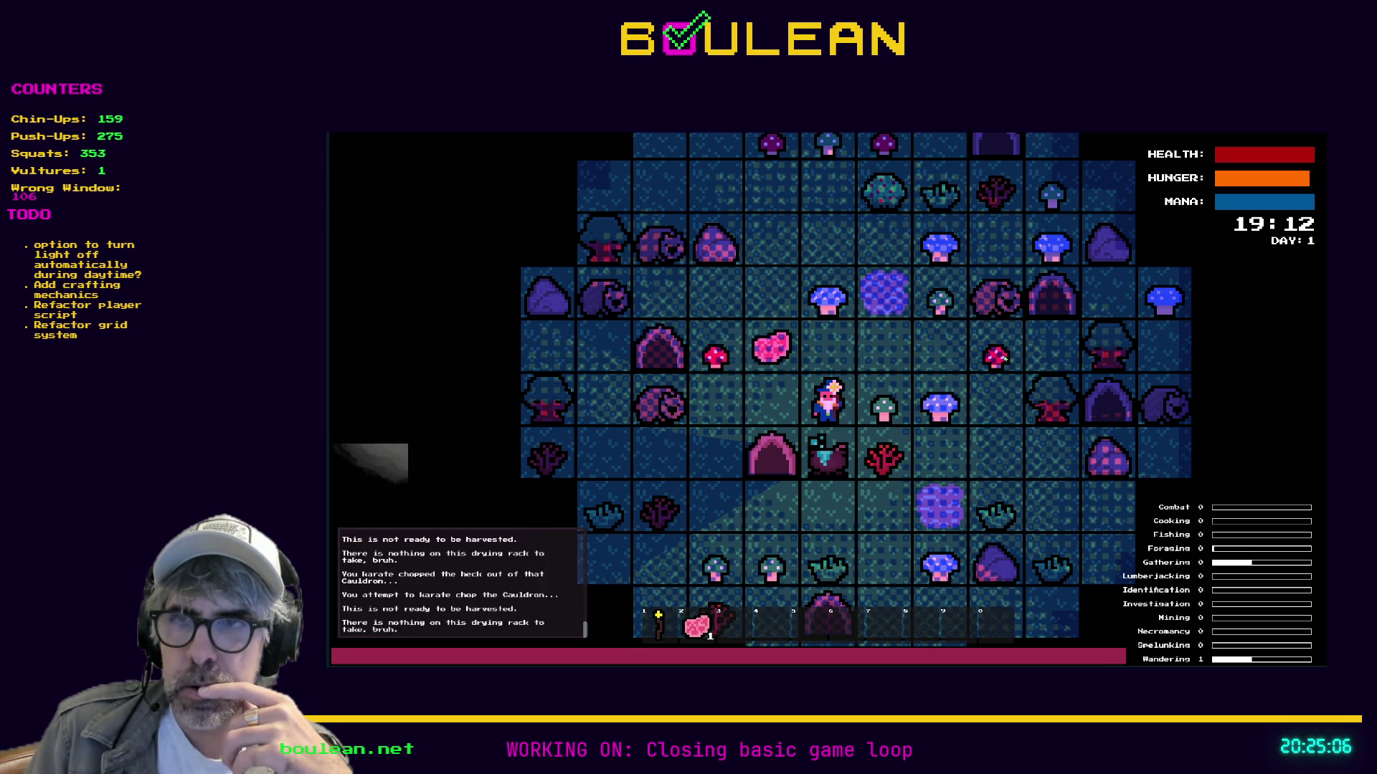
{"action": "key", "text": "s"}
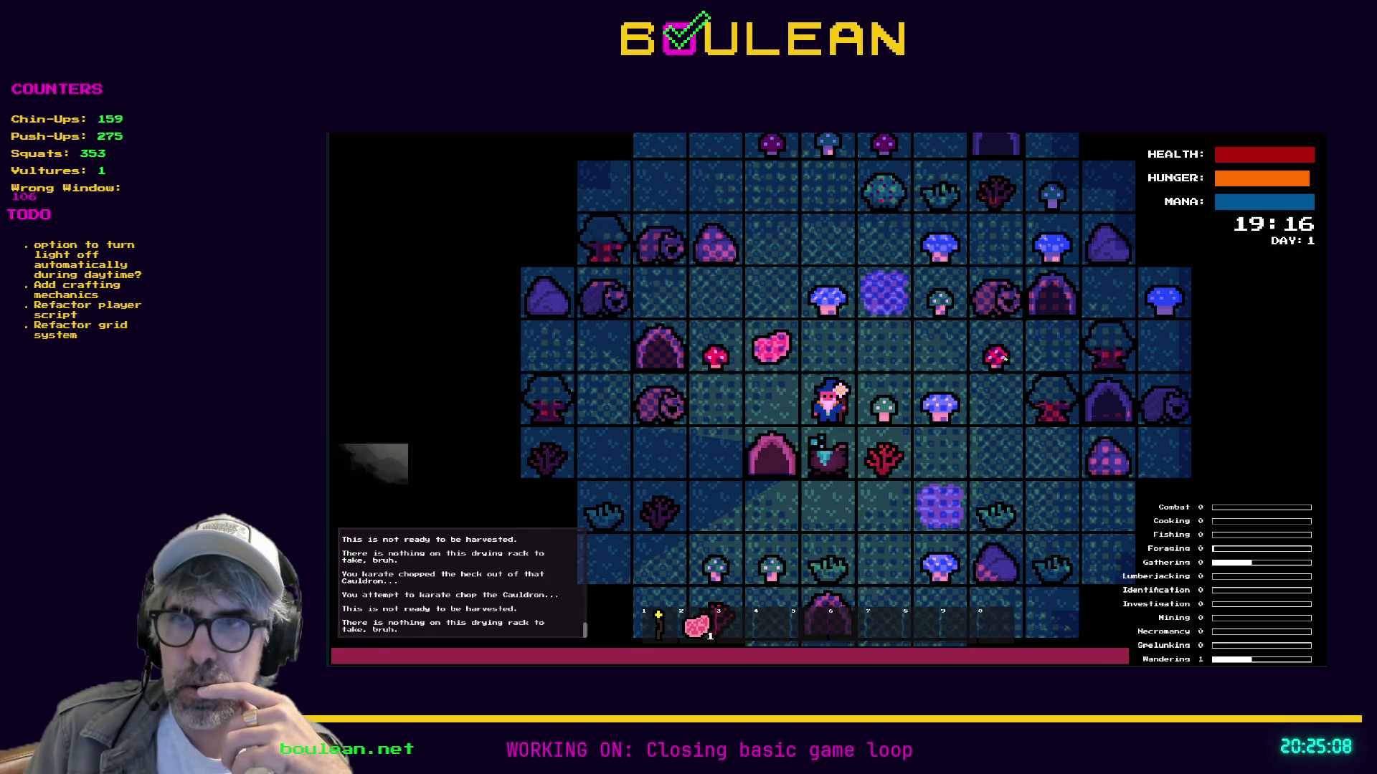
{"action": "key", "text": "s"}
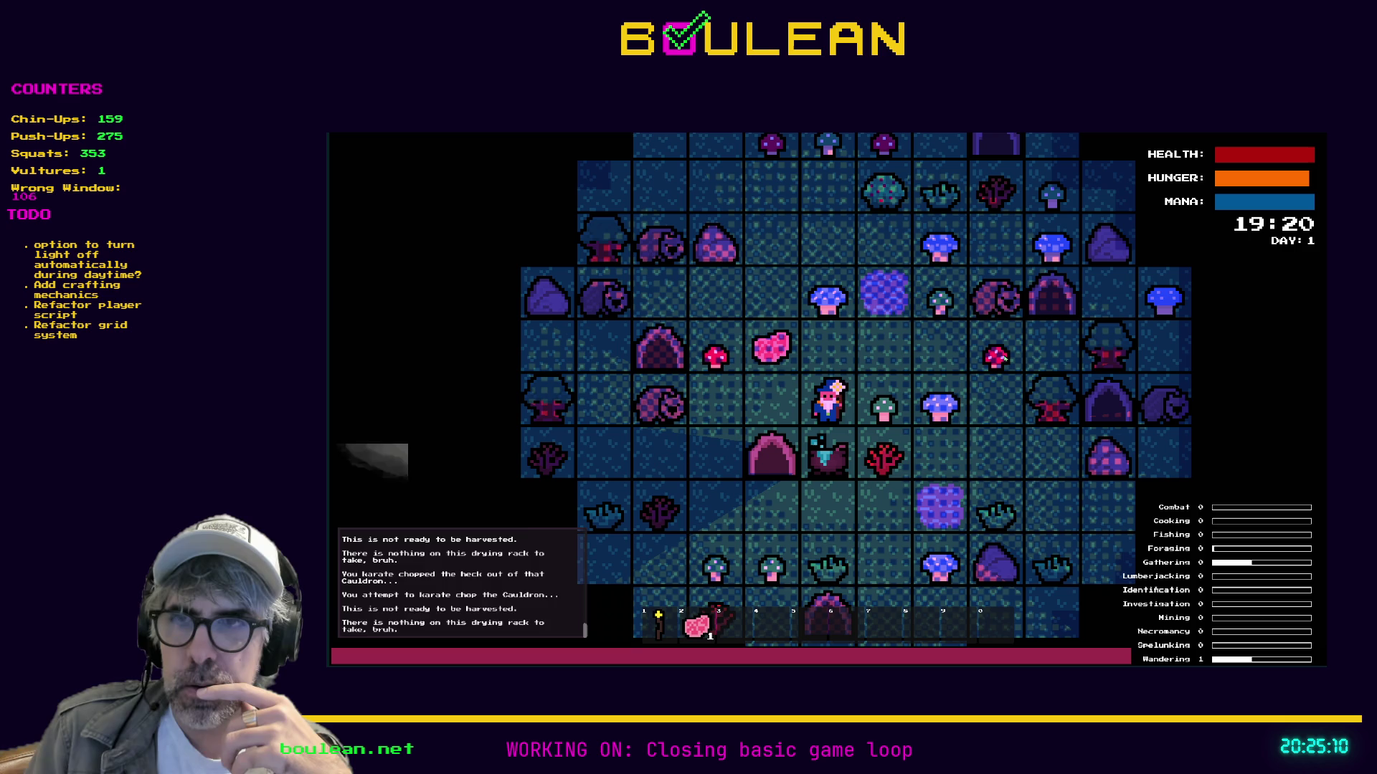
{"action": "key", "text": "s"}
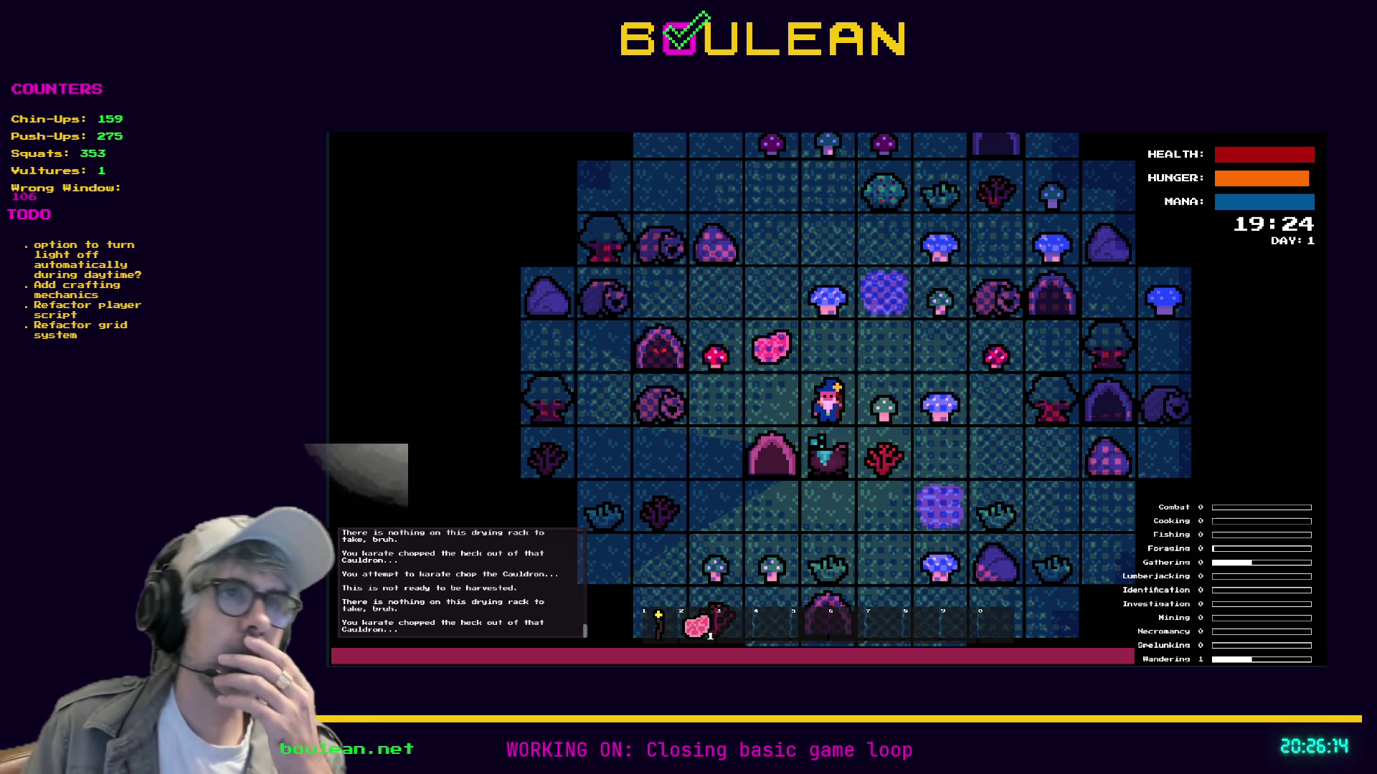
{"action": "key", "text": "F8"}
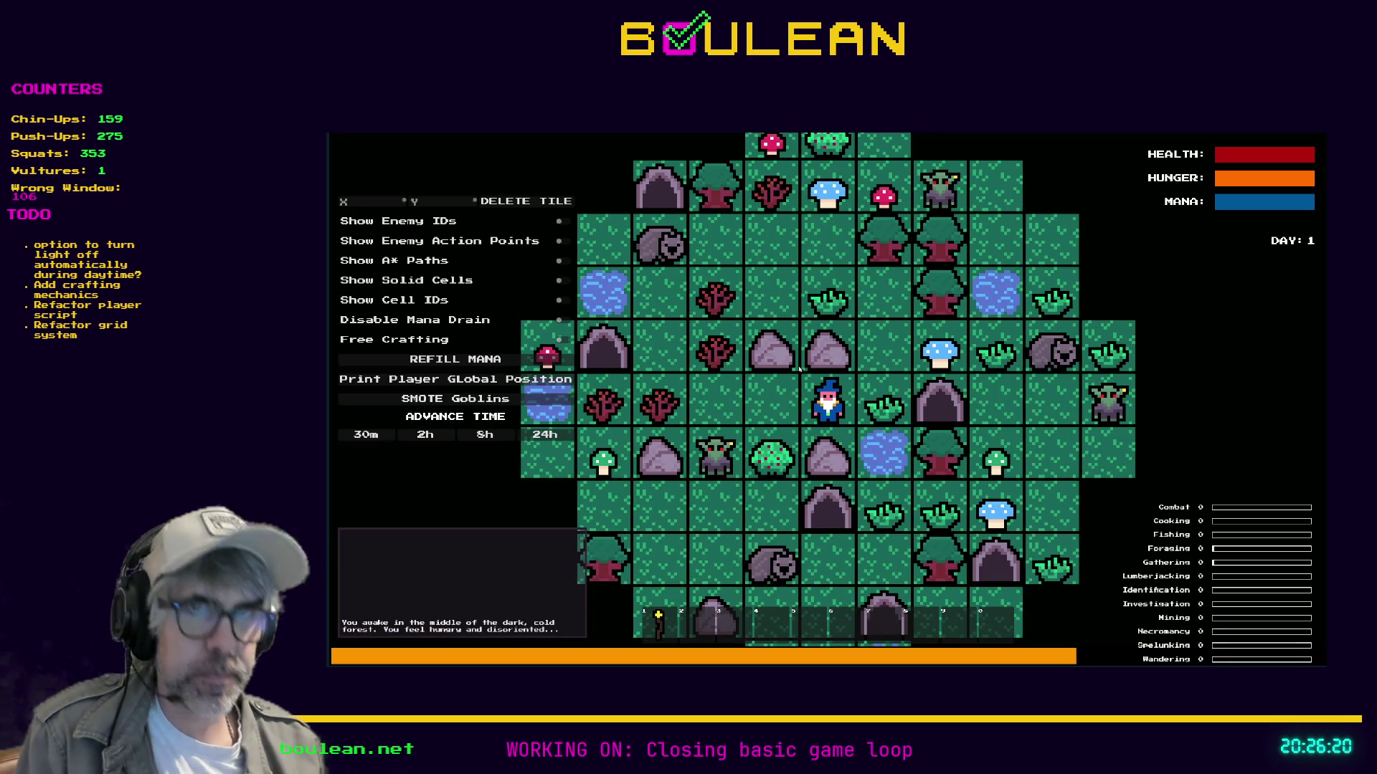
Craft a Cauldron, then kill a nearby wombat and collect its raw meat drops.
{"action": "key", "text": "c"}
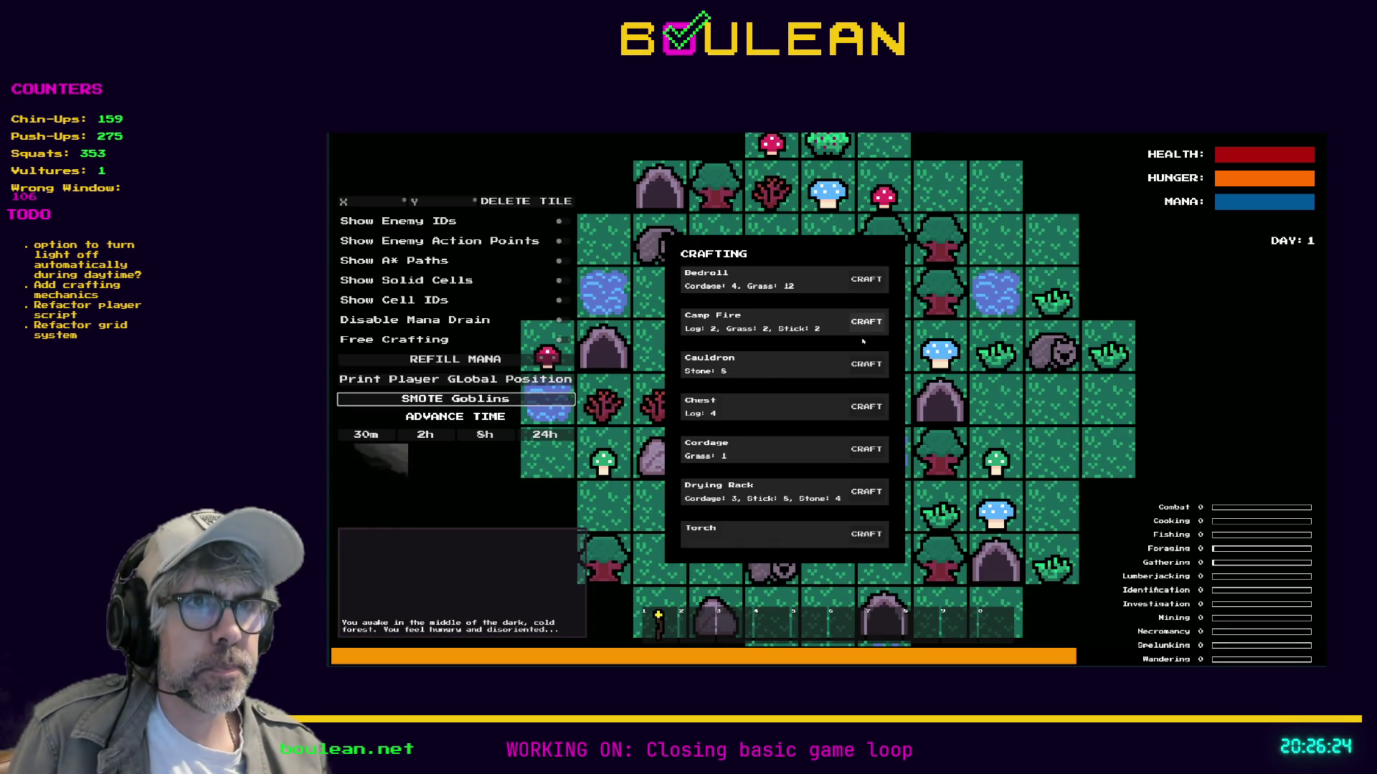
{"action": "left_click", "coordinate": [867, 365]}
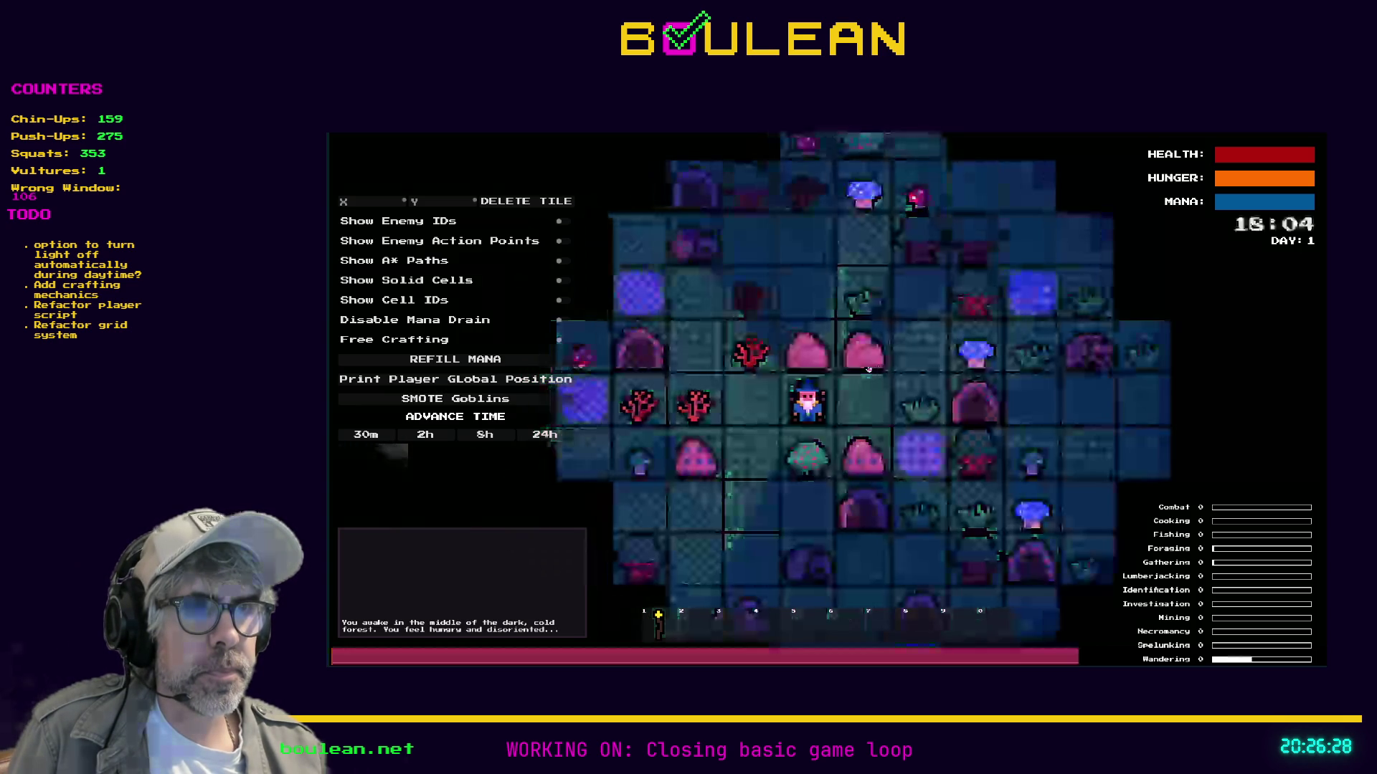
{"action": "key", "text": "Down"}
{"action": "key", "text": "Down"}
{"action": "key", "text": "Down"}
{"action": "key", "text": "Left"}
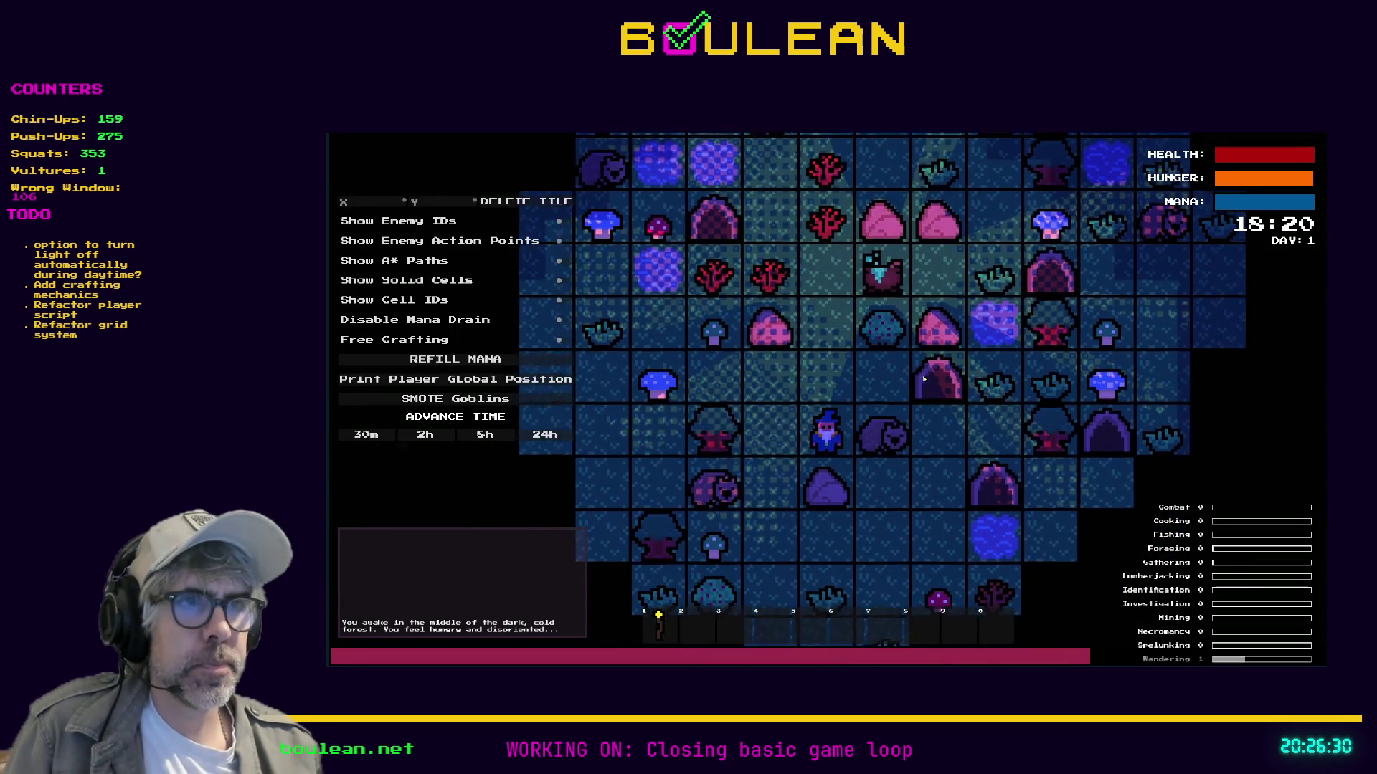
{"action": "key", "text": "Right"}
{"action": "key", "text": "Right"}
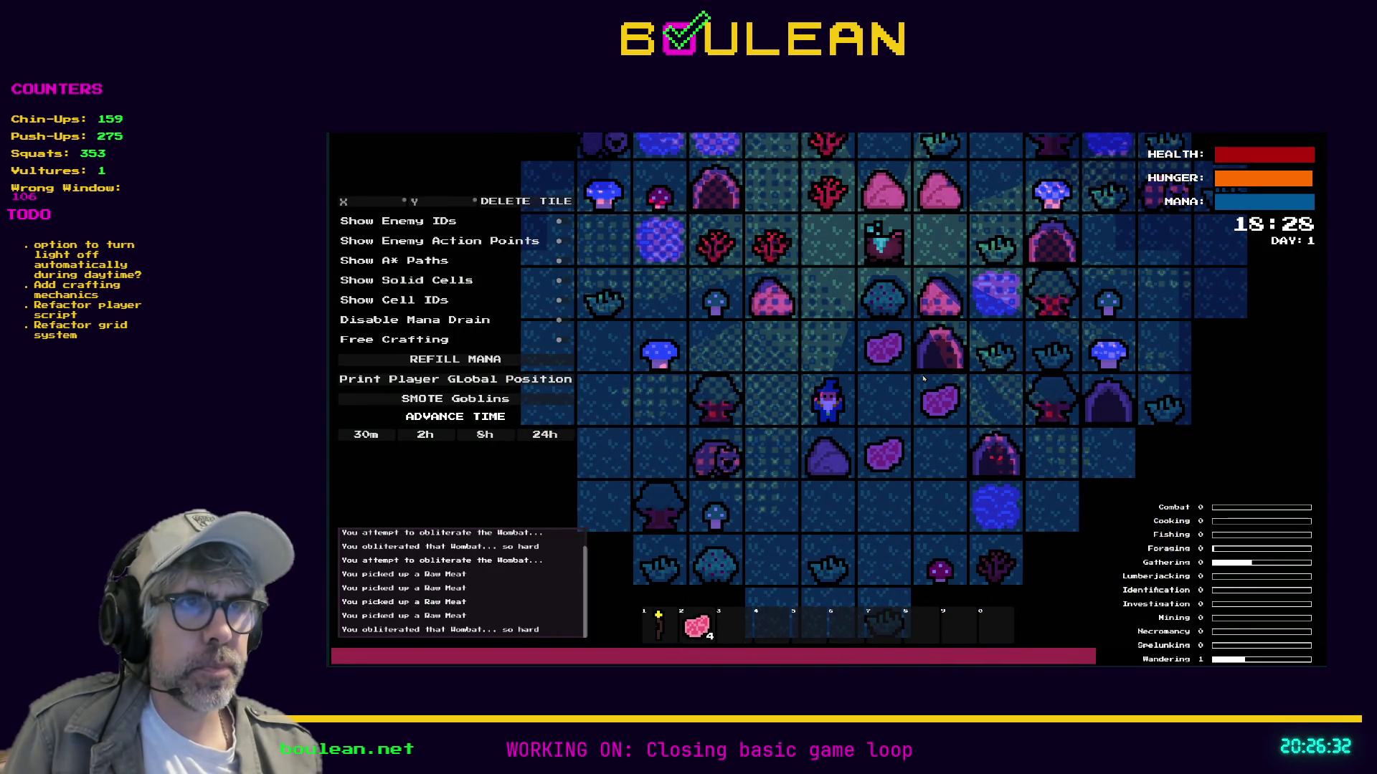
{"action": "key", "text": "Up"}
{"action": "key", "text": "Right"}
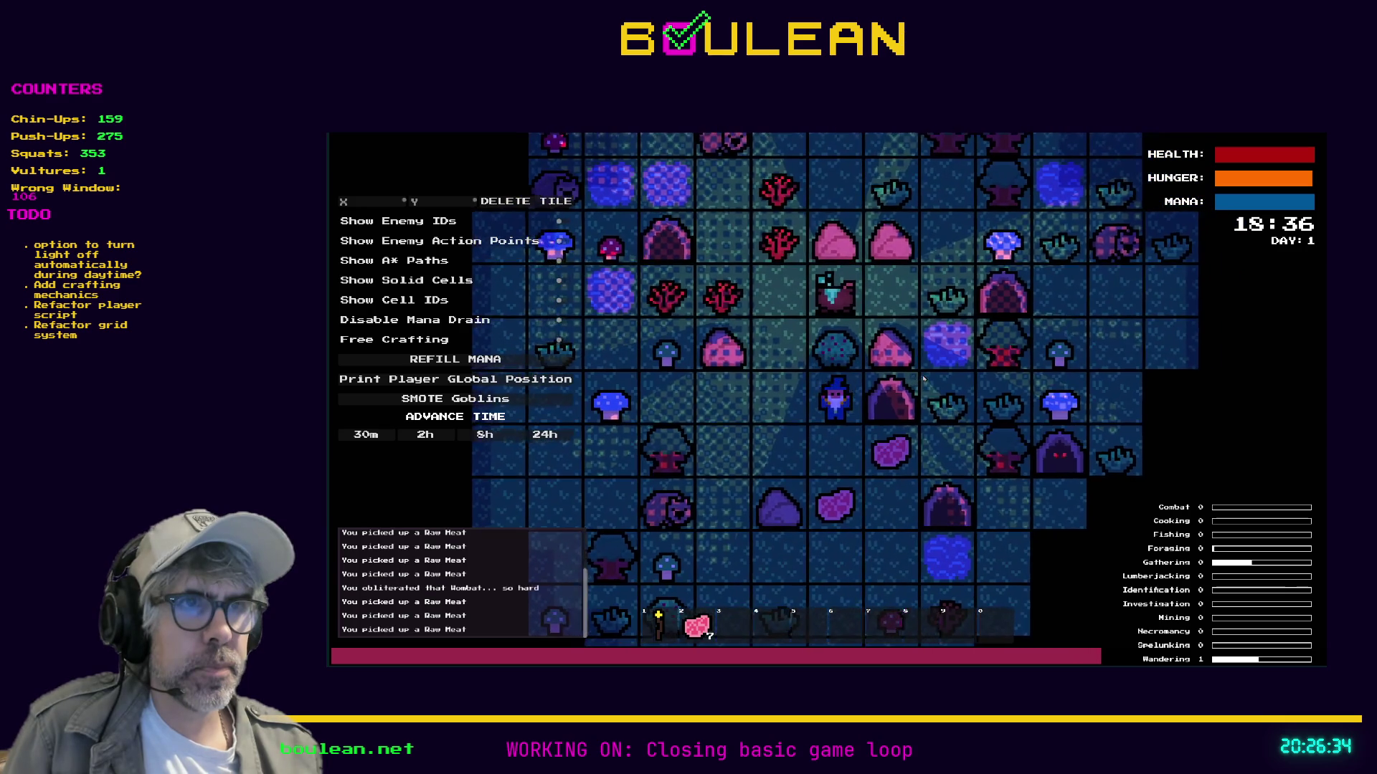
Return to the cauldron and add raw meat until it is full.
{"action": "key", "text": "Left"}
{"action": "key", "text": "Up"}
{"action": "key", "text": "Up"}
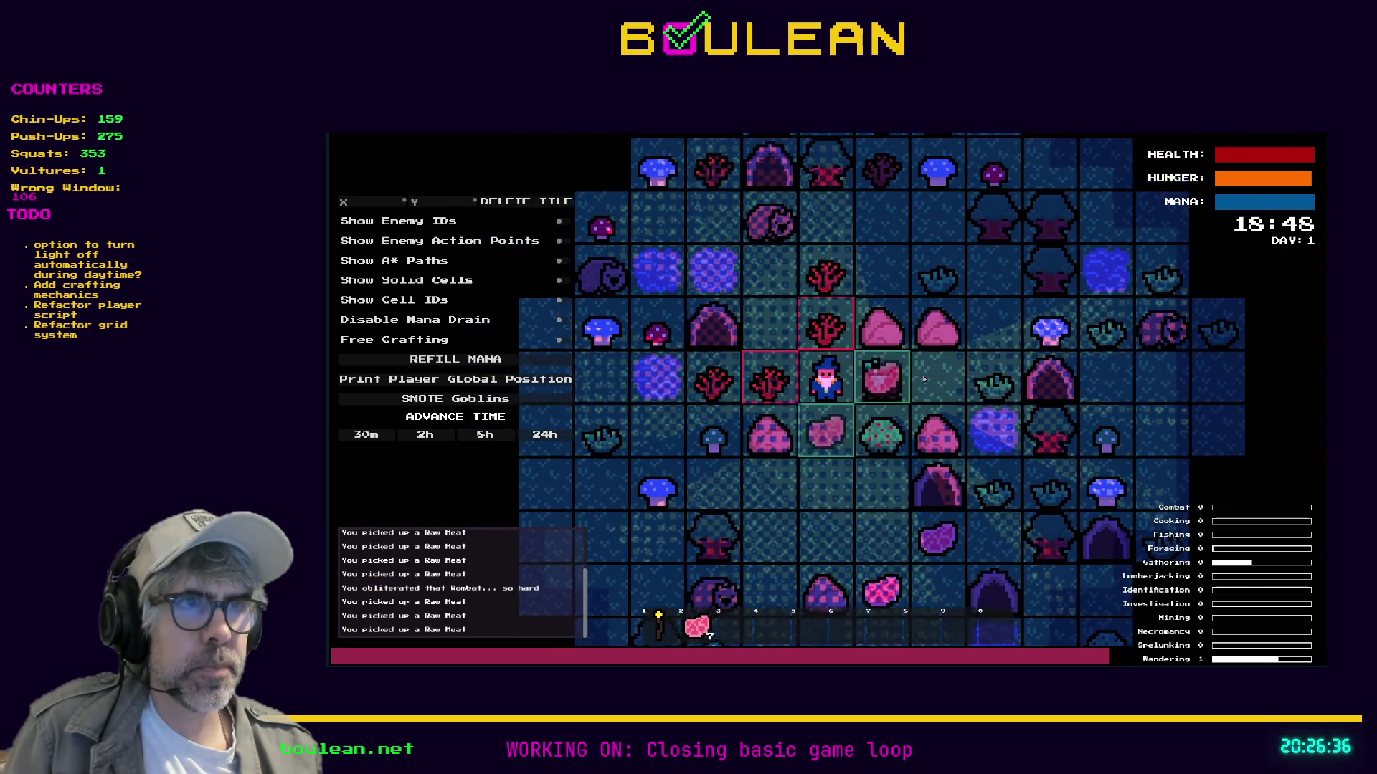
{"action": "key", "text": "Right"}
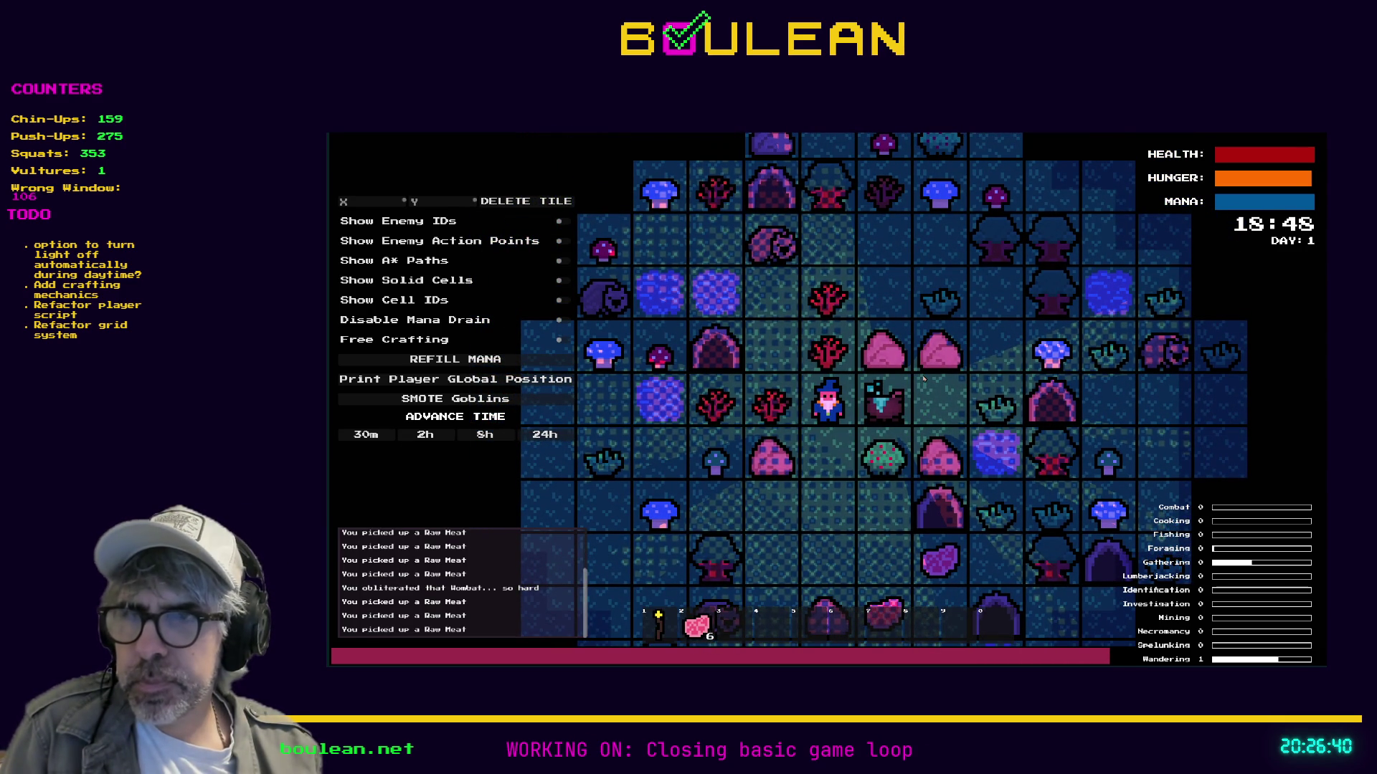
{"action": "key", "text": "e"}
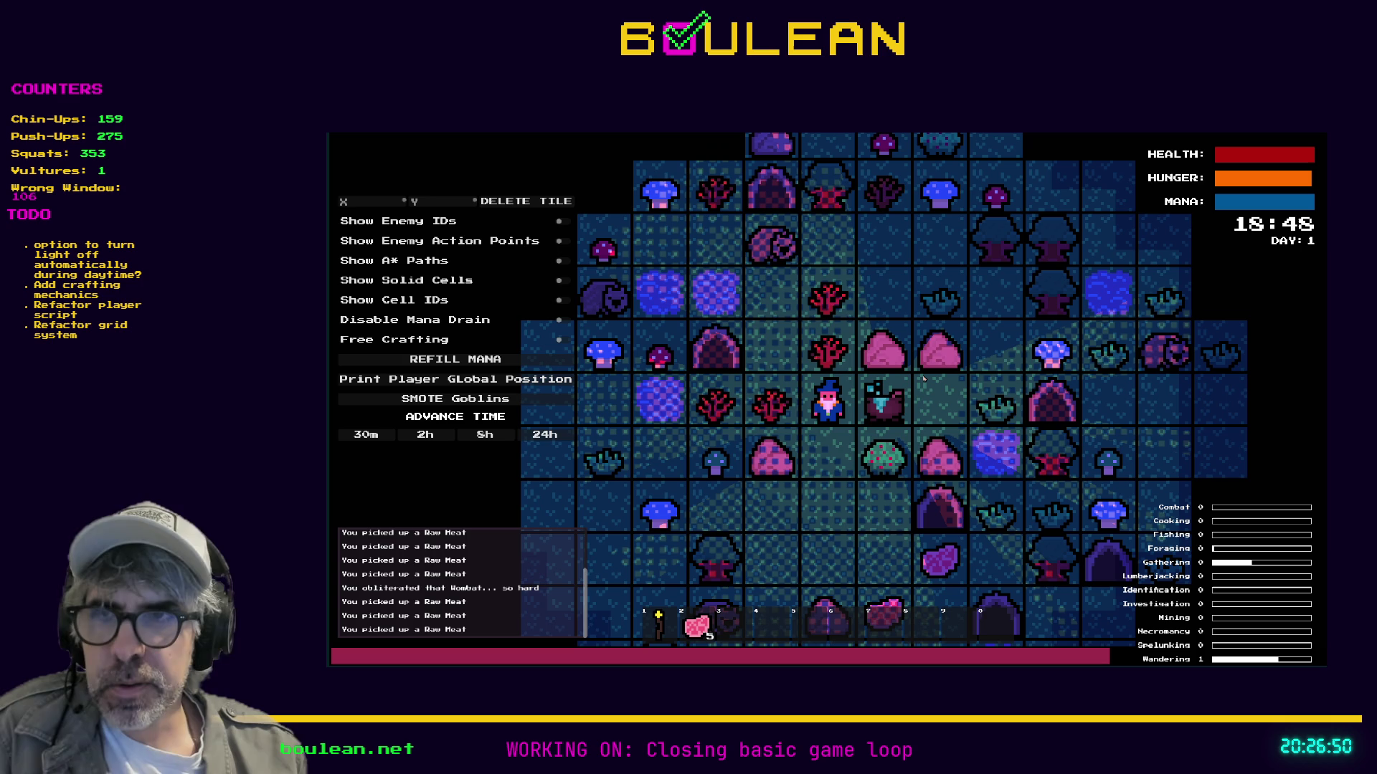
{"action": "key", "text": "e"}
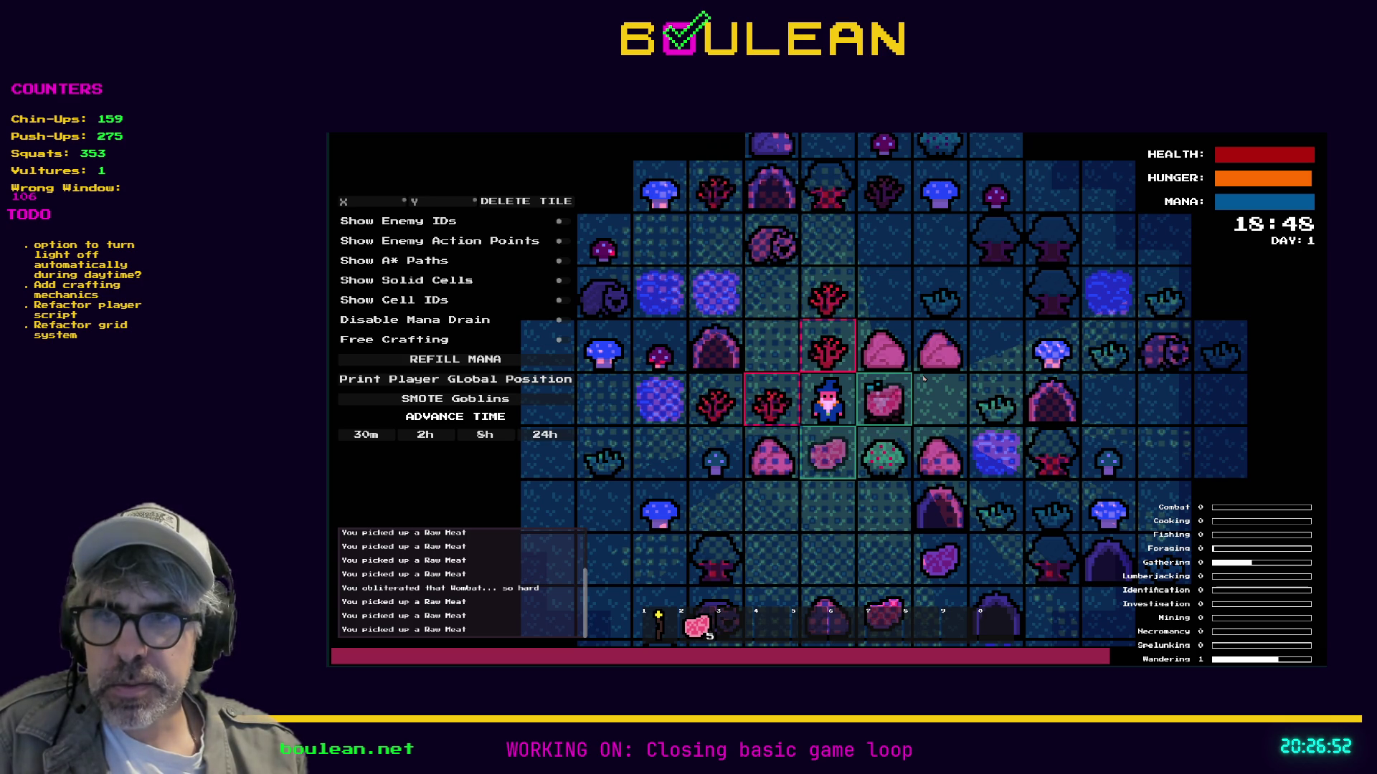
{"action": "key", "text": "e"}
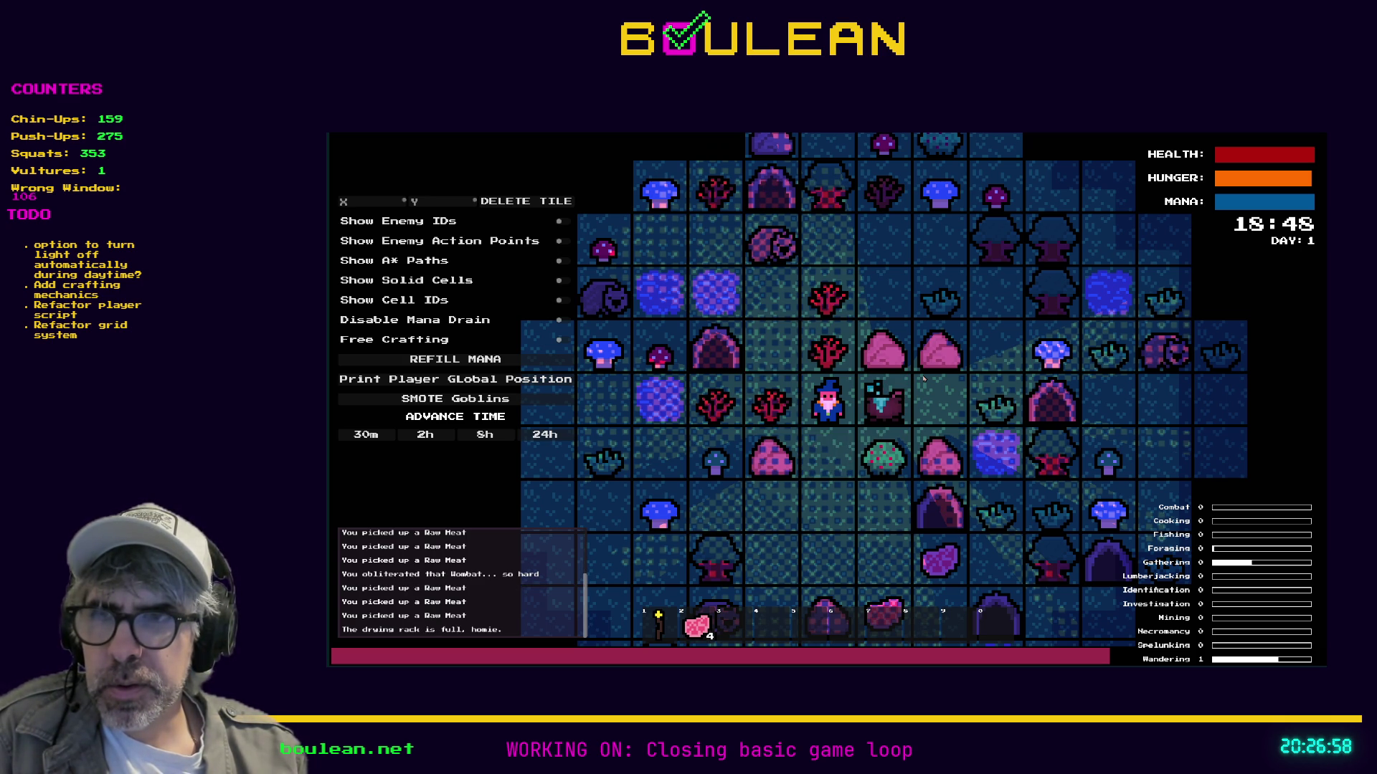
Let game time pass and advance the clock by 8 hours.
{"action": "key", "text": "d"}
{"action": "key", "text": "d"}
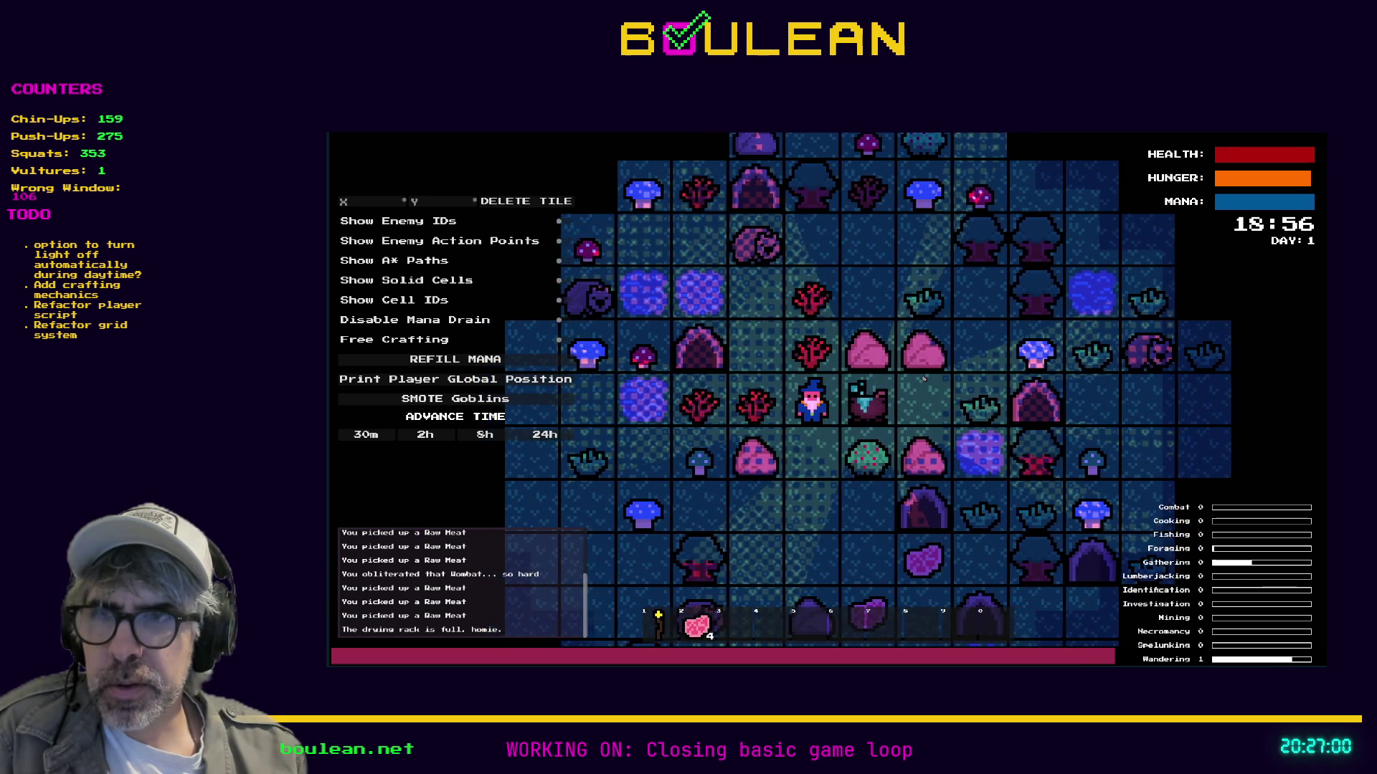
{"action": "key", "text": "d"}
{"action": "key", "text": "d"}
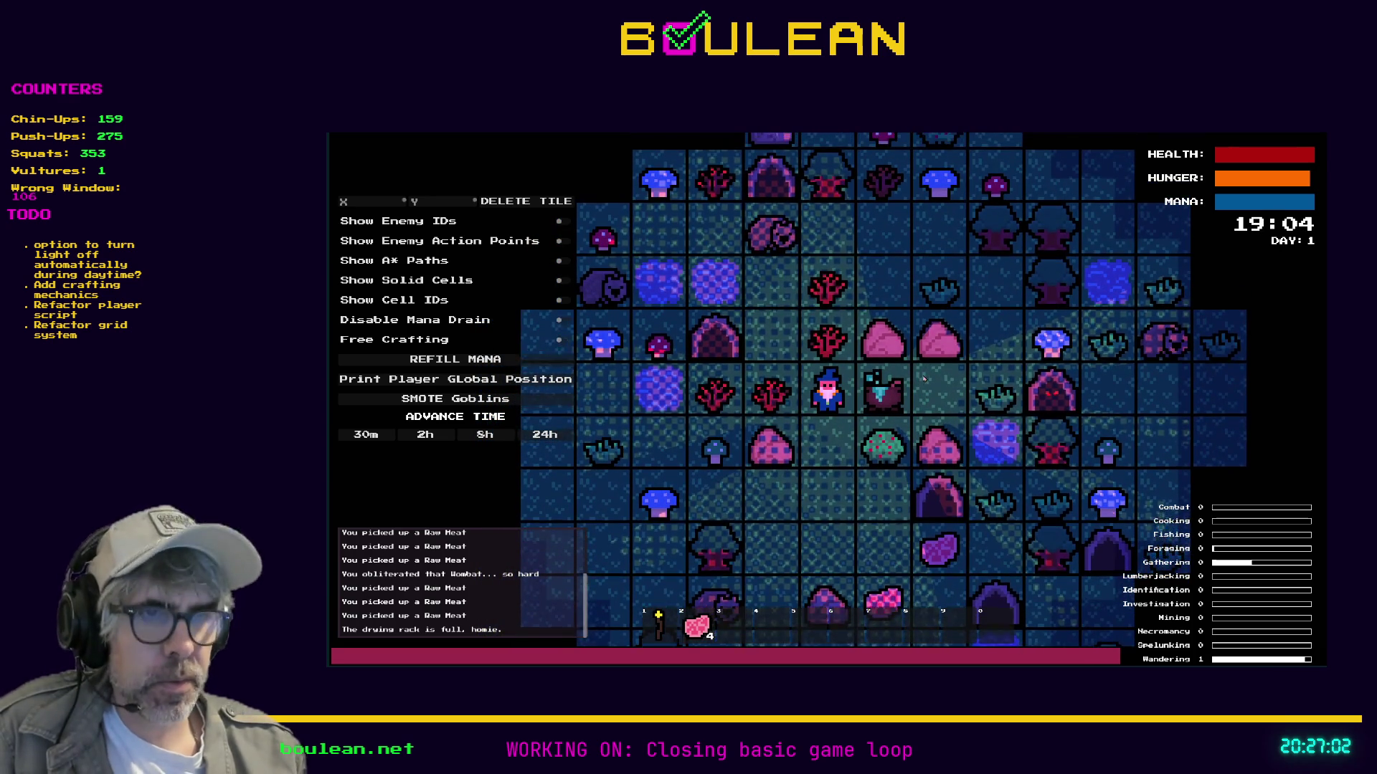
{"action": "key", "text": "c"}
{"action": "key", "text": "Escape"}
{"action": "left_click", "coordinate": [494, 435]}
Close the Crafting panel to view the map at Day 2, 03:04, then stop the game with F8.
{"action": "key", "text": "c"}
{"action": "key", "text": "Escape"}
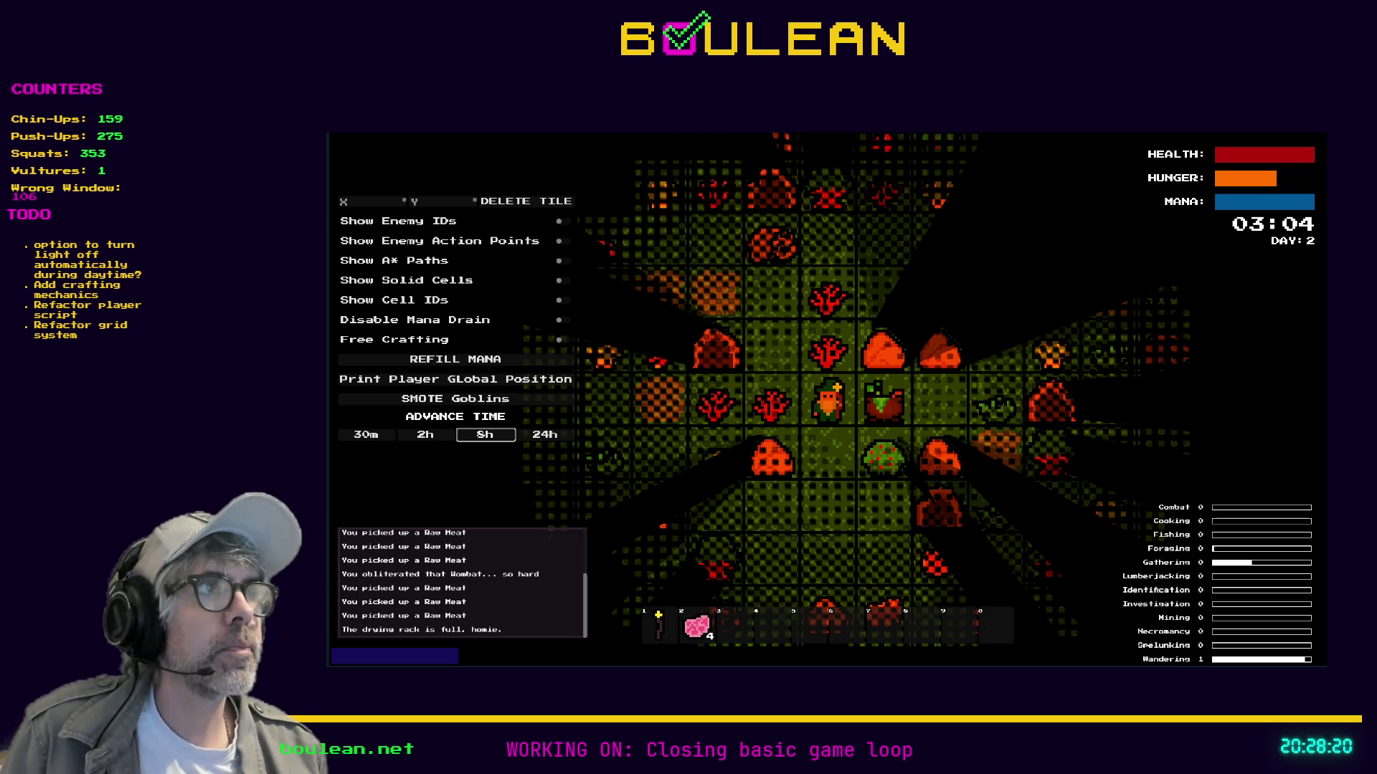
{"action": "key", "text": "F8"}
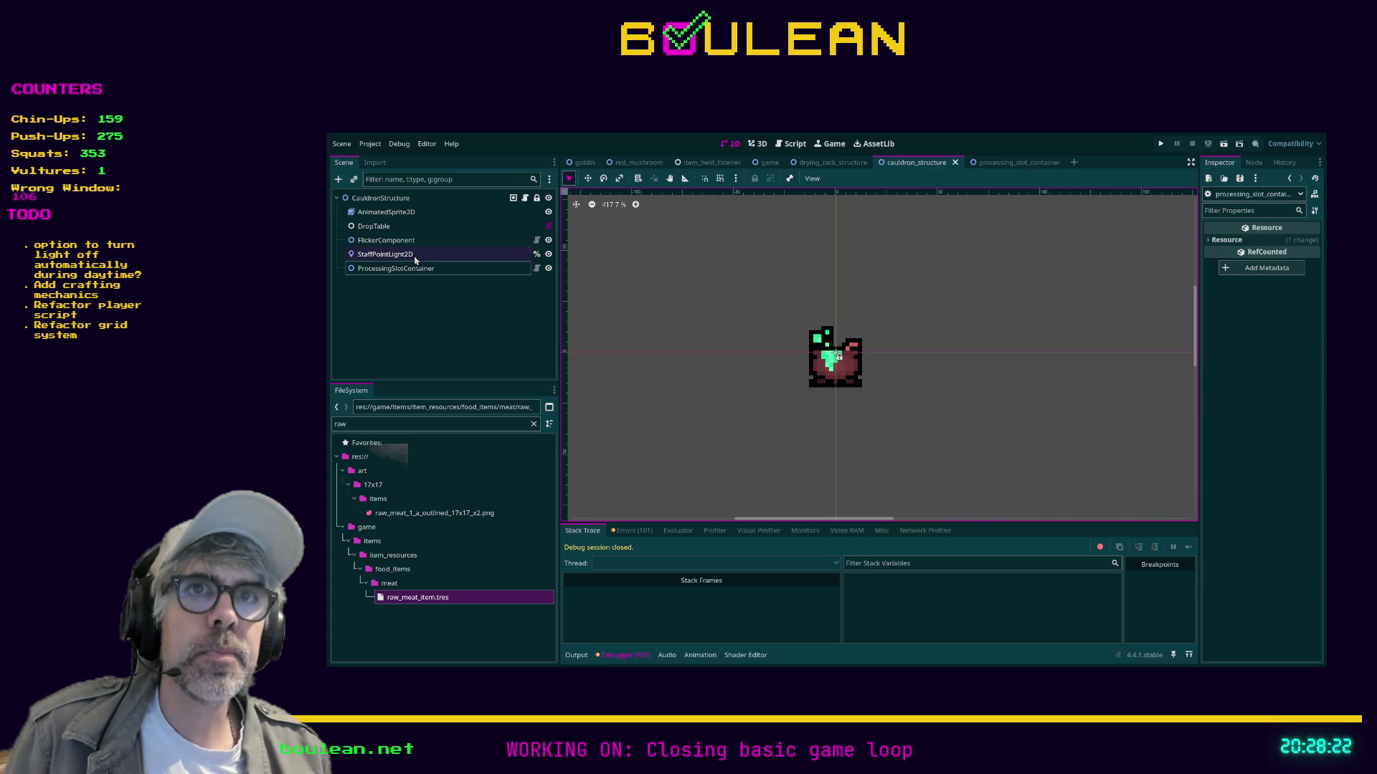
Inspect Slots Res Arr elements 0 and 1 on ProcessingSlotContainer, both timed at 60.
{"action": "left_click", "coordinate": [396, 268]}
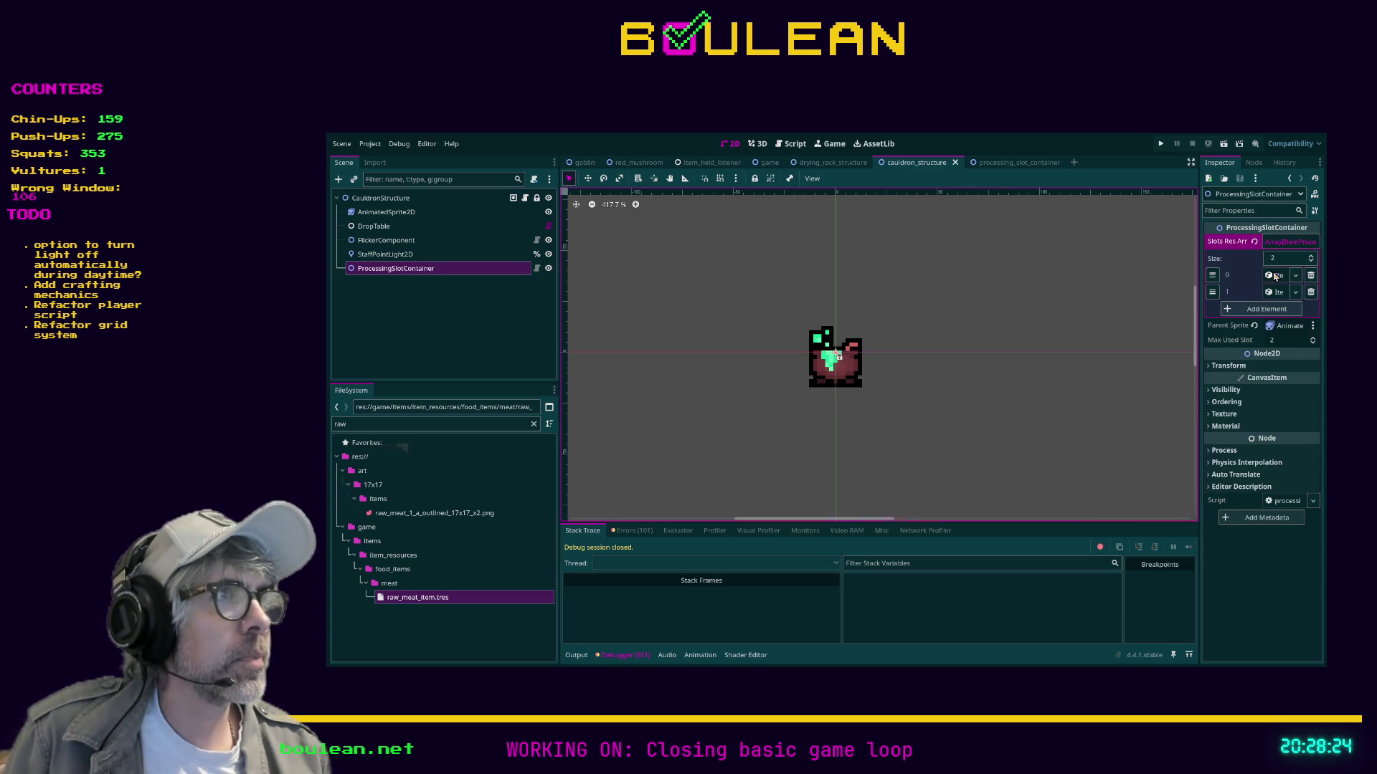
{"action": "left_click", "coordinate": [1275, 276]}
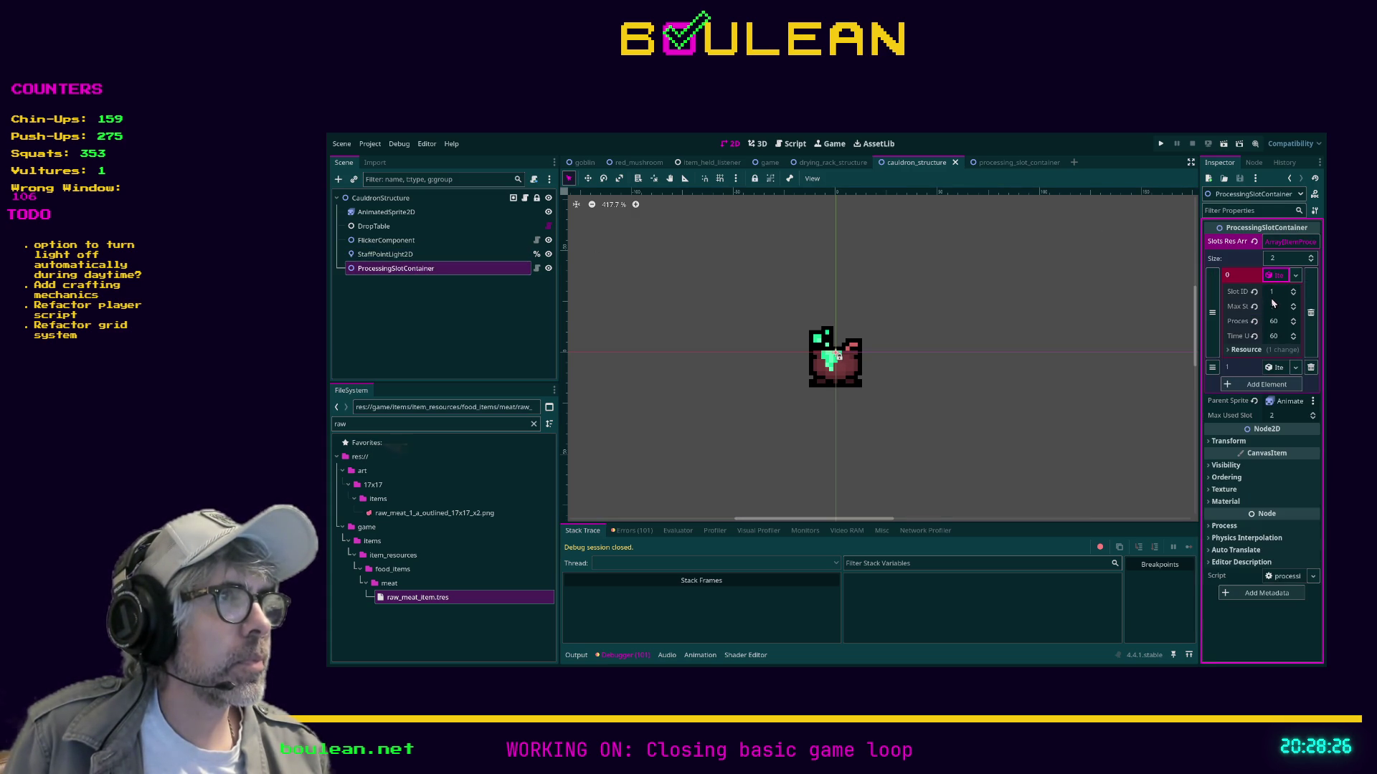
{"action": "left_click", "coordinate": [1233, 349]}
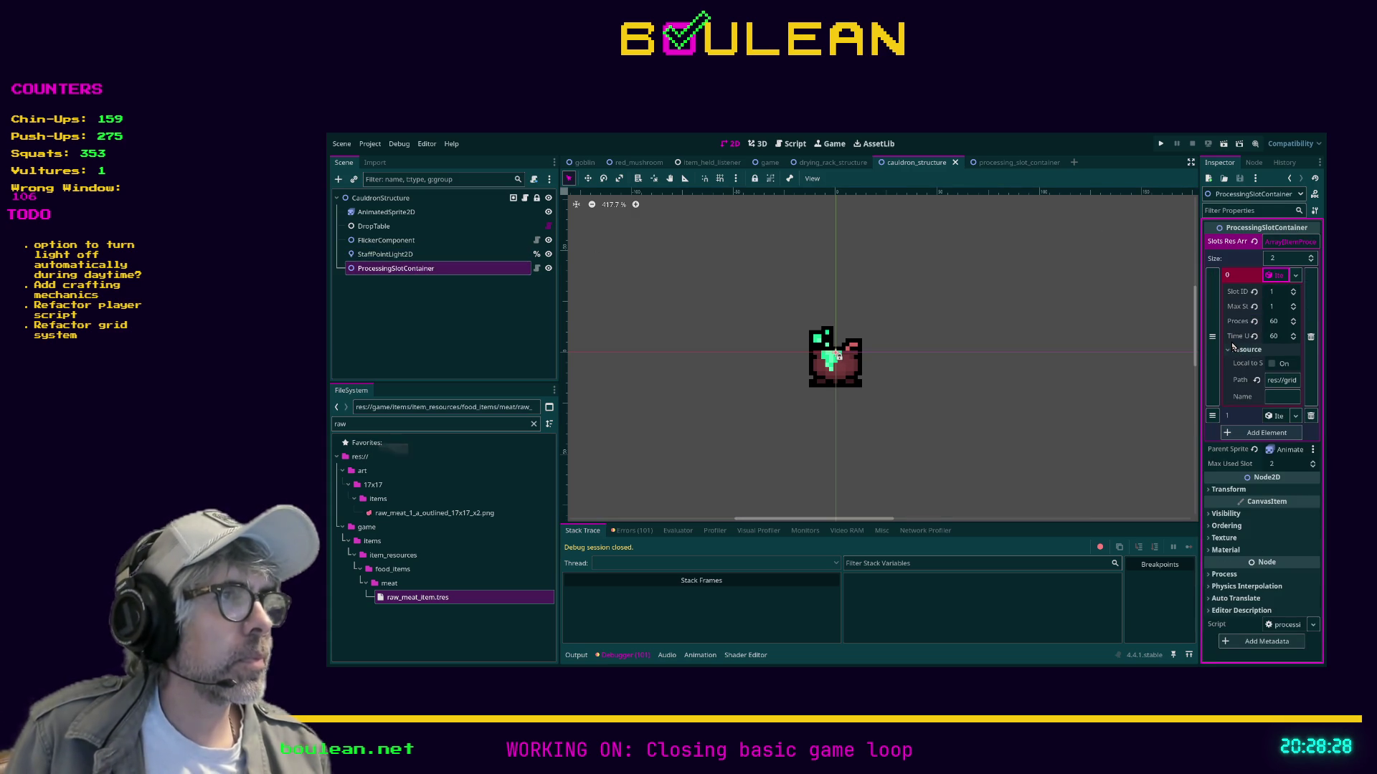
{"action": "left_click", "coordinate": [1229, 350]}
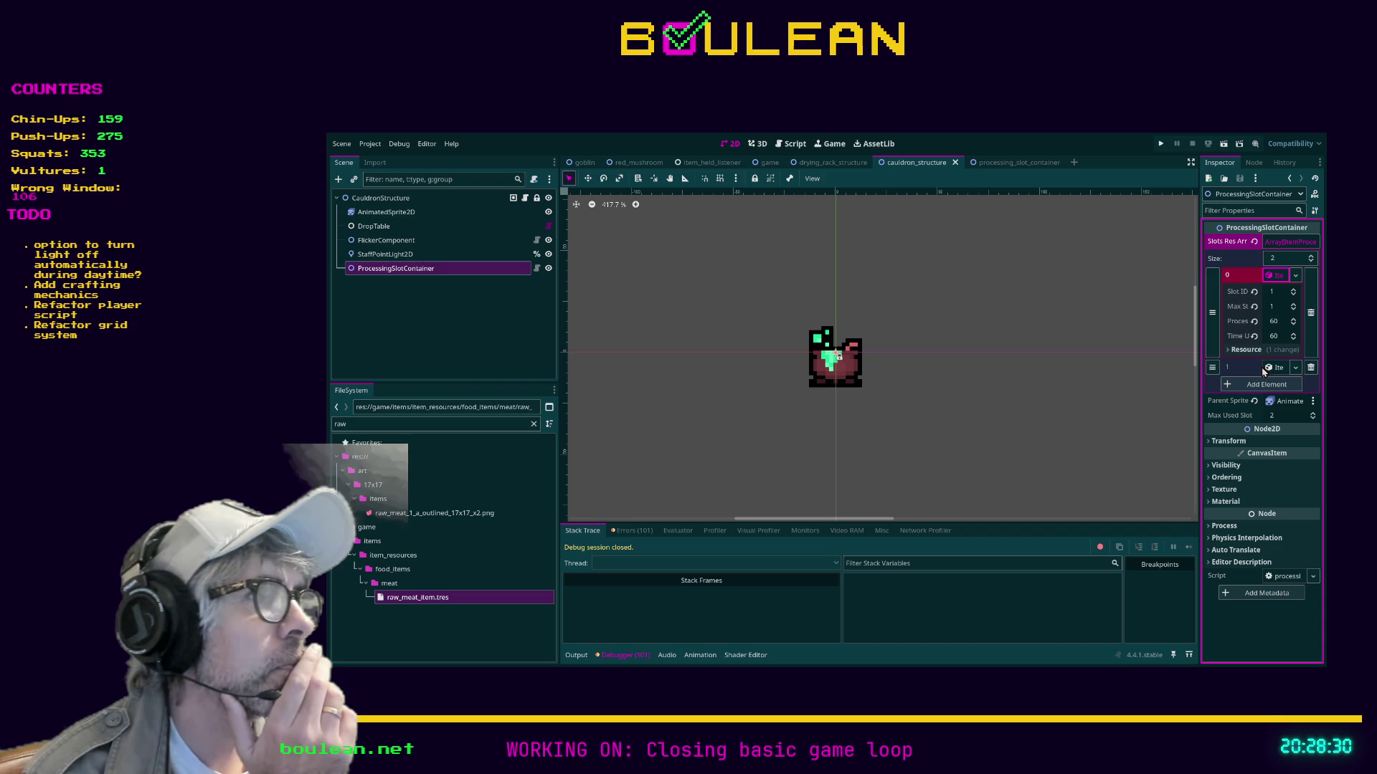
{"action": "left_click", "coordinate": [1276, 370]}
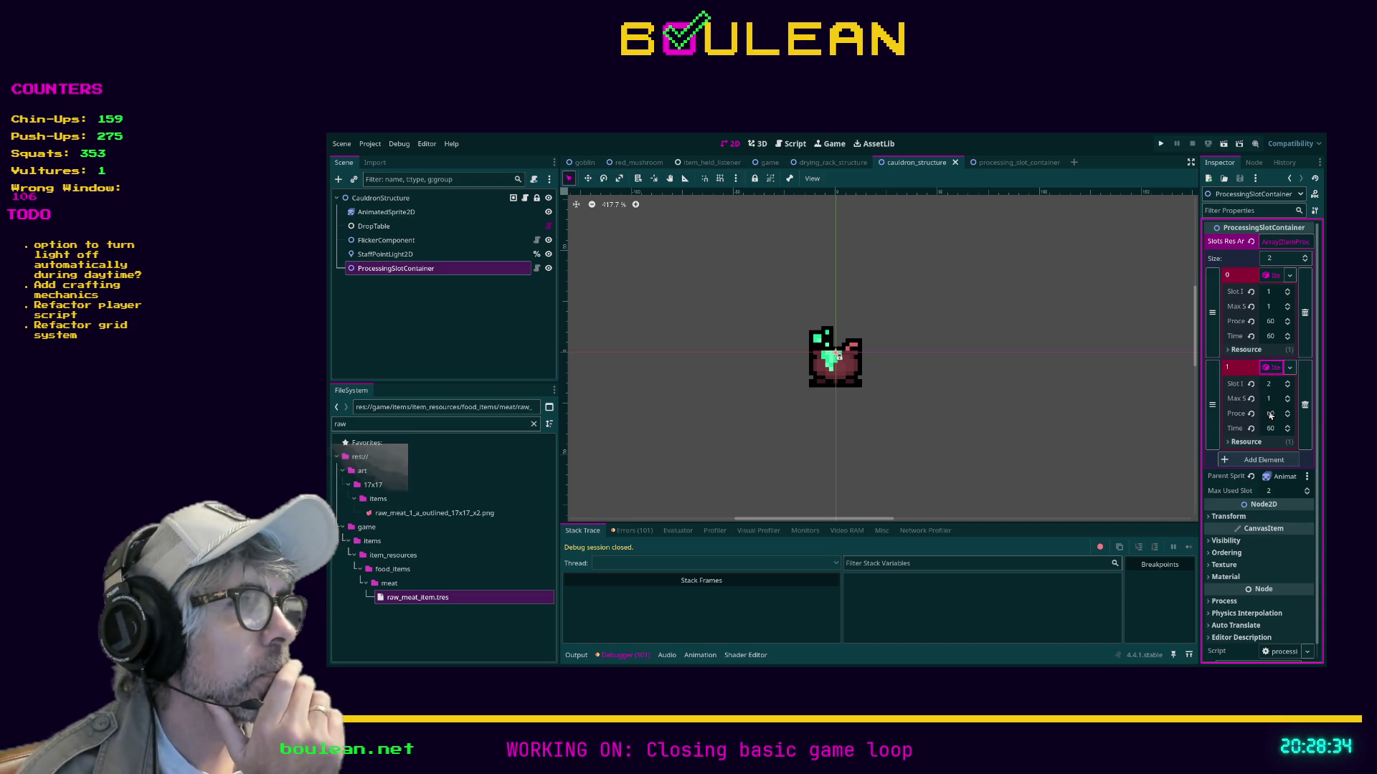
{"action": "left_click", "coordinate": [1275, 370]}
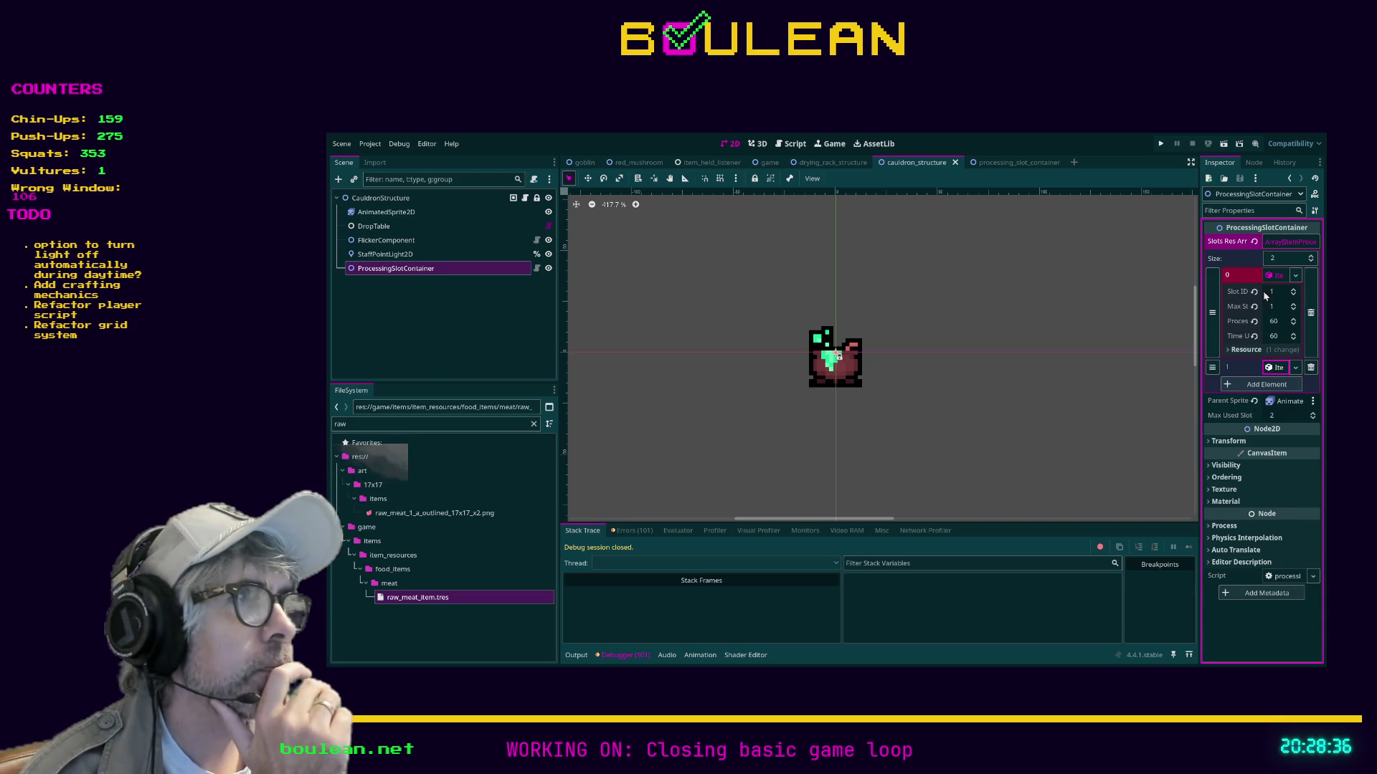
Collapse the slots array, select StaffPointLight2D, and save the cauldron_structure scene.
{"action": "left_click", "coordinate": [1275, 277]}
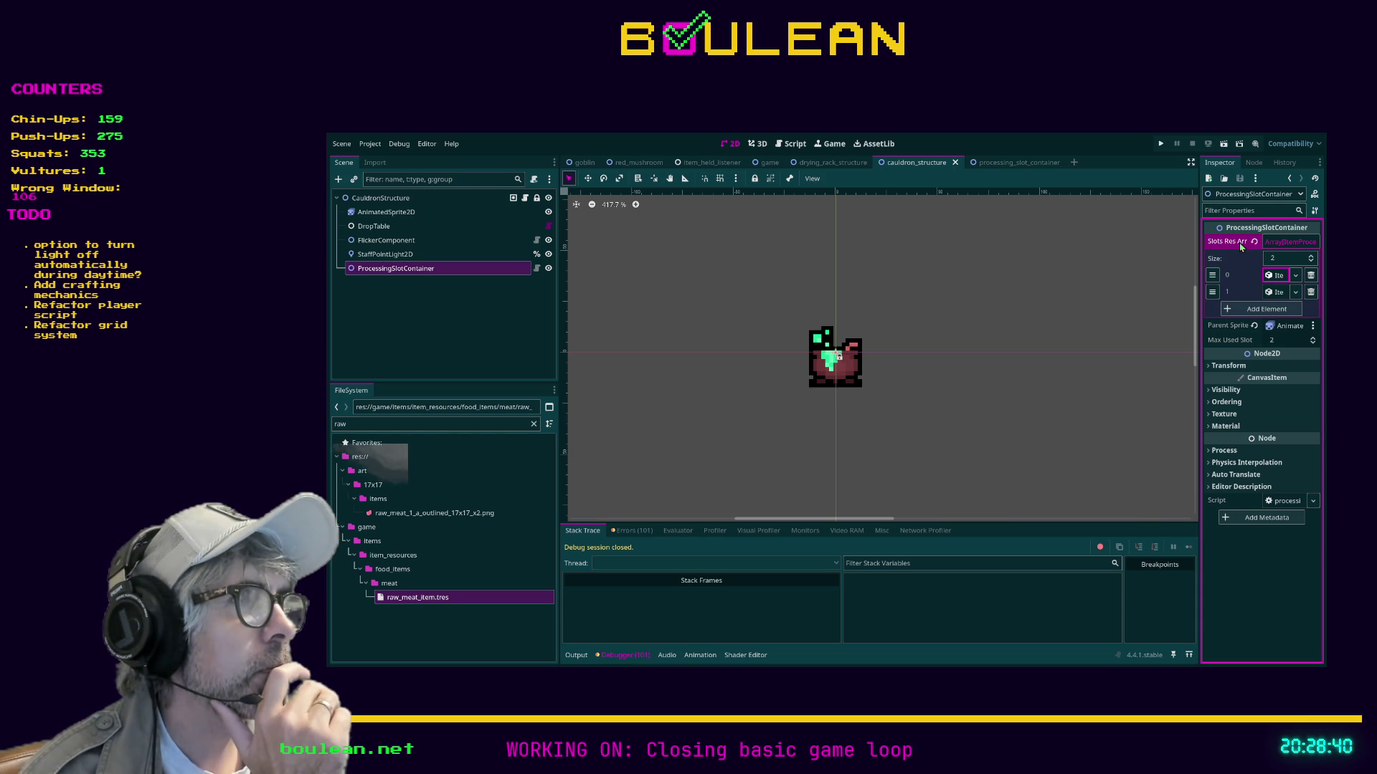
{"action": "left_click", "coordinate": [1282, 247]}
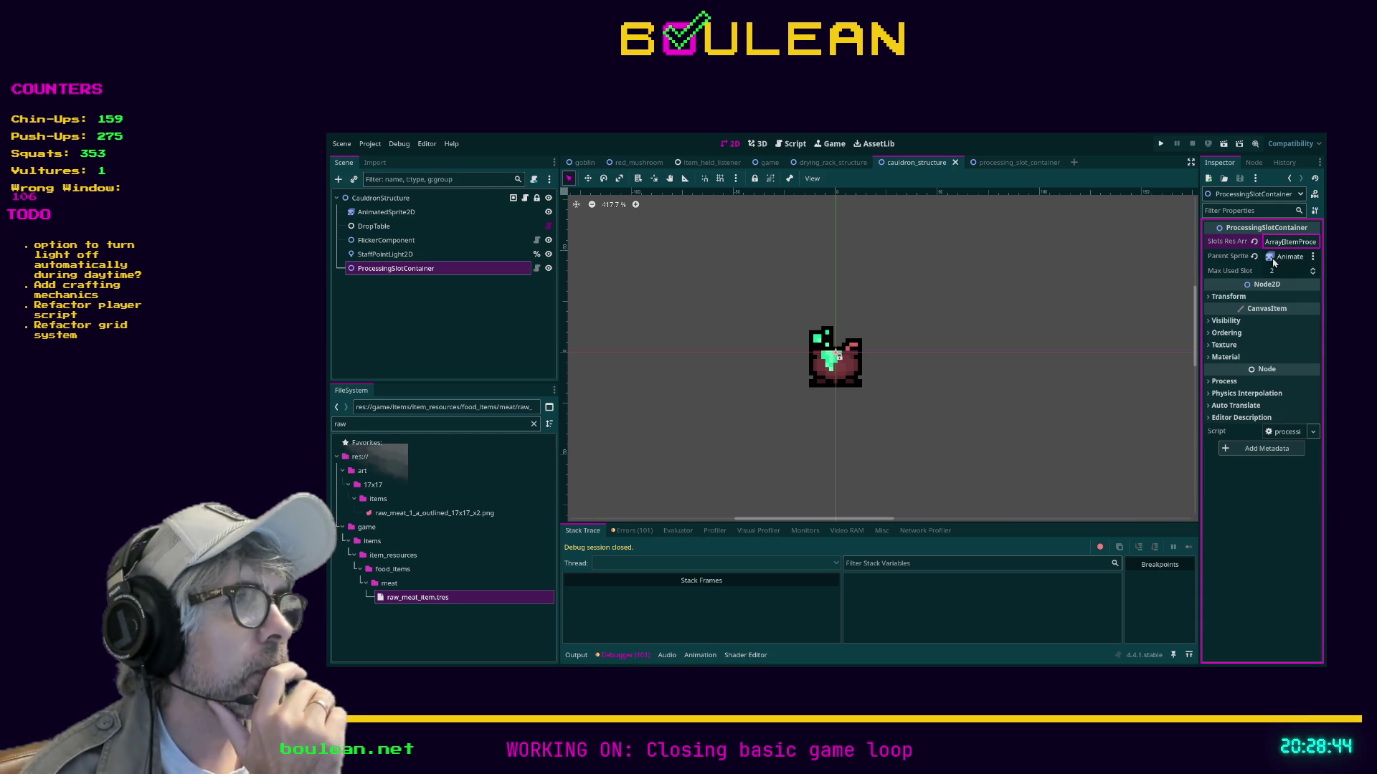
{"action": "left_click", "coordinate": [420, 255]}
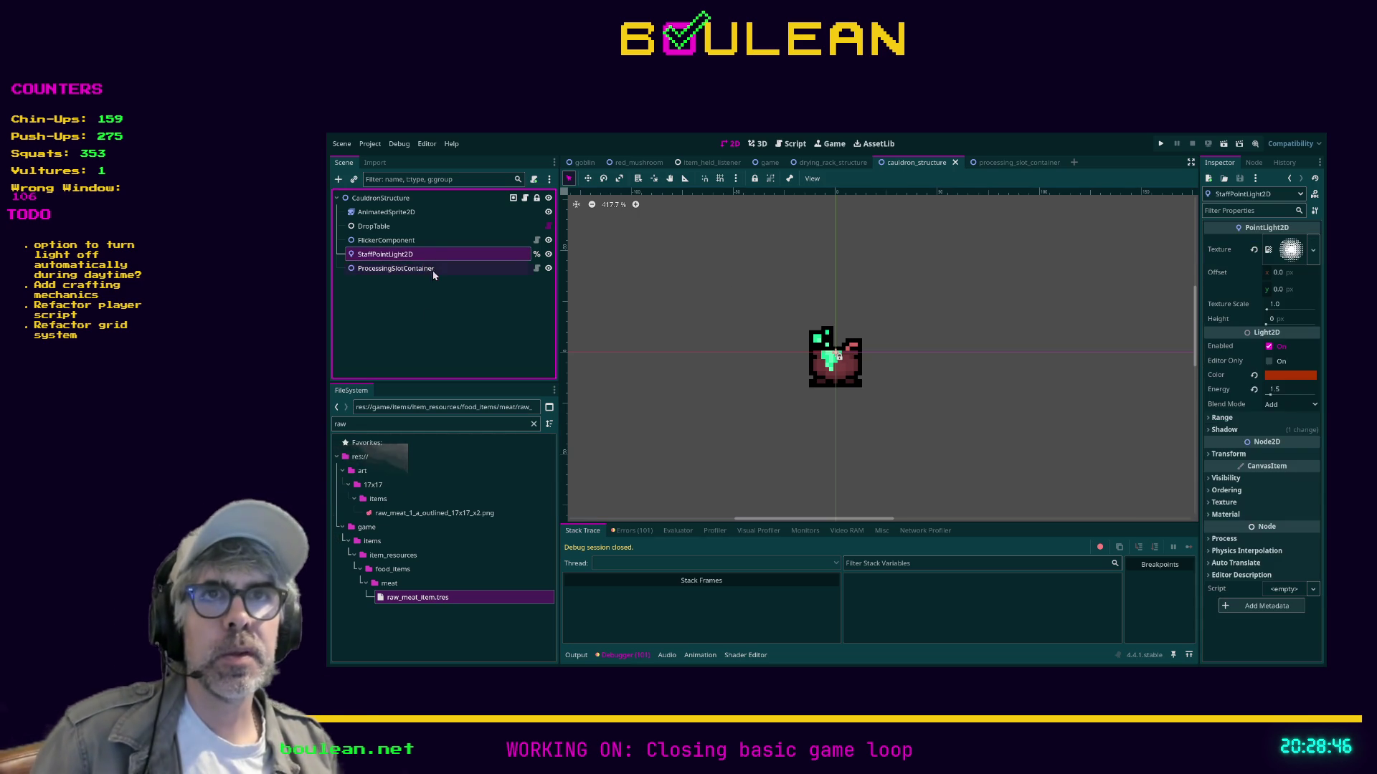
{"action": "key", "text": "ctrl+s"}
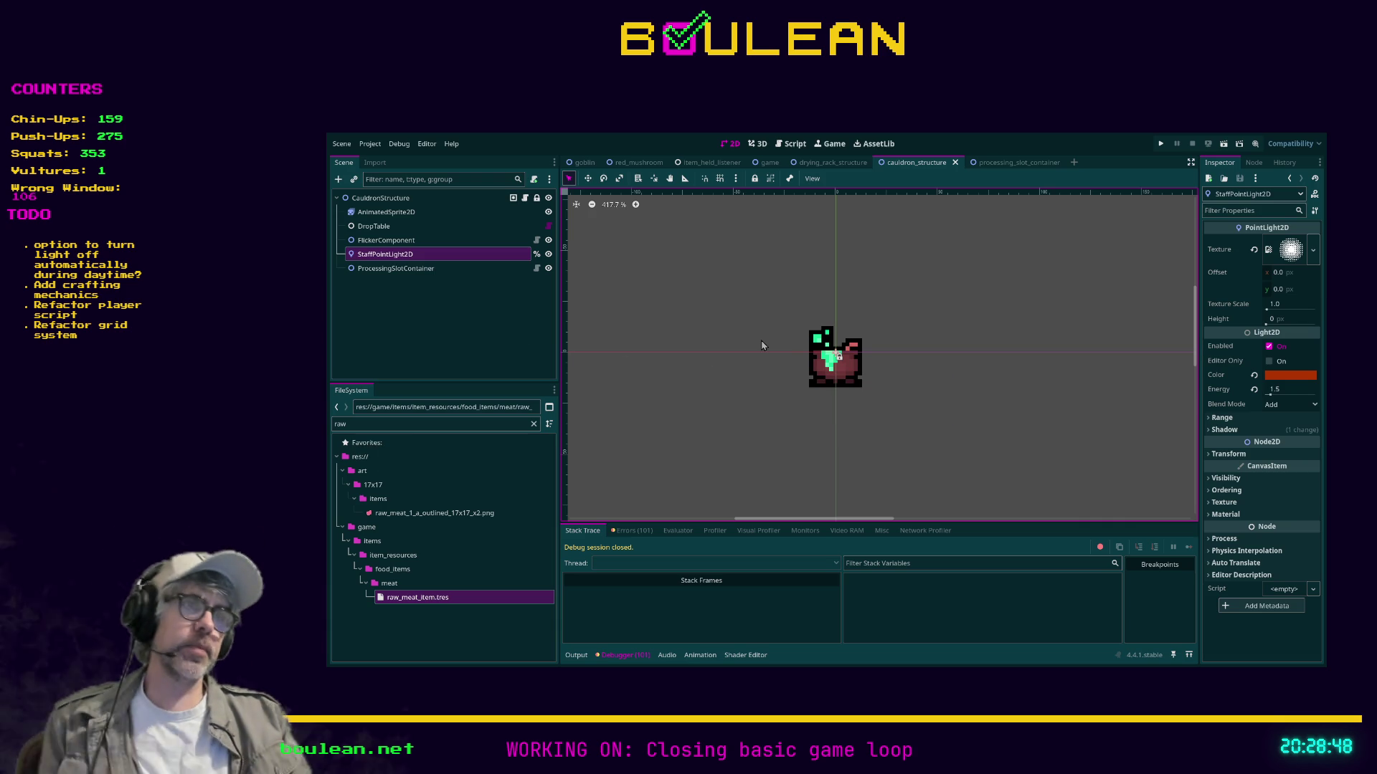